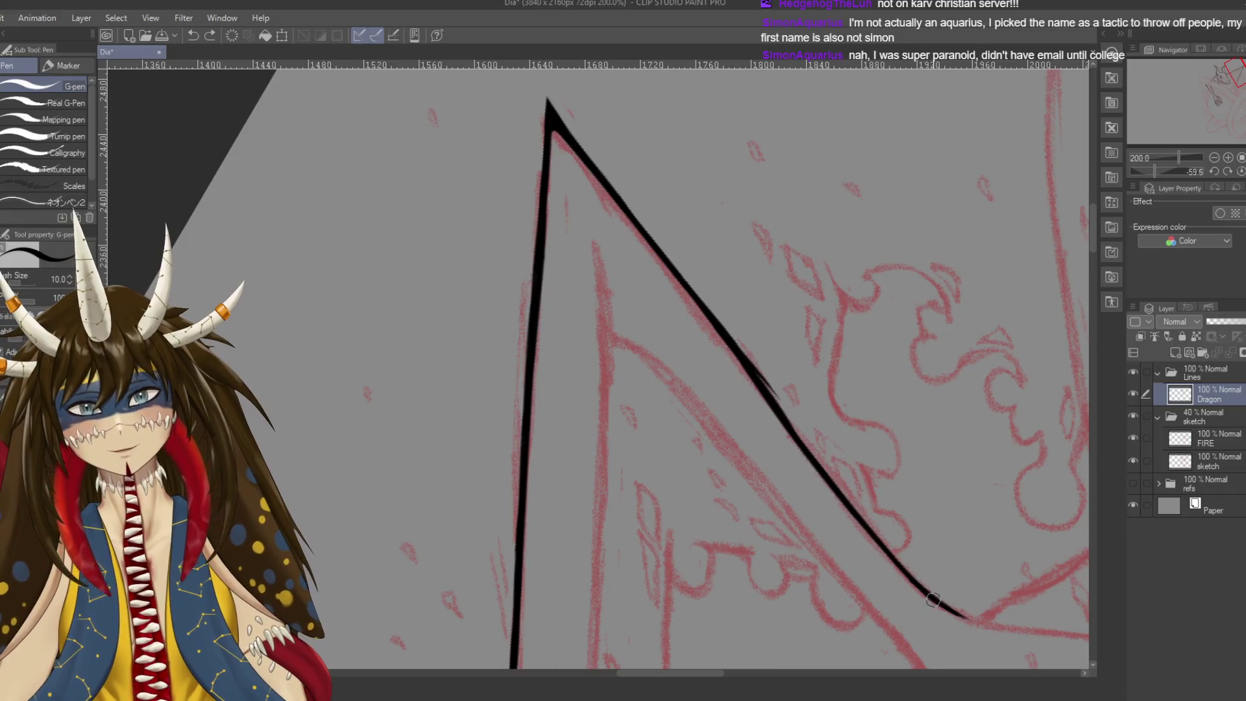
Trim the edge of the black diagonal with the hard eraser and save
{"action": "left_click_drag", "start_coordinate": [830, 432], "coordinate": [877, 504]}
{"action": "key", "text": "e"}
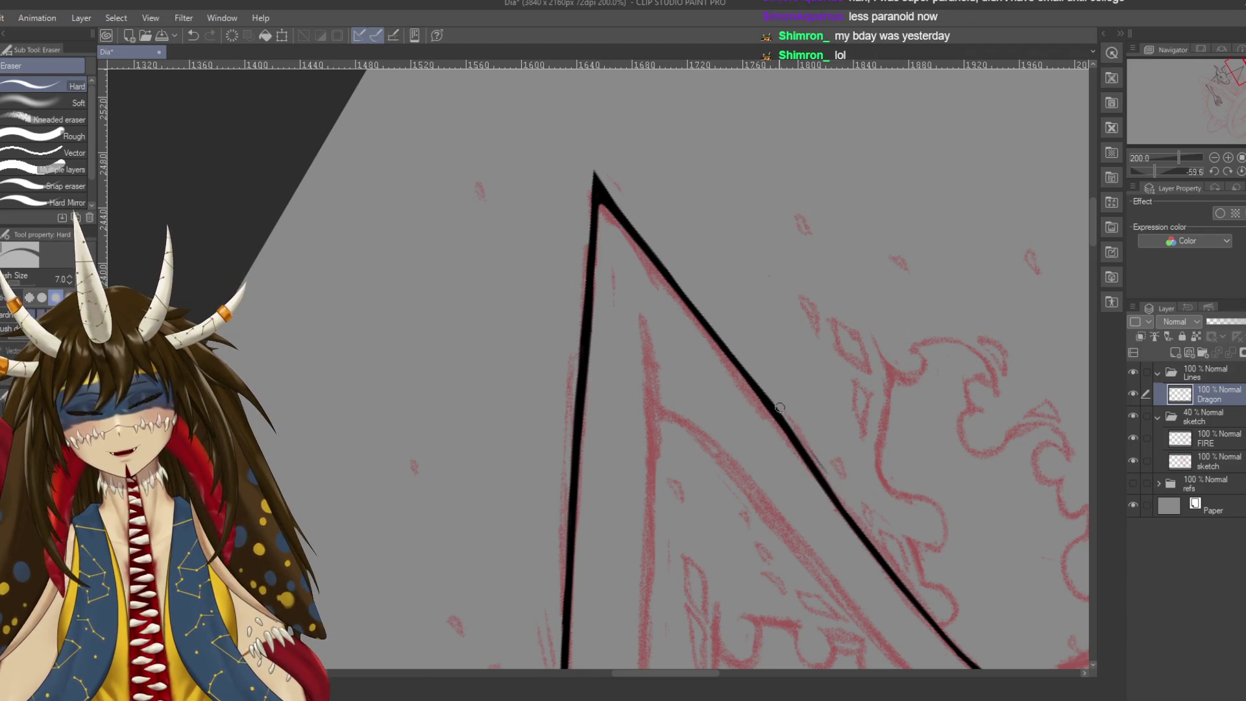
{"action": "left_click_drag", "start_coordinate": [757, 383], "coordinate": [838, 491]}
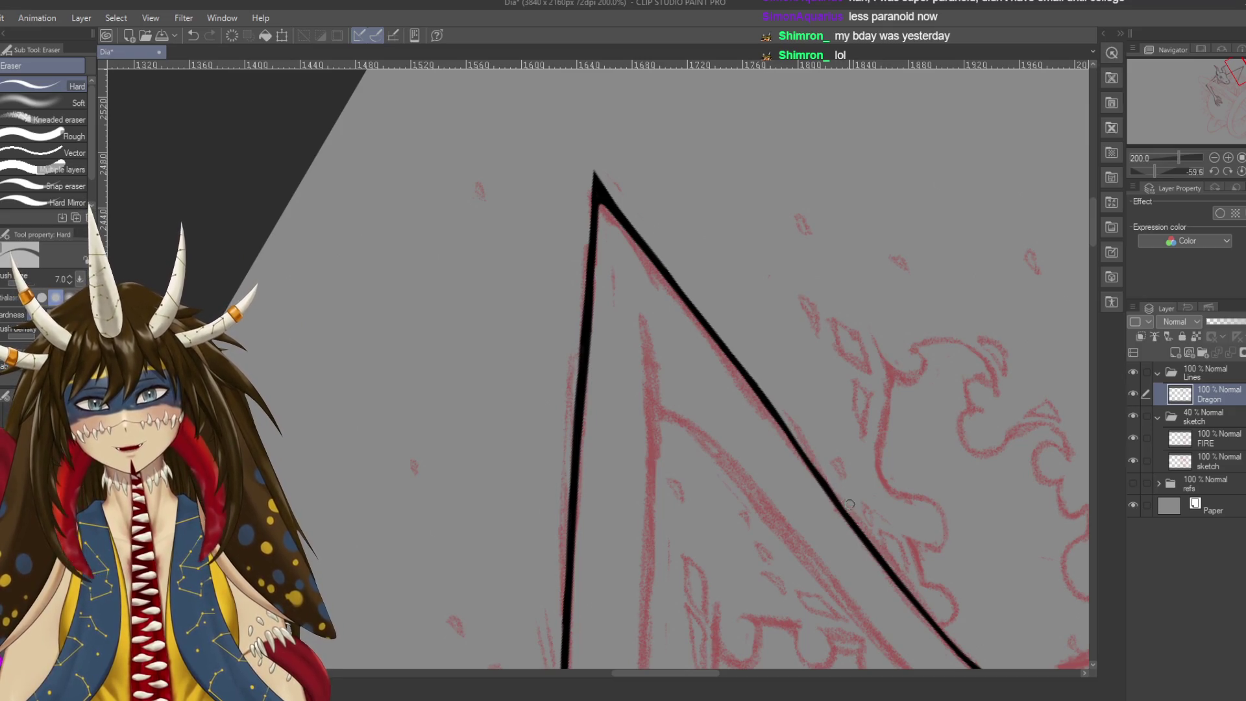
{"action": "key", "text": "ctrl+s"}
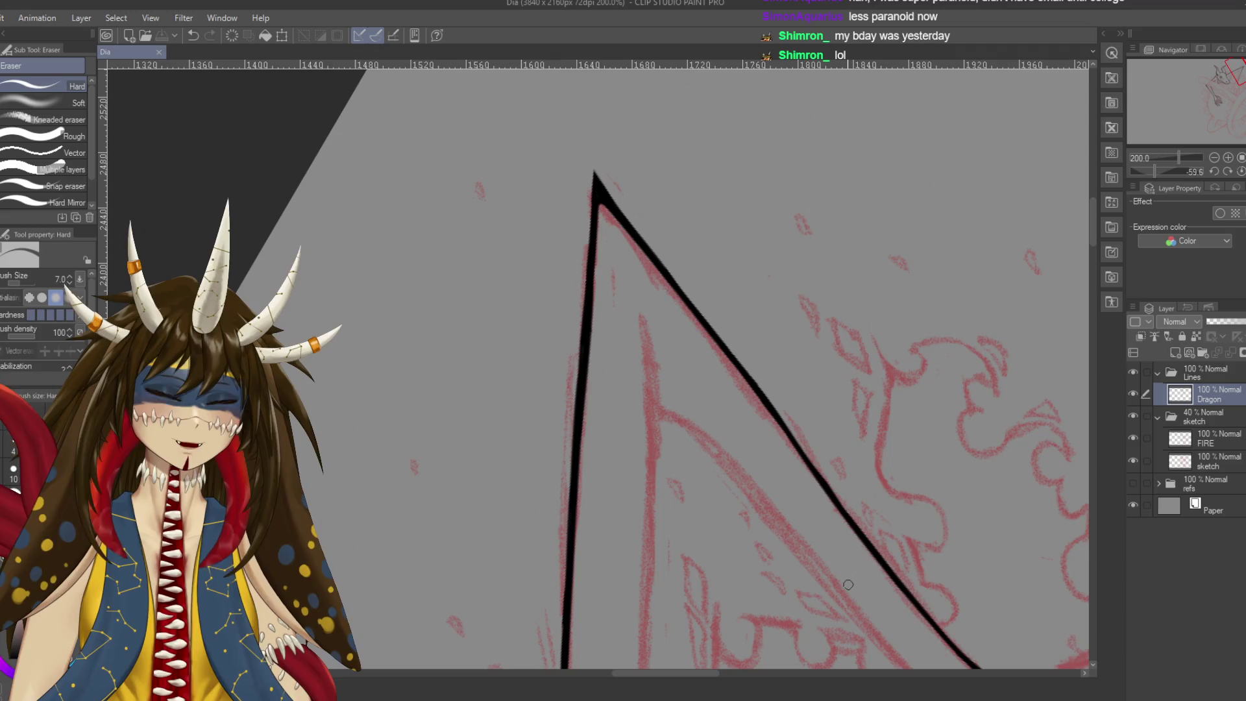
Retrace the diagonal with the G-pen, redraw its tail slightly thicker, and save
{"action": "key", "text": "p"}
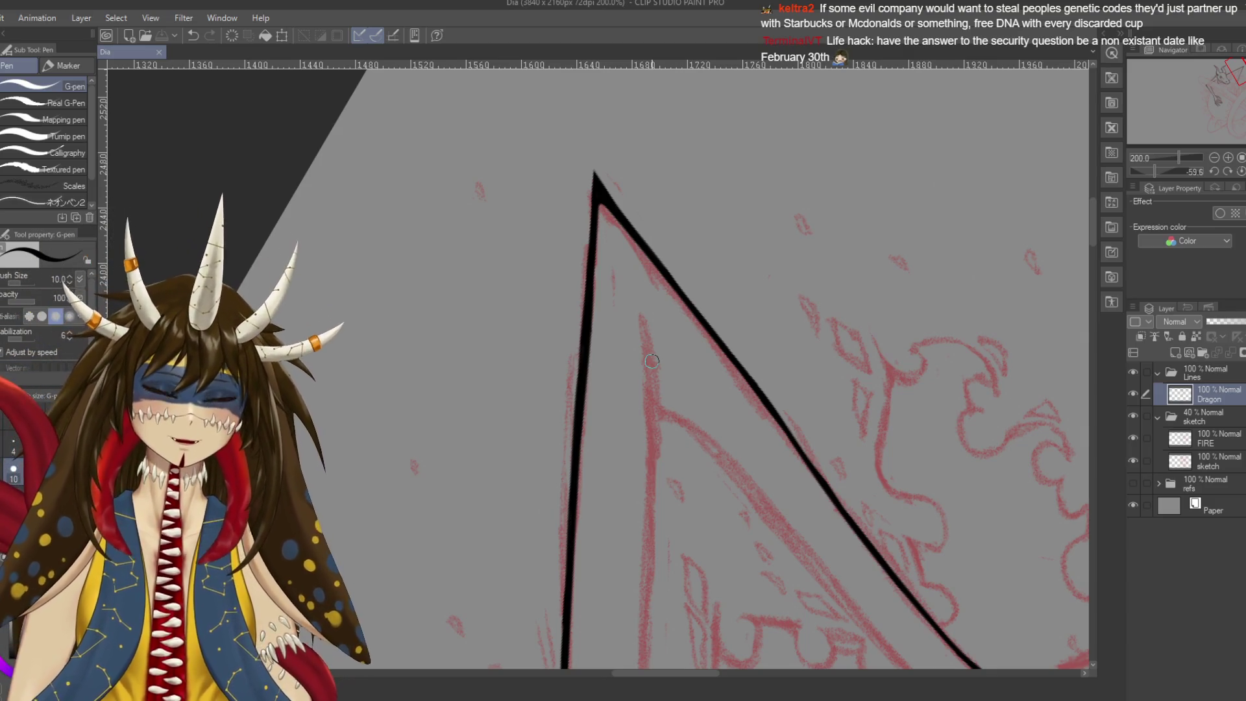
{"action": "left_click_drag", "start_coordinate": [745, 287], "coordinate": [735, 263]}
{"action": "mouse_move", "coordinate": [763, 394]}
{"action": "left_mouse_down"}
{"action": "mouse_move", "coordinate": [741, 317]}
{"action": "mouse_move", "coordinate": [787, 365]}
{"action": "left_mouse_up"}
{"action": "left_click_drag", "start_coordinate": [744, 307], "coordinate": [805, 388]}
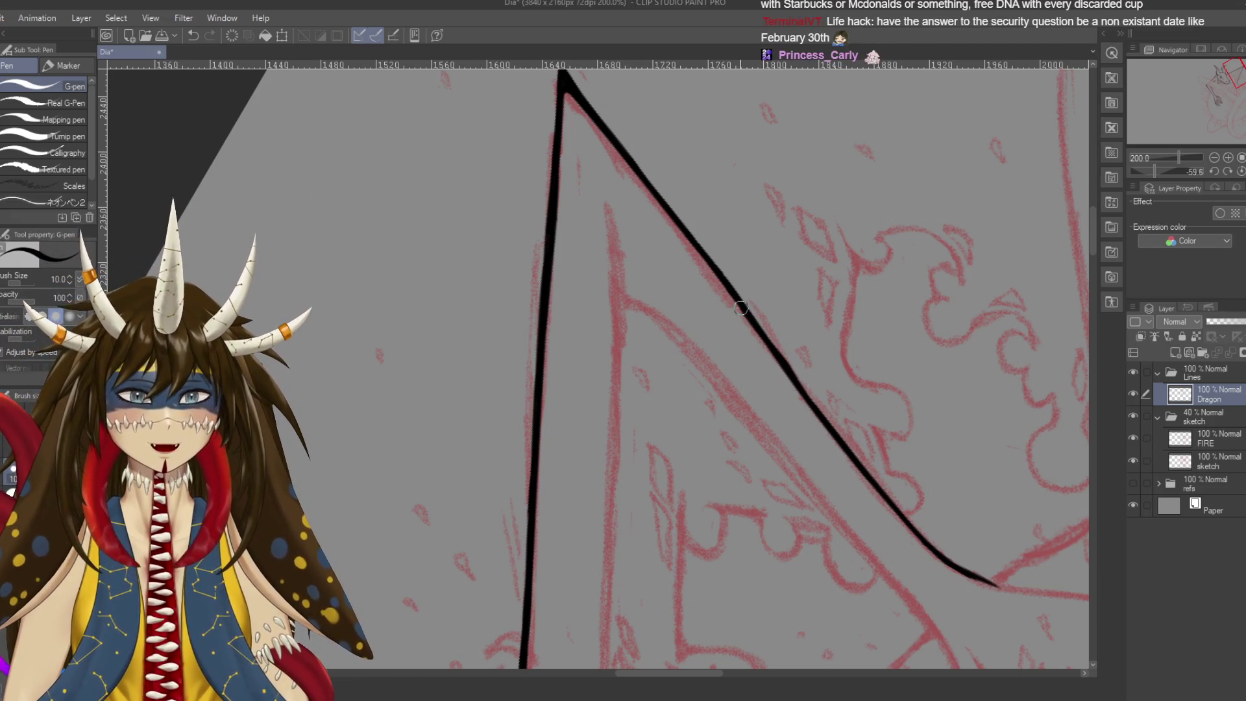
{"action": "mouse_move", "coordinate": [741, 308]}
{"action": "left_mouse_down"}
{"action": "mouse_move", "coordinate": [836, 429]}
{"action": "mouse_move", "coordinate": [739, 263]}
{"action": "left_mouse_up"}
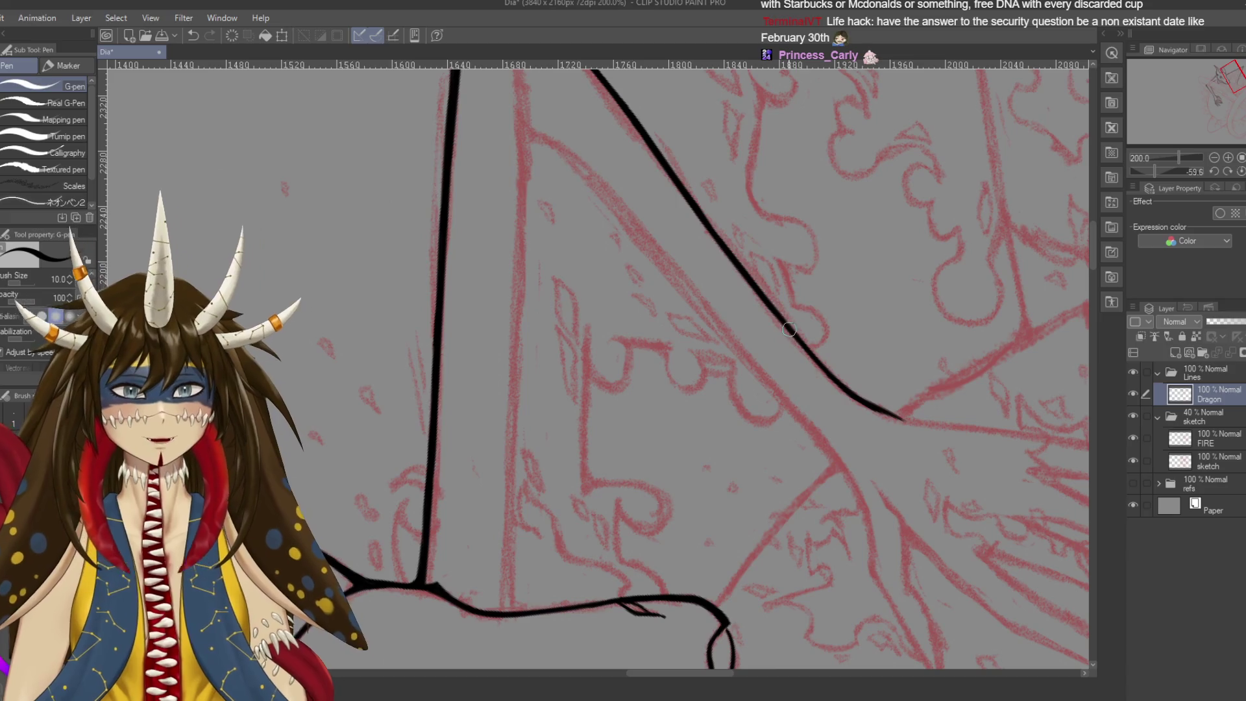
{"action": "left_click_drag", "start_coordinate": [851, 398], "coordinate": [914, 426]}
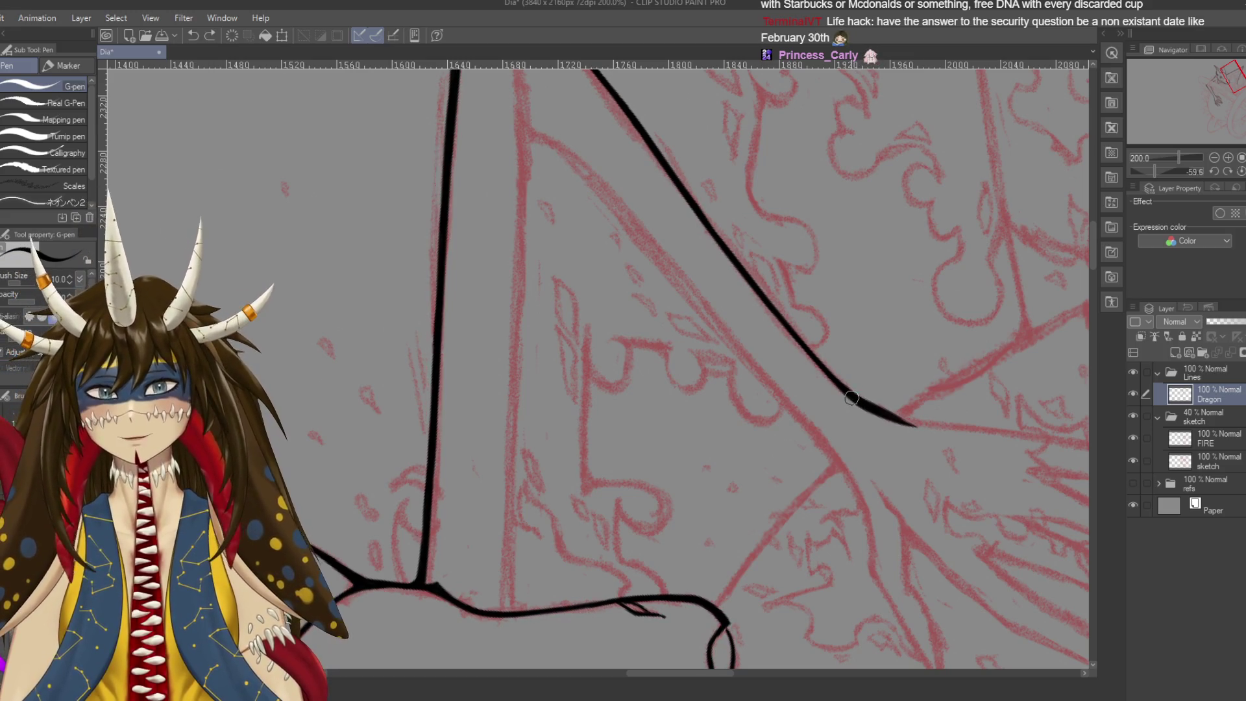
{"action": "key", "text": "ctrl+z"}
{"action": "mouse_move", "coordinate": [843, 390]}
{"action": "left_mouse_down"}
{"action": "mouse_move", "coordinate": [914, 425]}
{"action": "mouse_move", "coordinate": [937, 542]}
{"action": "left_mouse_up"}
{"action": "key", "text": "ctrl+s"}
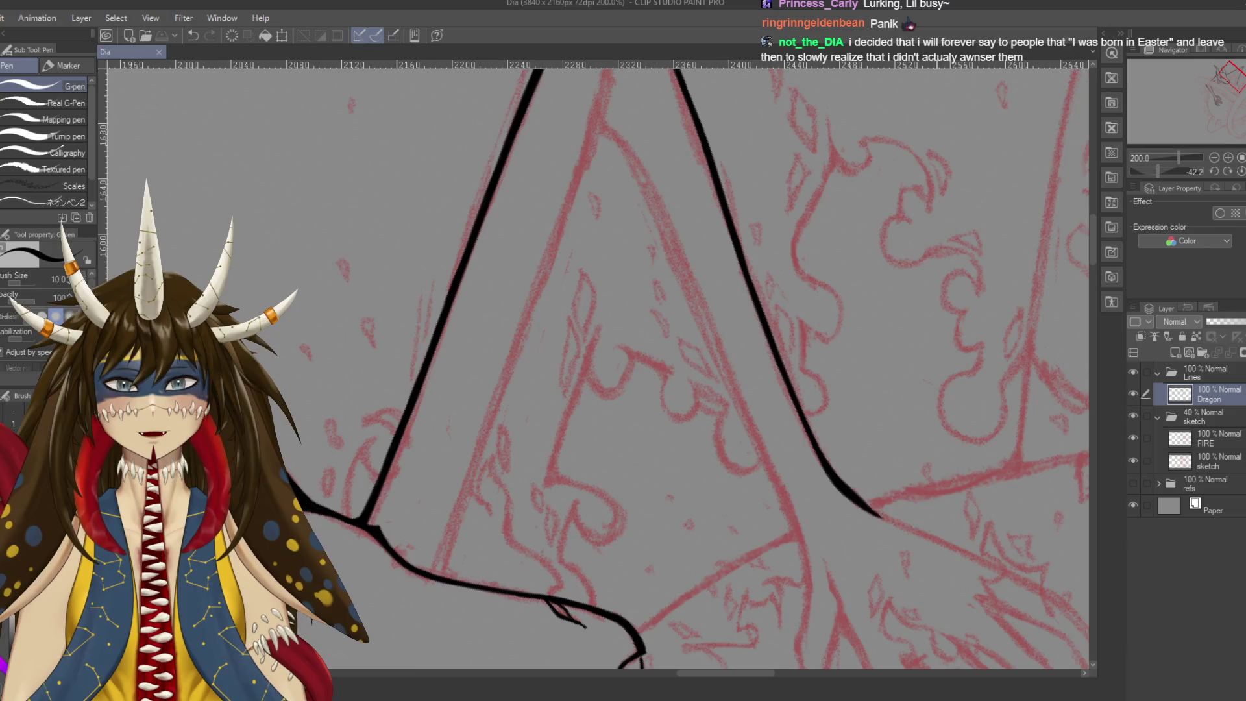
{"action": "scroll", "coordinate": [637, 335], "scroll_direction": "up", "scroll_amount": 2}
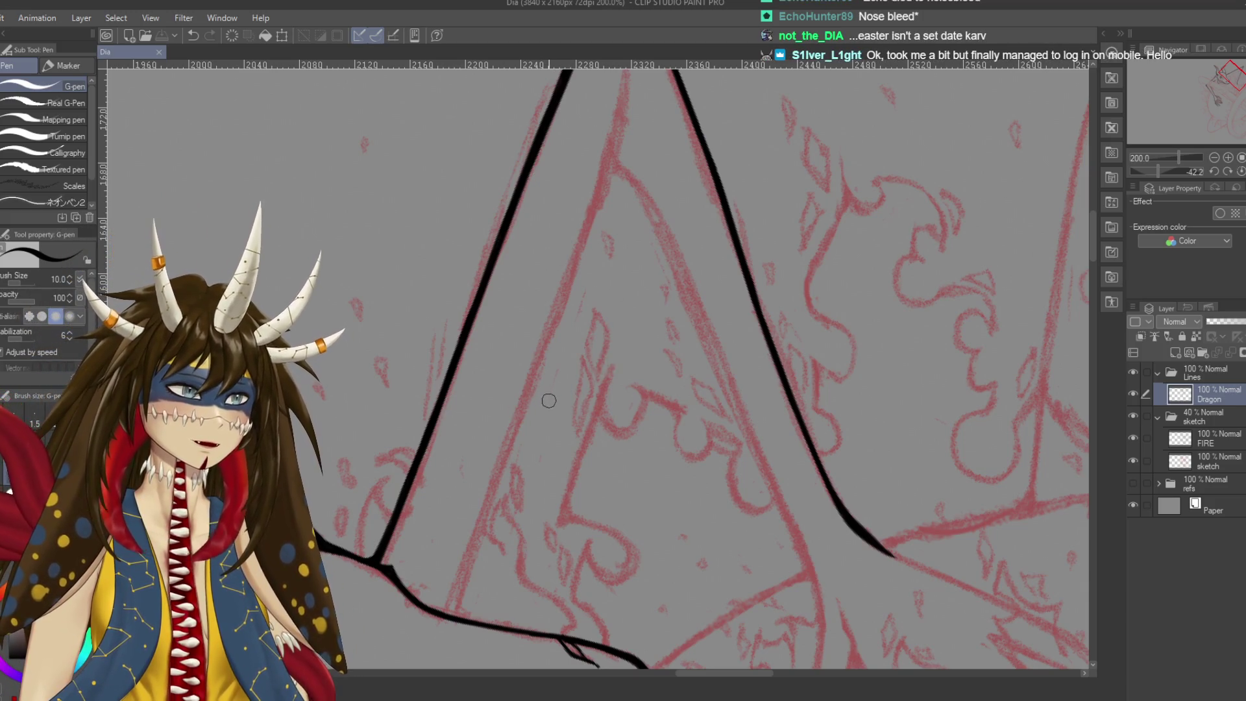
{"action": "left_click_drag", "start_coordinate": [547, 365], "coordinate": [560, 408]}
{"action": "left_click_drag", "start_coordinate": [696, 302], "coordinate": [707, 351]}
{"action": "left_click_drag", "start_coordinate": [574, 369], "coordinate": [688, 332]}
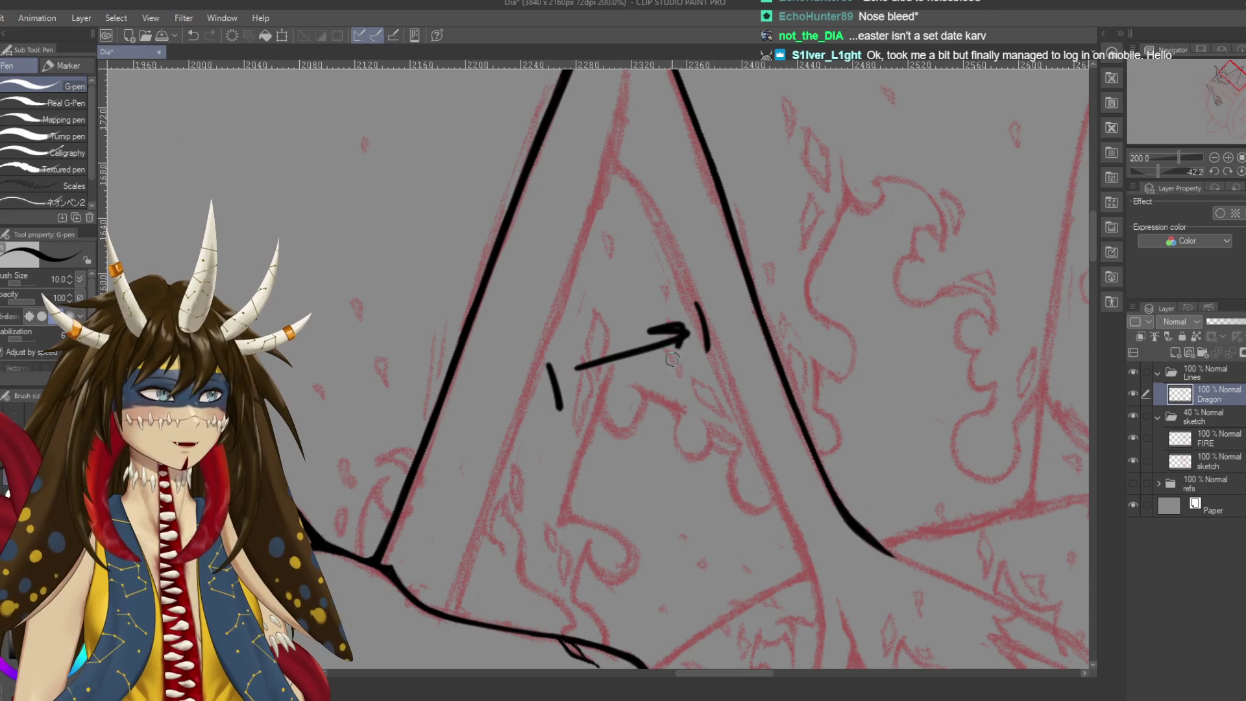
{"action": "left_click_drag", "start_coordinate": [566, 359], "coordinate": [610, 372]}
{"action": "left_click_drag", "start_coordinate": [618, 276], "coordinate": [649, 318]}
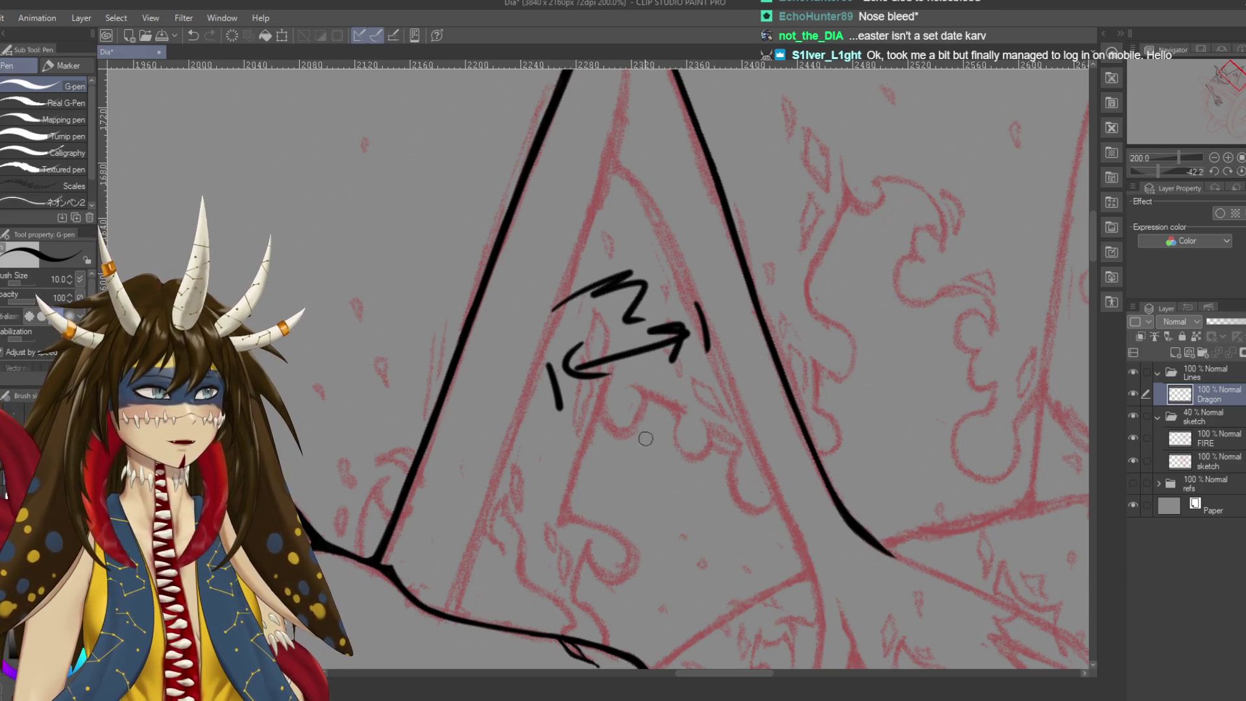
{"action": "key", "text": "ctrl+z"}
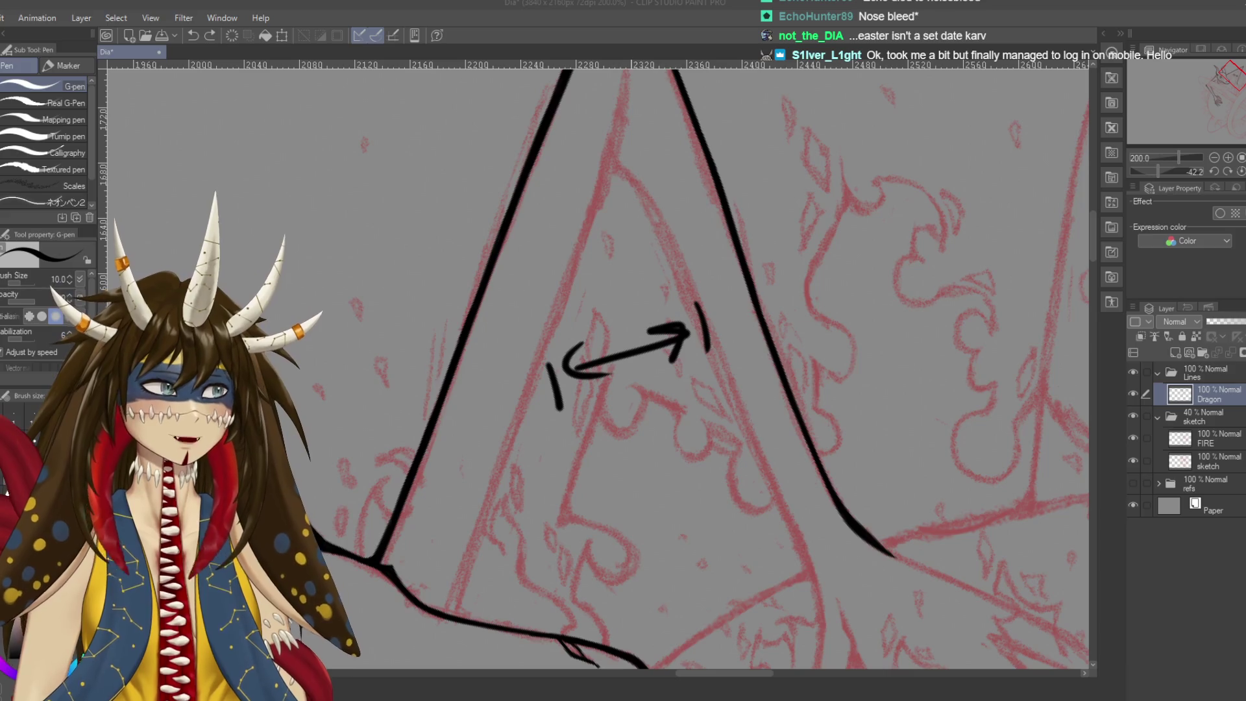
{"action": "key", "text": "ctrl+z"}
{"action": "key", "text": "ctrl+z"}
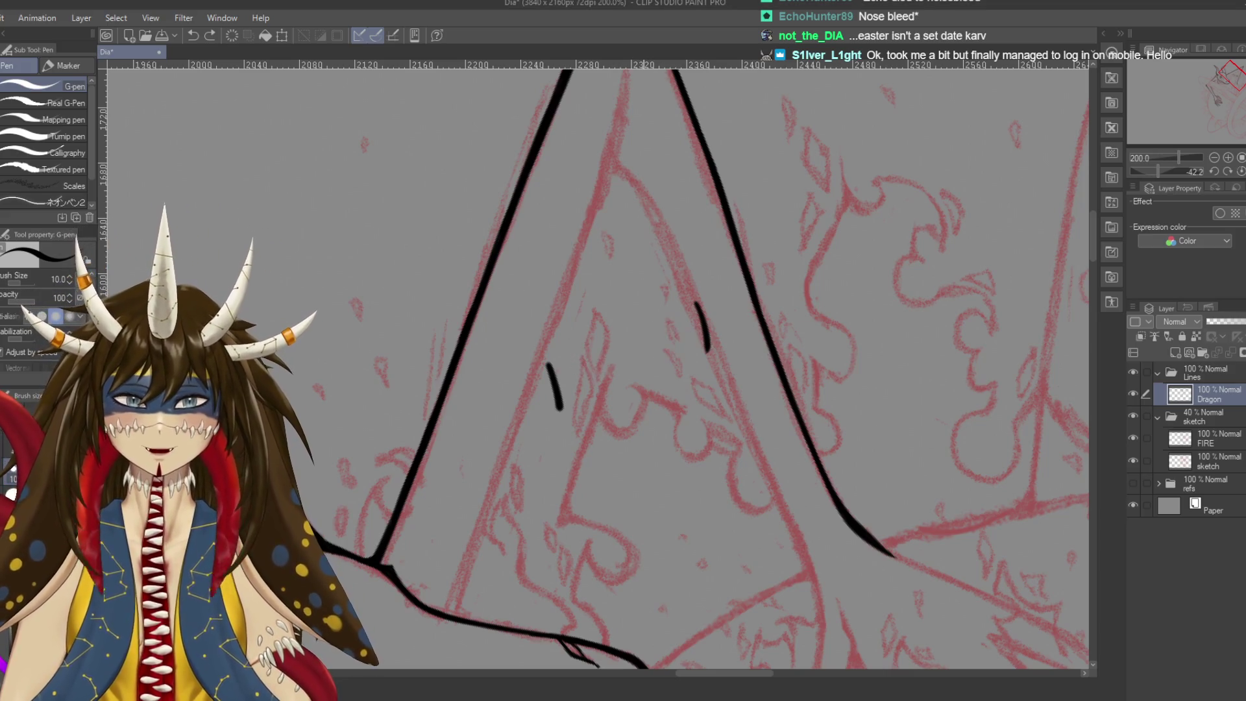
{"action": "key", "text": "ctrl+z"}
{"action": "key", "text": "ctrl+s"}
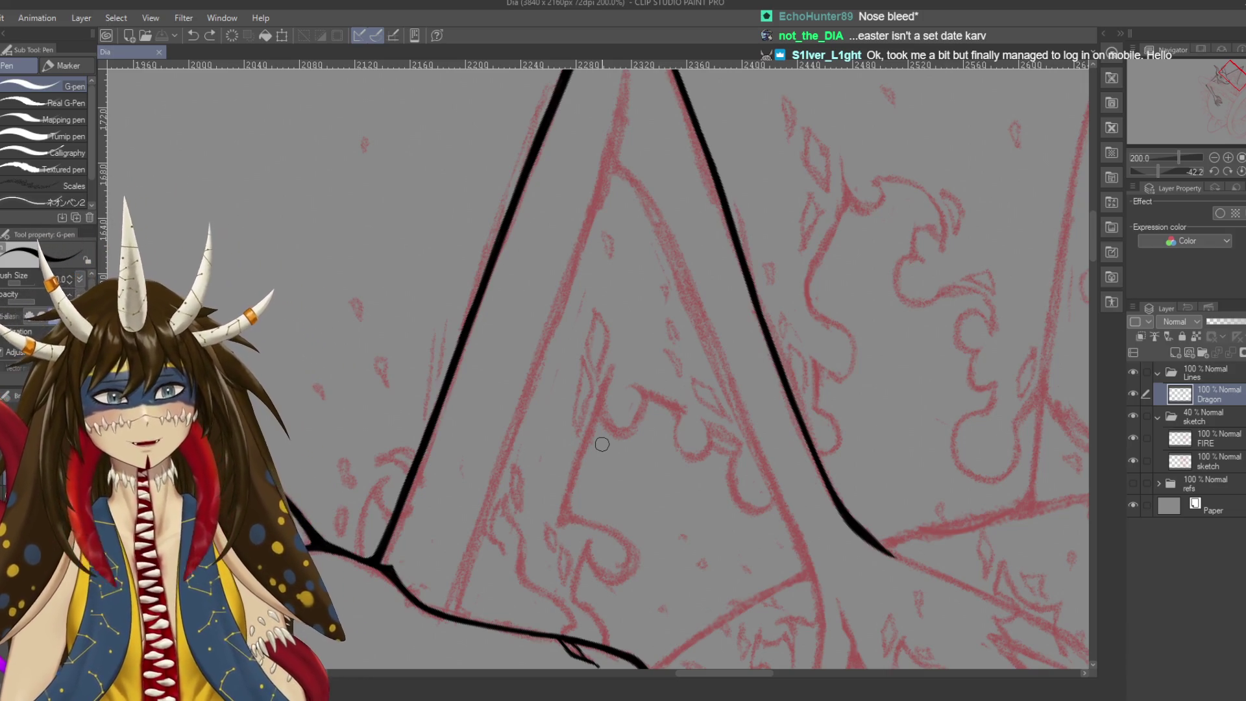
Ink a shorter inner line down from the triangle's apex, parallel to its side
{"action": "scroll", "coordinate": [602, 444], "scroll_direction": "down", "scroll_amount": 1}
{"action": "left_click_drag", "start_coordinate": [601, 444], "coordinate": [632, 160]}
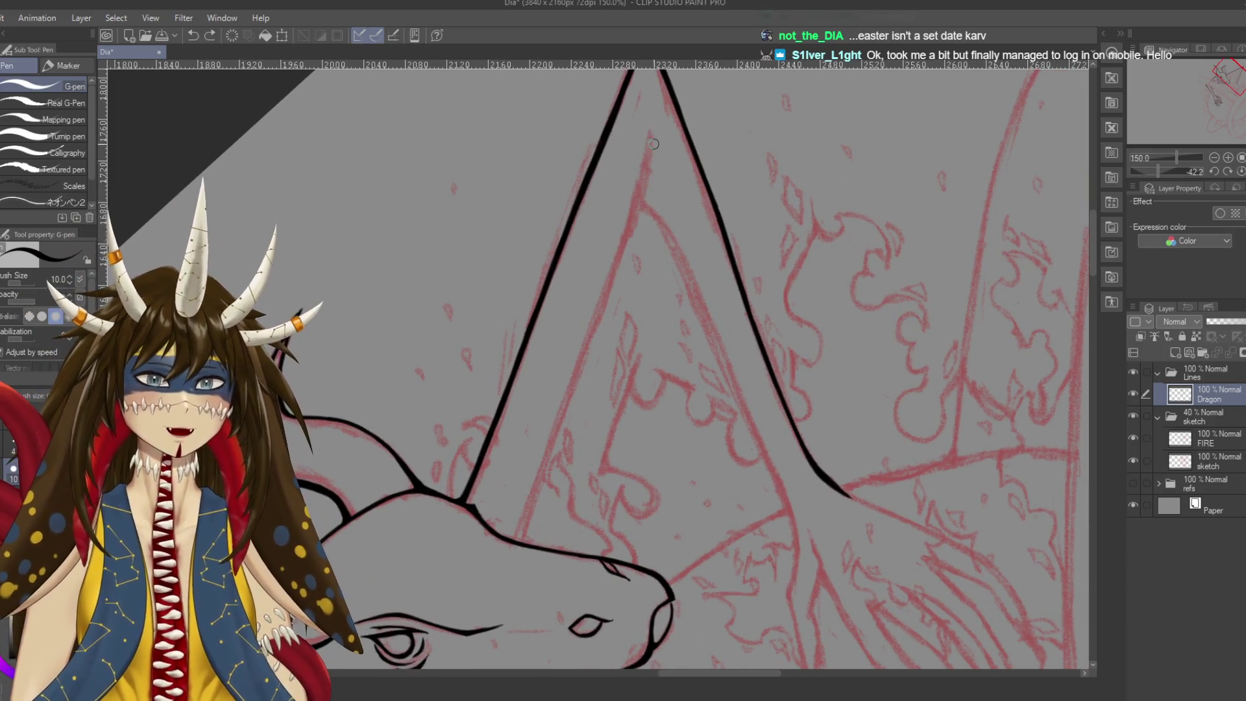
{"action": "left_click_drag", "start_coordinate": [652, 130], "coordinate": [591, 303]}
{"action": "key", "text": "ctrl+z"}
{"action": "left_click_drag", "start_coordinate": [651, 130], "coordinate": [603, 309]}
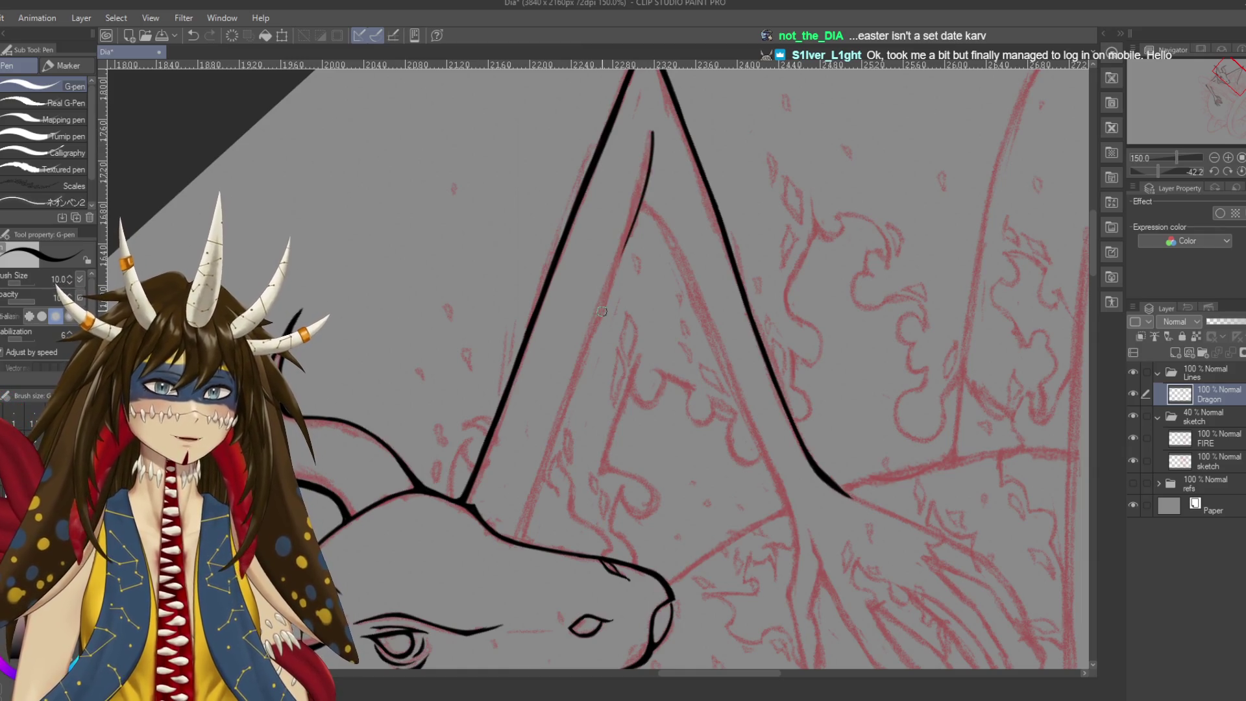
{"action": "mouse_move", "coordinate": [623, 246]}
{"action": "left_mouse_down"}
{"action": "mouse_move", "coordinate": [852, 320]}
{"action": "mouse_move", "coordinate": [515, 520]}
{"action": "left_mouse_up"}
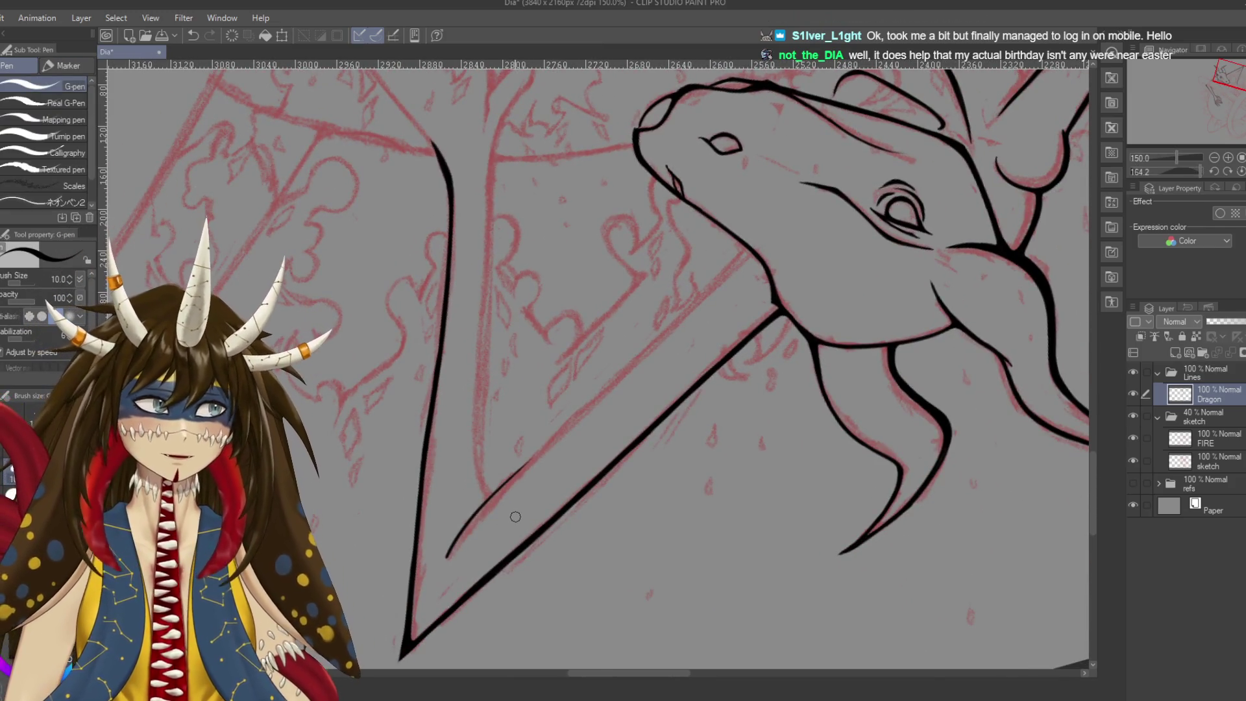
{"action": "mouse_move", "coordinate": [515, 520]}
{"action": "left_mouse_down"}
{"action": "mouse_move", "coordinate": [524, 418]}
{"action": "mouse_move", "coordinate": [592, 327]}
{"action": "left_mouse_up"}
Redraw the inner line up toward the dragon head and add a short touch-up stroke
{"action": "key", "text": "ctrl+z"}
{"action": "left_click_drag", "start_coordinate": [505, 441], "coordinate": [633, 248]}
{"action": "key", "text": "ctrl+z"}
{"action": "left_click_drag", "start_coordinate": [501, 442], "coordinate": [629, 251]}
{"action": "key", "text": "ctrl+z"}
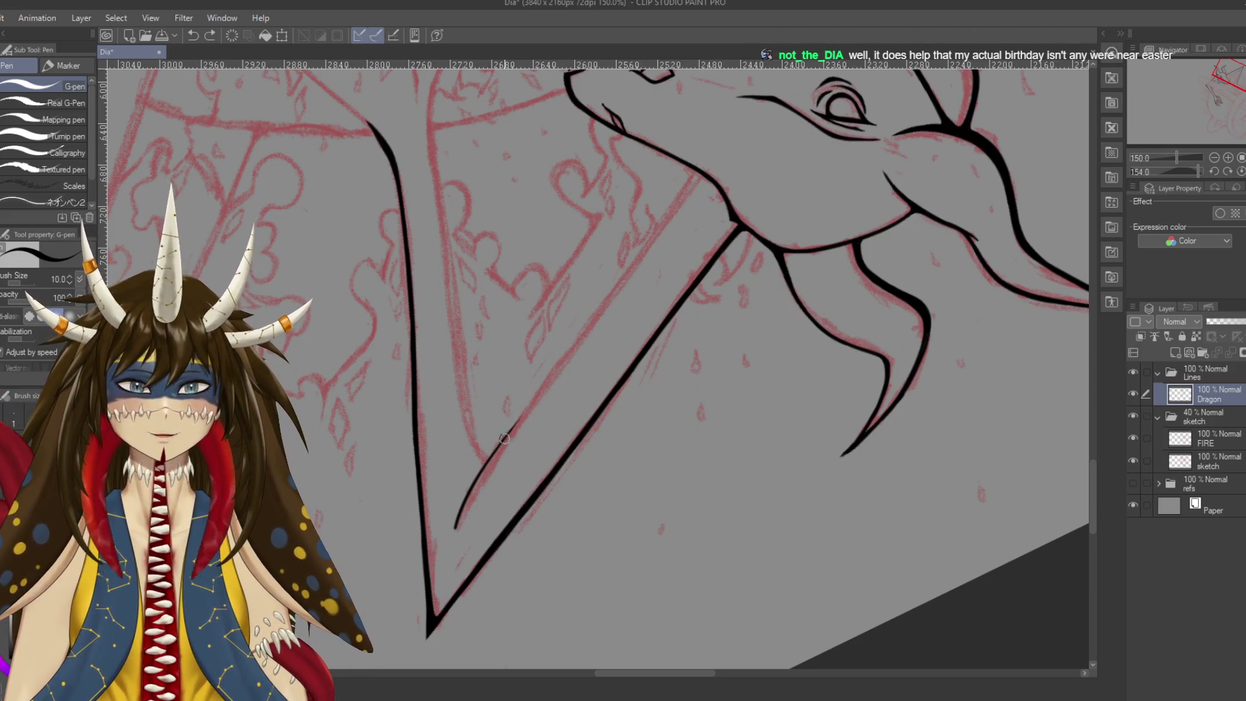
{"action": "left_click_drag", "start_coordinate": [503, 440], "coordinate": [665, 225]}
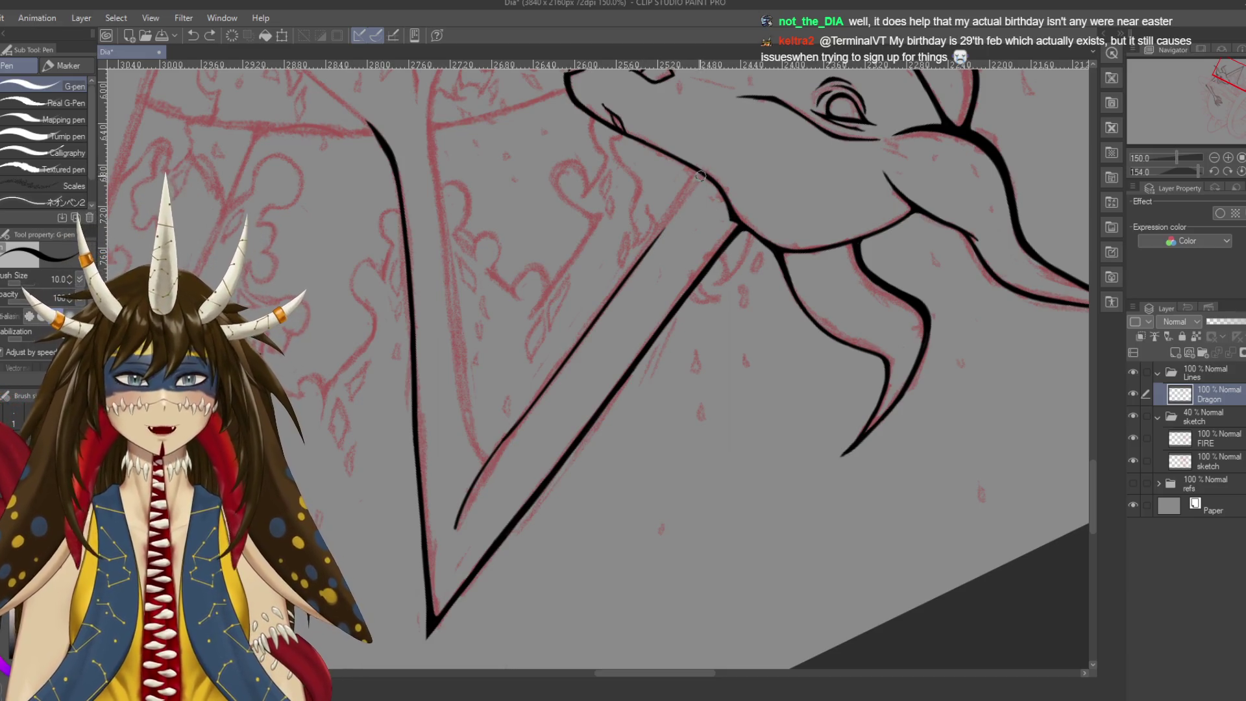
{"action": "left_click_drag", "start_coordinate": [703, 172], "coordinate": [646, 260]}
{"action": "left_click_drag", "start_coordinate": [649, 324], "coordinate": [567, 547]}
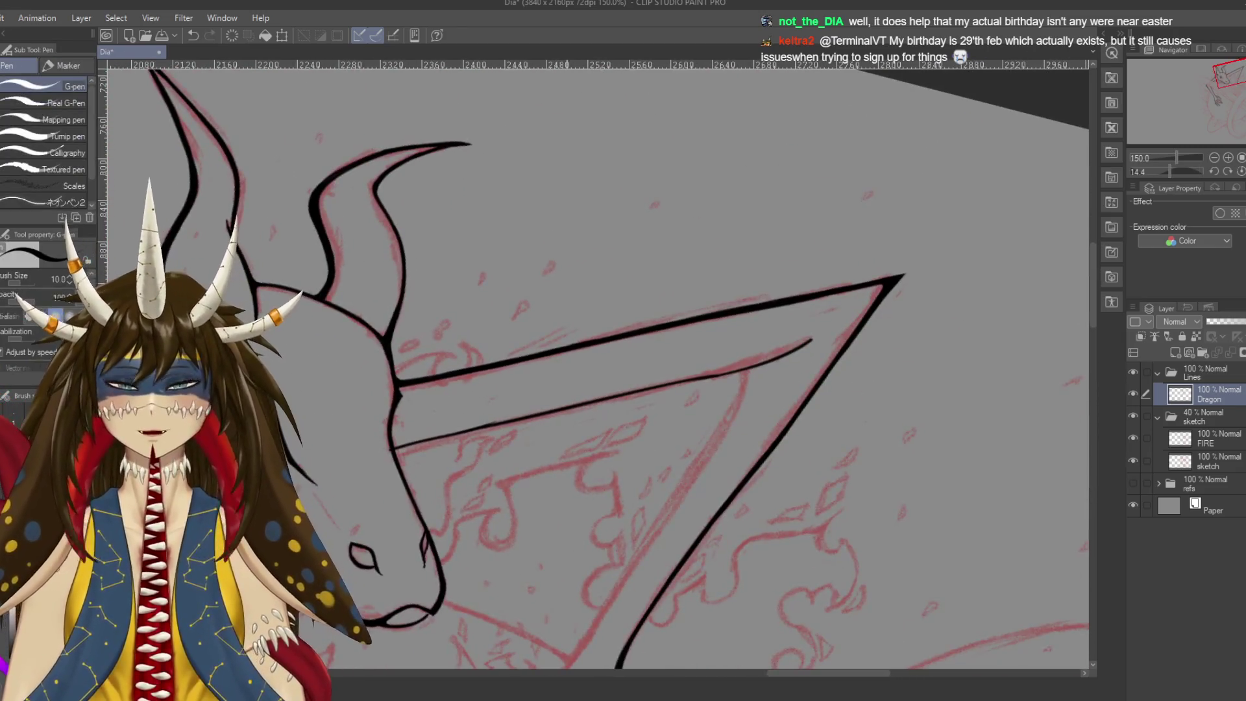
{"action": "scroll", "coordinate": [280, 534], "scroll_direction": "up", "scroll_amount": 1}
{"action": "scroll", "coordinate": [280, 533], "scroll_direction": "up", "scroll_amount": 2}
{"action": "scroll", "coordinate": [279, 534], "scroll_direction": "up", "scroll_amount": 1}
{"action": "scroll", "coordinate": [279, 534], "scroll_direction": "up", "scroll_amount": 1}
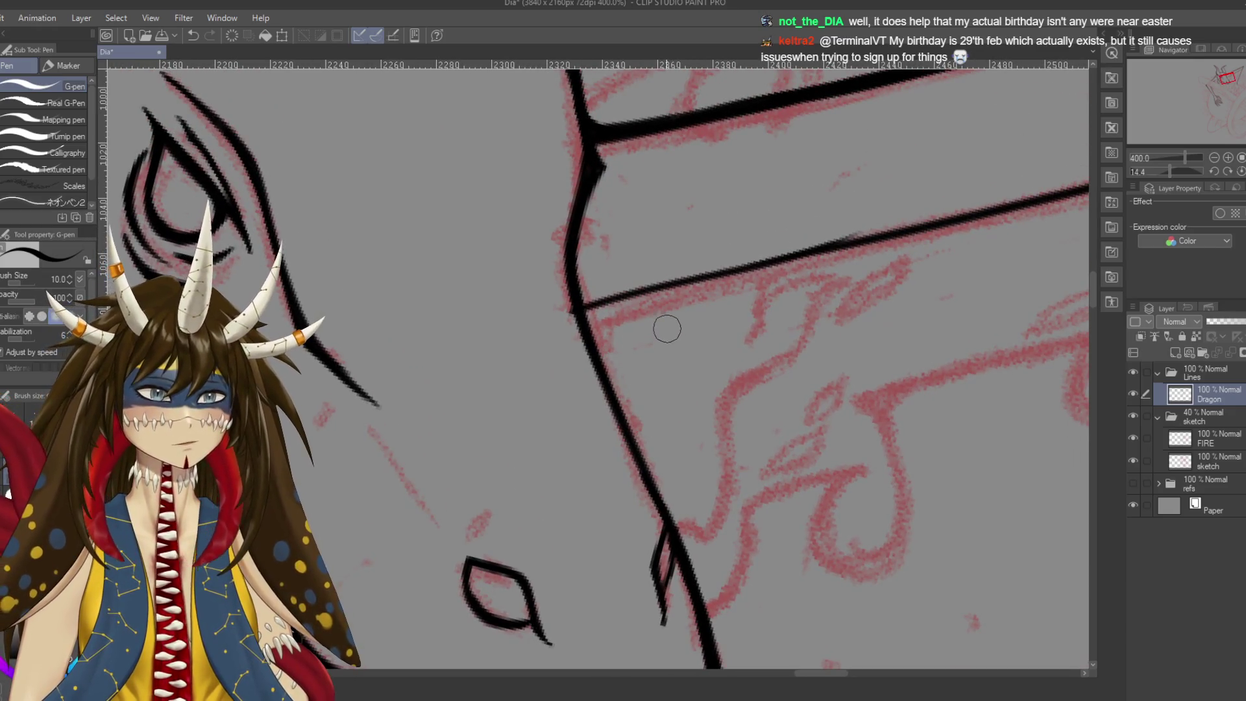
Ink the inner line up toward the tip near the neck and horn area
{"action": "key", "text": "e"}
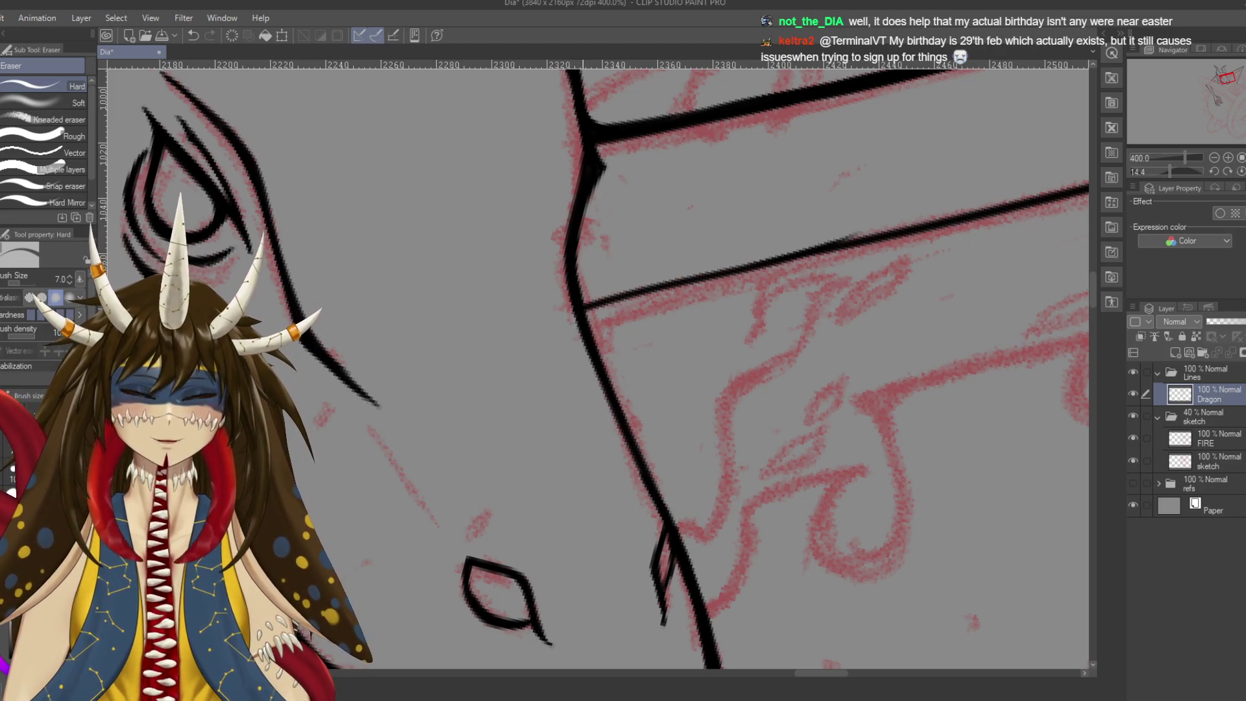
{"action": "scroll", "coordinate": [380, 406], "scroll_direction": "down", "scroll_amount": 2}
{"action": "scroll", "coordinate": [379, 406], "scroll_direction": "down", "scroll_amount": 2}
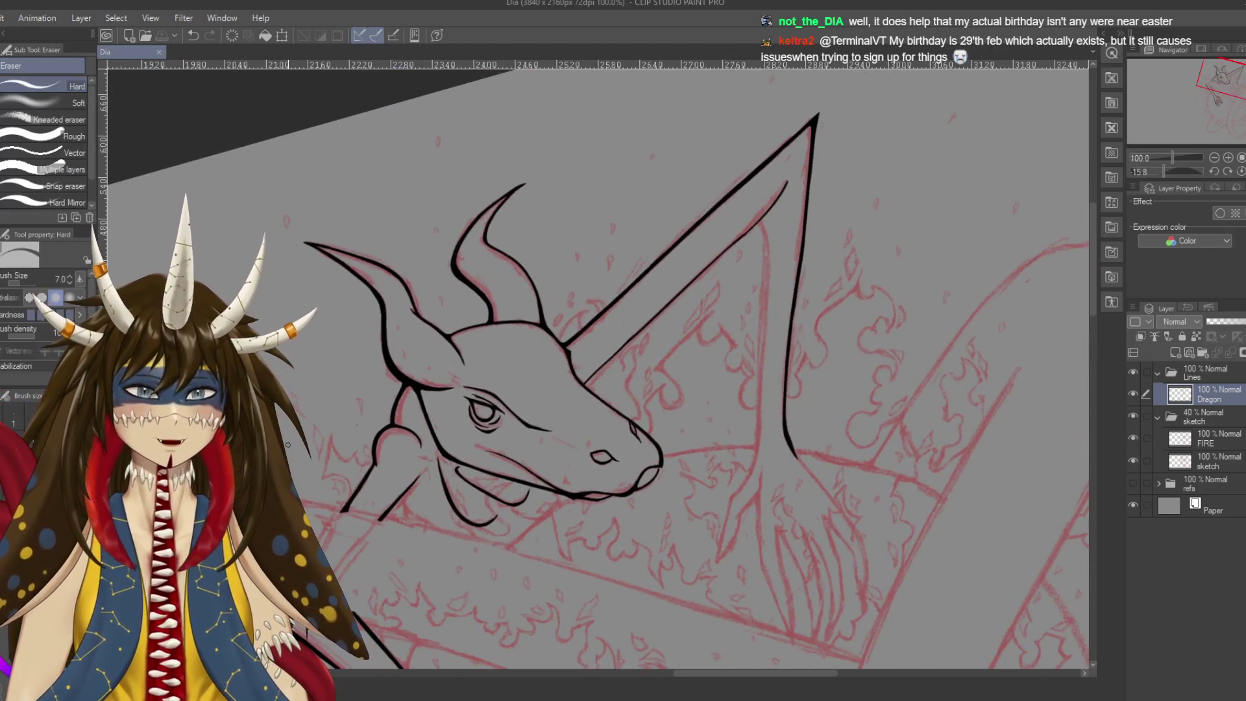
{"action": "key", "text": "p"}
{"action": "scroll", "coordinate": [370, 439], "scroll_direction": "up", "scroll_amount": 1}
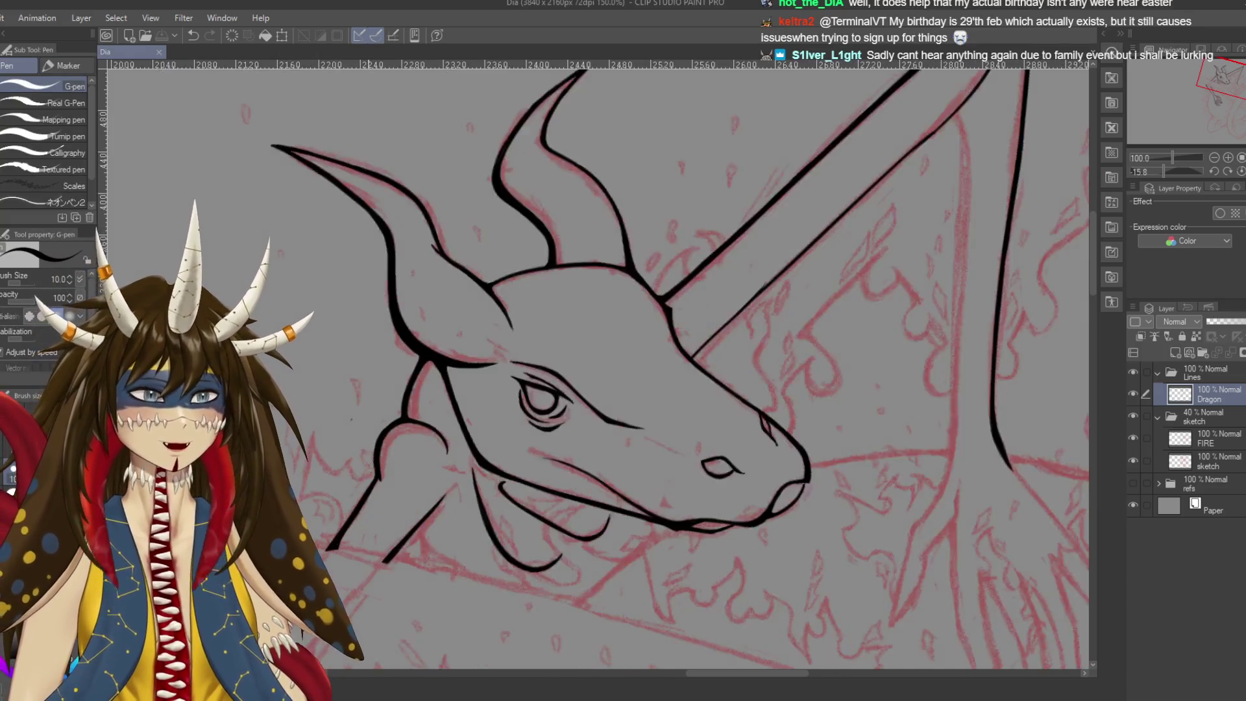
{"action": "scroll", "coordinate": [368, 436], "scroll_direction": "up", "scroll_amount": 1}
{"action": "left_click_drag", "start_coordinate": [368, 436], "coordinate": [89, 631]}
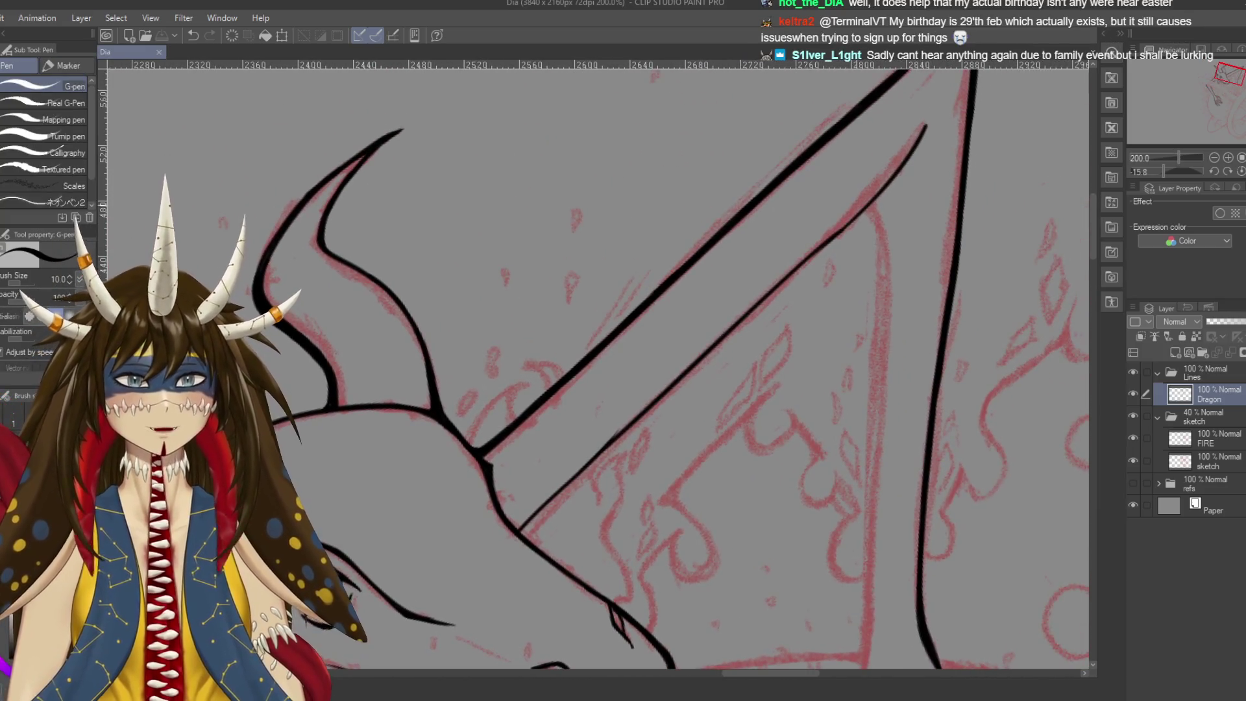
{"action": "left_click_drag", "start_coordinate": [887, 181], "coordinate": [925, 127]}
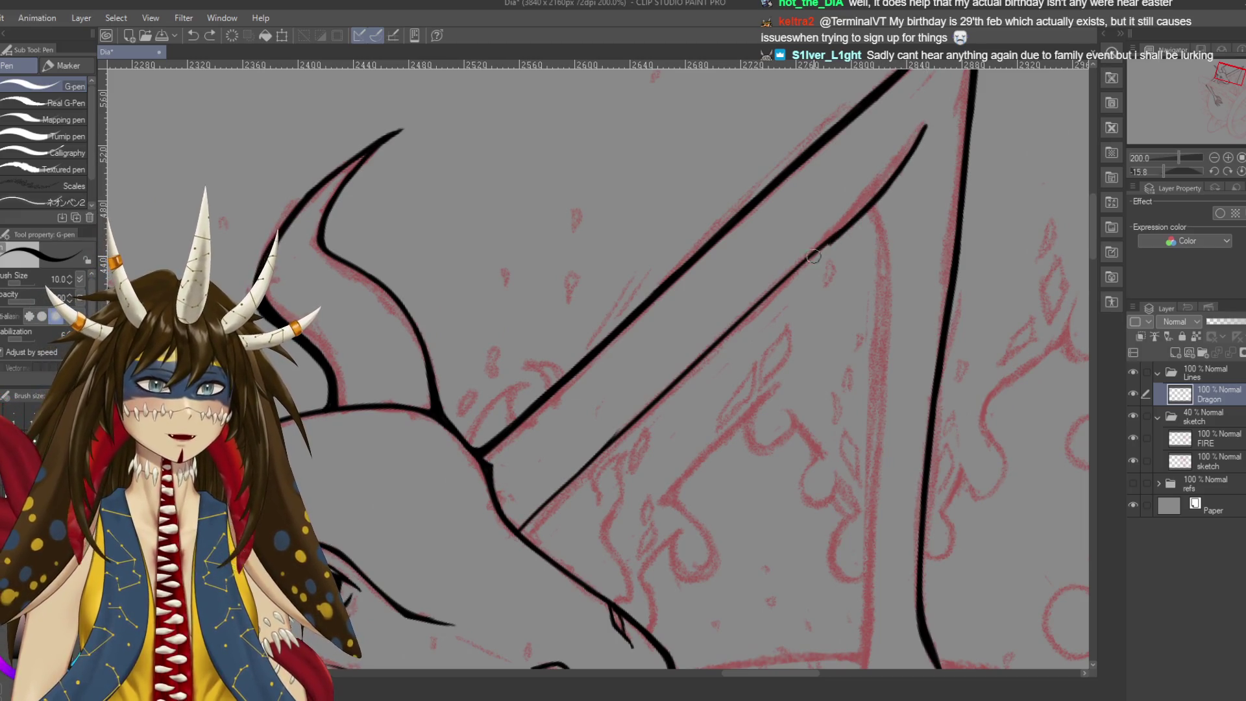
{"action": "key", "text": "r"}
{"action": "mouse_move", "coordinate": [819, 252]}
{"action": "left_mouse_down"}
{"action": "mouse_move", "coordinate": [377, 480]}
{"action": "mouse_move", "coordinate": [555, 362]}
{"action": "left_mouse_up"}
{"action": "key", "text": "p"}
Redo the inner line along the left diagonal up to the head, then save
{"action": "key", "text": "ctrl+z"}
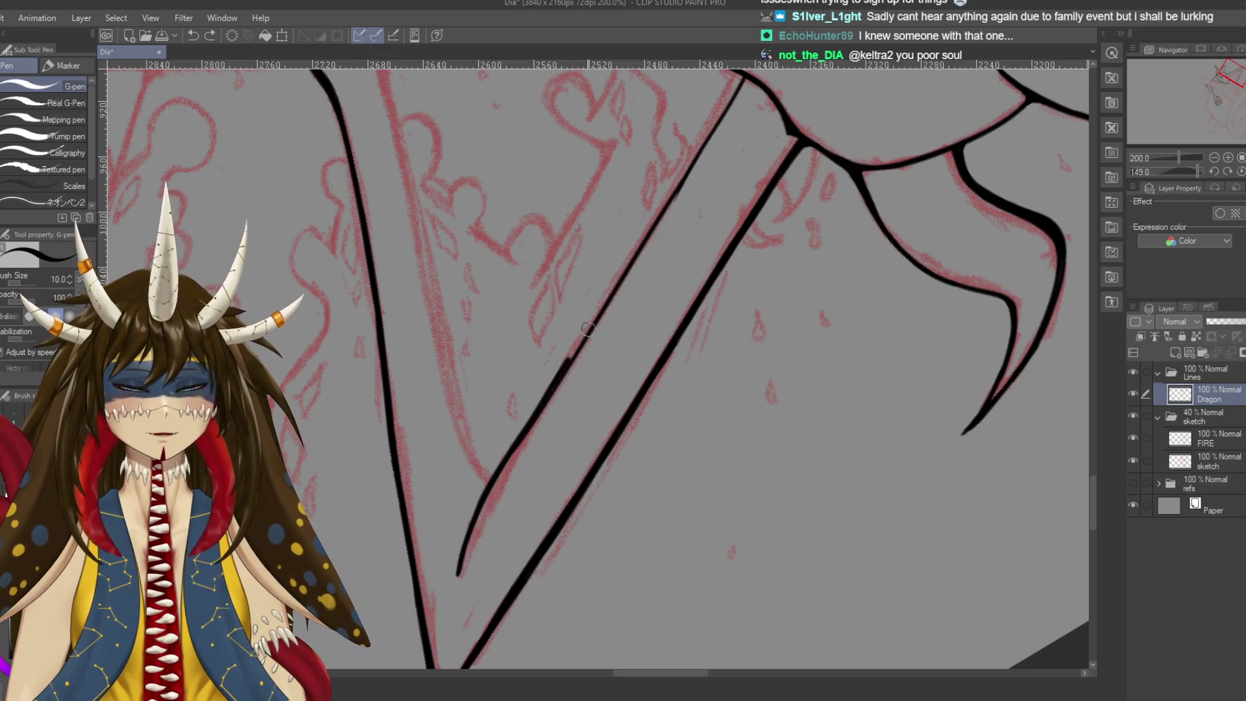
{"action": "left_click_drag", "start_coordinate": [550, 389], "coordinate": [627, 280]}
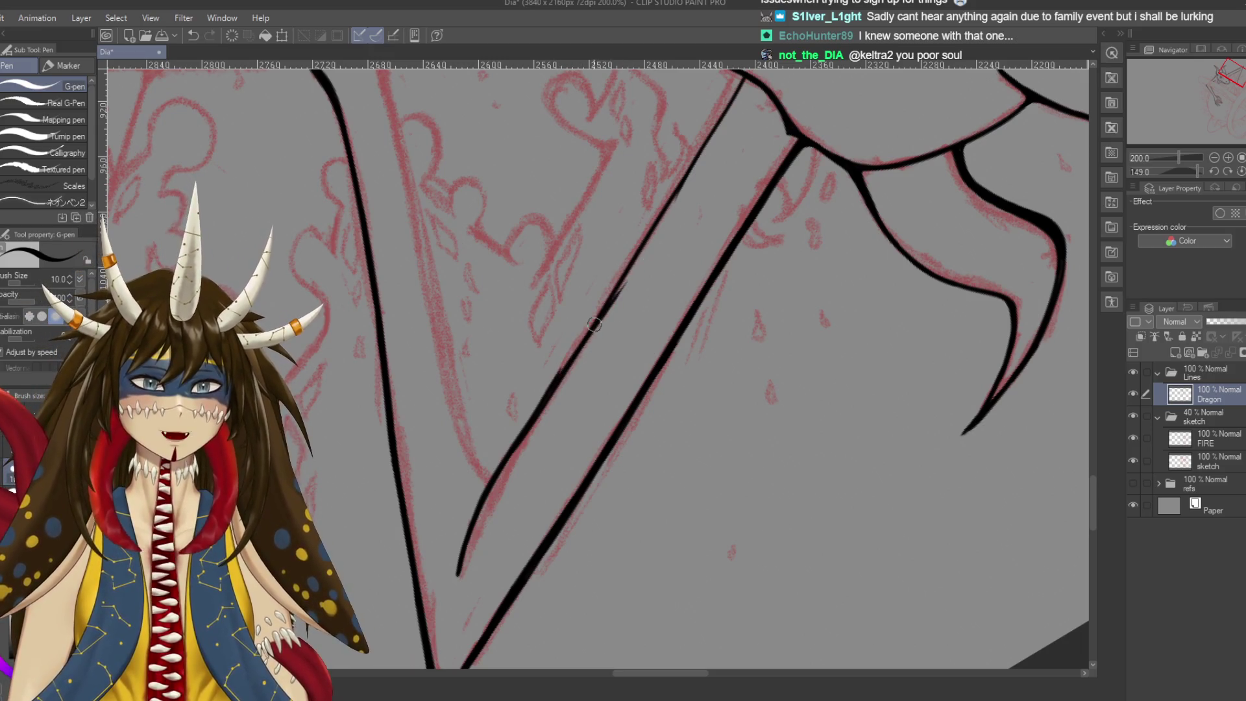
{"action": "key", "text": "ctrl+z"}
{"action": "mouse_move", "coordinate": [555, 383]}
{"action": "left_mouse_down"}
{"action": "mouse_move", "coordinate": [625, 235]}
{"action": "mouse_move", "coordinate": [494, 364]}
{"action": "left_mouse_up"}
{"action": "left_click_drag", "start_coordinate": [519, 413], "coordinate": [517, 405]}
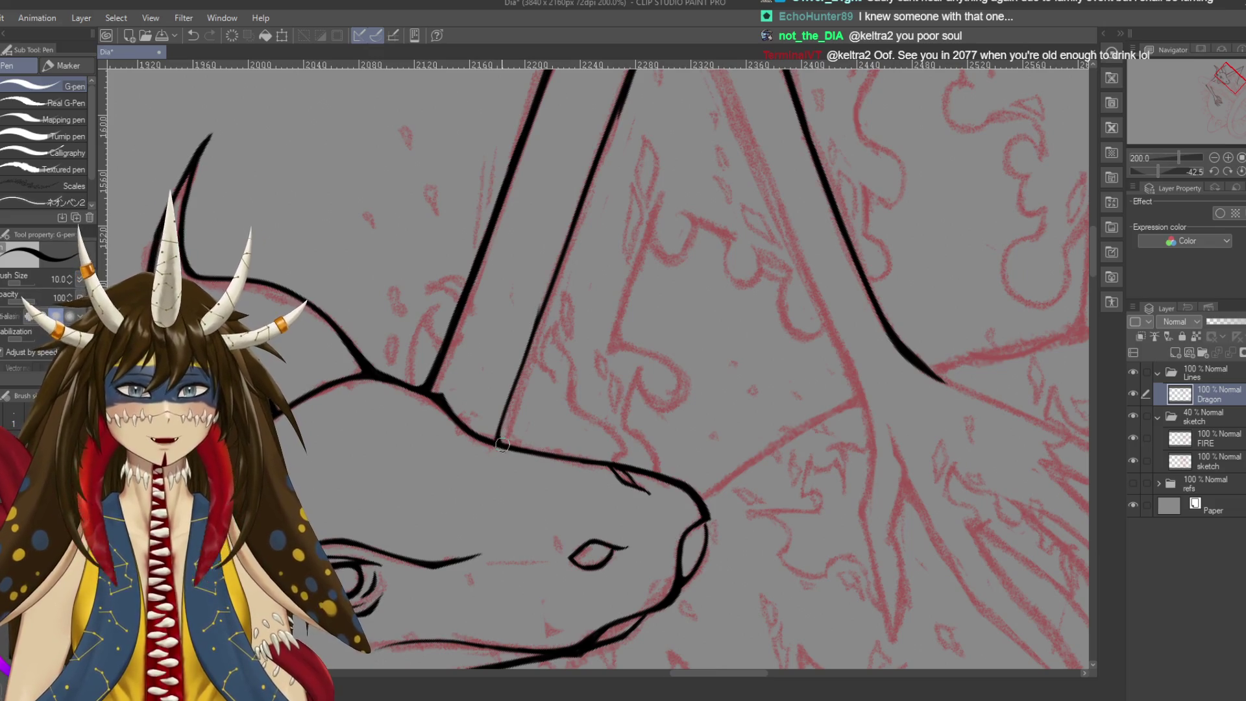
{"action": "key", "text": "ctrl+s"}
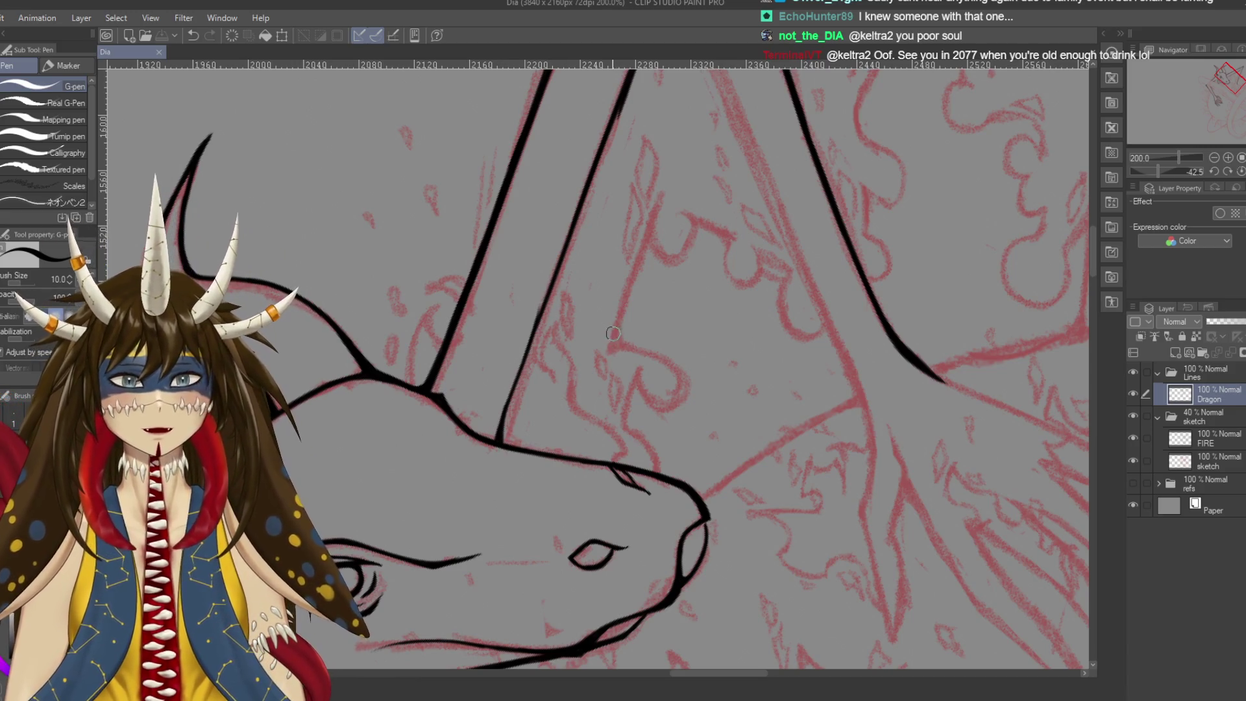
Hand-write a heart, a viewer's name, 'Enjoy the fam' and a winking face
{"action": "mouse_move", "coordinate": [616, 328]}
{"action": "left_mouse_down"}
{"action": "mouse_move", "coordinate": [659, 347]}
{"action": "mouse_move", "coordinate": [633, 311]}
{"action": "mouse_move", "coordinate": [656, 323]}
{"action": "left_mouse_up"}
{"action": "left_click_drag", "start_coordinate": [698, 286], "coordinate": [689, 317]}
{"action": "mouse_move", "coordinate": [718, 255]}
{"action": "left_mouse_down"}
{"action": "mouse_move", "coordinate": [707, 300]}
{"action": "mouse_move", "coordinate": [759, 231]}
{"action": "left_mouse_up"}
{"action": "mouse_move", "coordinate": [657, 389]}
{"action": "left_mouse_down"}
{"action": "mouse_move", "coordinate": [683, 408]}
{"action": "mouse_move", "coordinate": [654, 390]}
{"action": "left_mouse_up"}
{"action": "mouse_move", "coordinate": [681, 397]}
{"action": "left_mouse_down"}
{"action": "mouse_move", "coordinate": [708, 375]}
{"action": "mouse_move", "coordinate": [701, 411]}
{"action": "left_mouse_up"}
{"action": "mouse_move", "coordinate": [730, 341]}
{"action": "left_mouse_down"}
{"action": "mouse_move", "coordinate": [773, 370]}
{"action": "mouse_move", "coordinate": [766, 312]}
{"action": "left_mouse_up"}
{"action": "mouse_move", "coordinate": [765, 398]}
{"action": "left_mouse_down"}
{"action": "mouse_move", "coordinate": [753, 447]}
{"action": "mouse_move", "coordinate": [785, 399]}
{"action": "left_mouse_up"}
{"action": "mouse_move", "coordinate": [789, 415]}
{"action": "left_mouse_down"}
{"action": "mouse_move", "coordinate": [778, 429]}
{"action": "mouse_move", "coordinate": [812, 390]}
{"action": "mouse_move", "coordinate": [880, 370]}
{"action": "left_mouse_up"}
{"action": "left_click", "coordinate": [836, 334]}
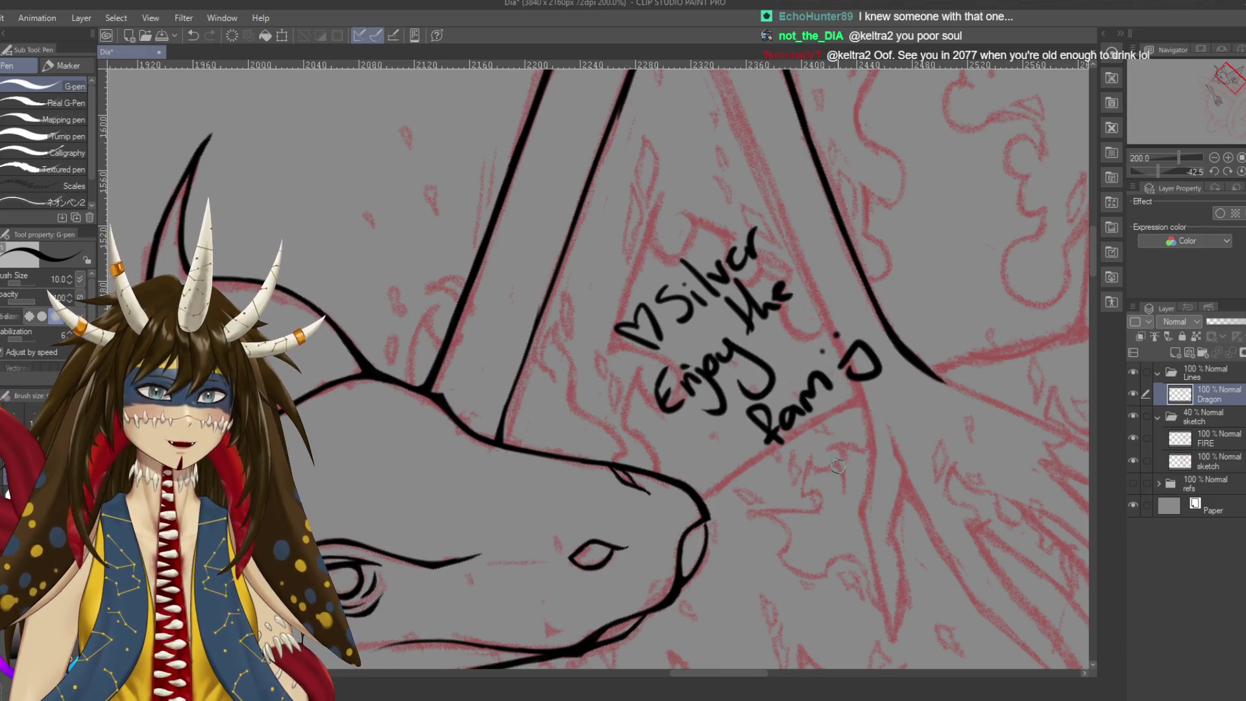
Undo every stroke of the handwritten note, leaving the Dragon layer clean
{"action": "key", "text": "ctrl+z"}
{"action": "key", "text": "ctrl+z"}
{"action": "key", "text": "ctrl+z"}
{"action": "key", "text": "ctrl+z"}
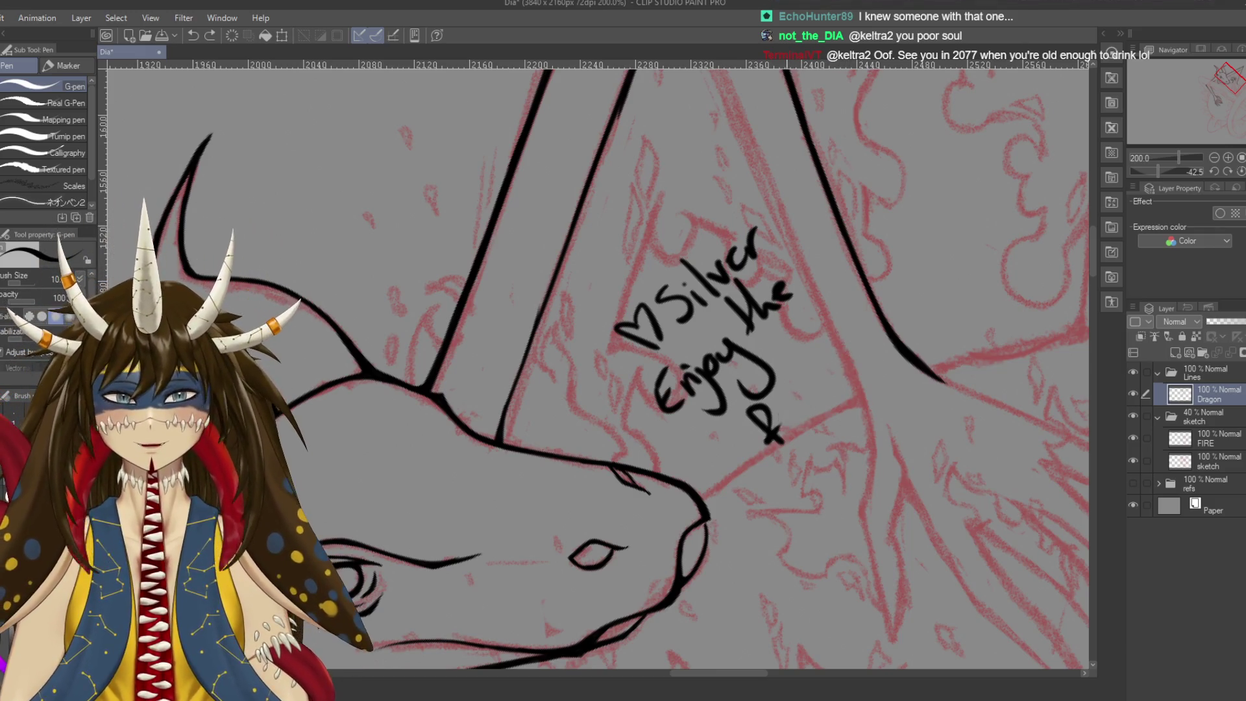
{"action": "key", "text": "ctrl+z"}
{"action": "key", "text": "ctrl+z"}
{"action": "key", "text": "ctrl+z"}
{"action": "key", "text": "ctrl+z"}
{"action": "key", "text": "ctrl+z"}
{"action": "key", "text": "ctrl+z"}
{"action": "key", "text": "ctrl+z"}
{"action": "key", "text": "ctrl+z"}
{"action": "key", "text": "ctrl+z"}
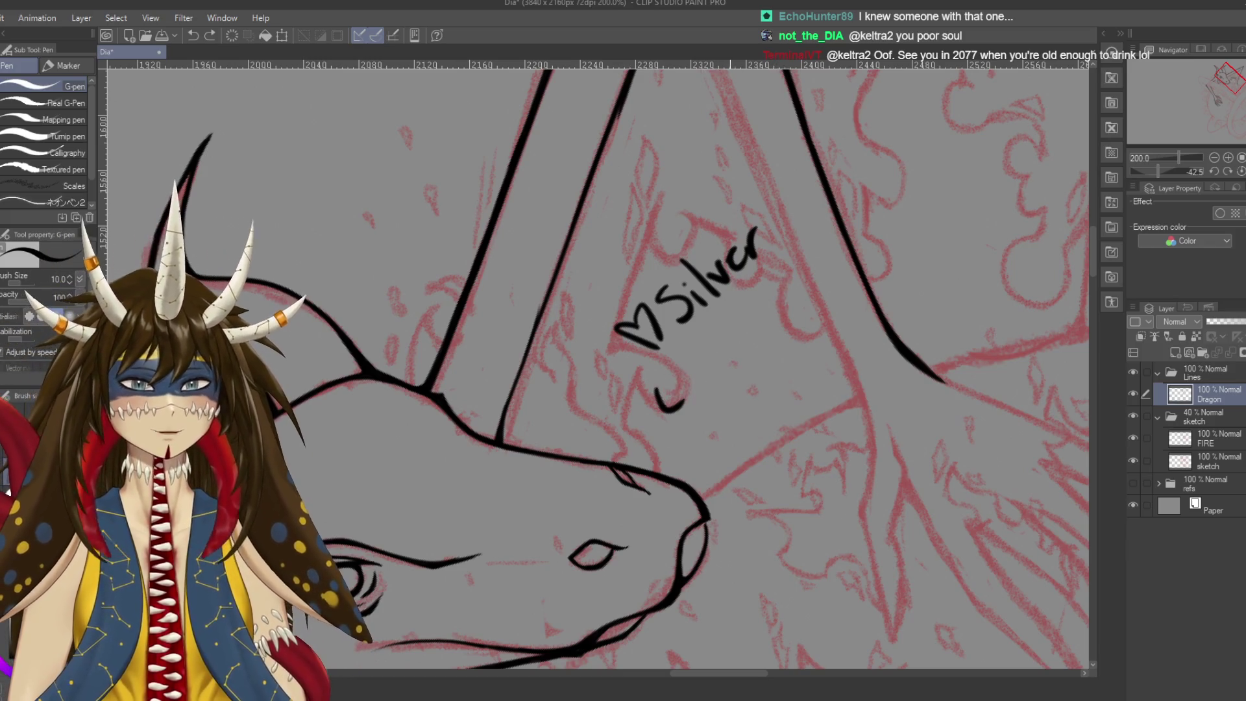
{"action": "key", "text": "ctrl+z"}
{"action": "key", "text": "ctrl+z"}
{"action": "key", "text": "ctrl+z"}
{"action": "key", "text": "ctrl+z"}
{"action": "key", "text": "ctrl+z"}
{"action": "key", "text": "ctrl+z"}
{"action": "key", "text": "ctrl+z"}
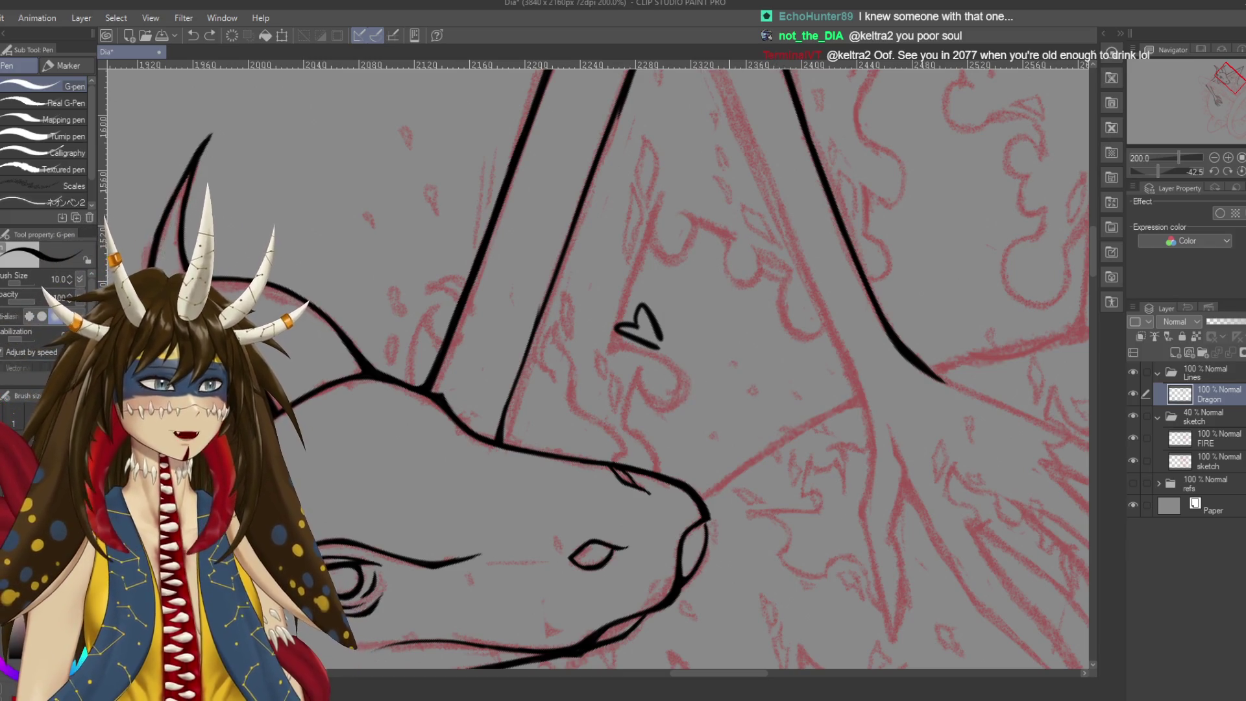
{"action": "key", "text": "ctrl+z"}
{"action": "key", "text": "ctrl+z"}
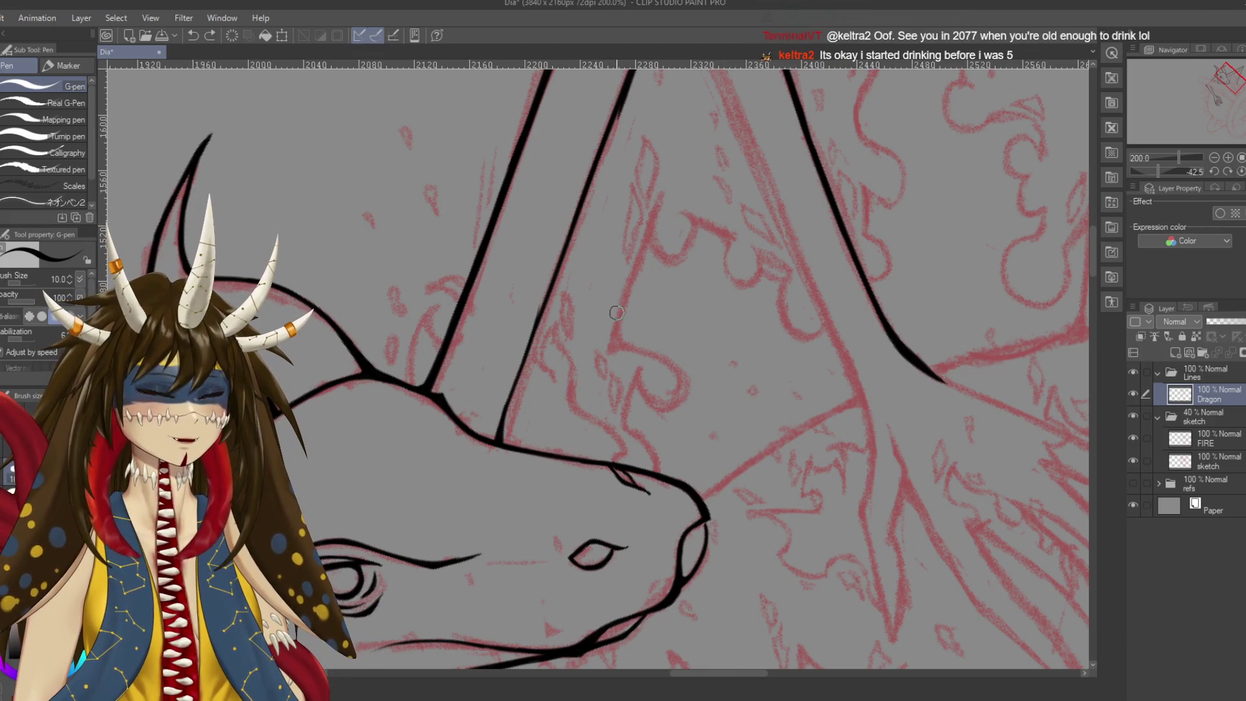
{"action": "key", "text": "ctrl+z"}
{"action": "key", "text": "ctrl+z"}
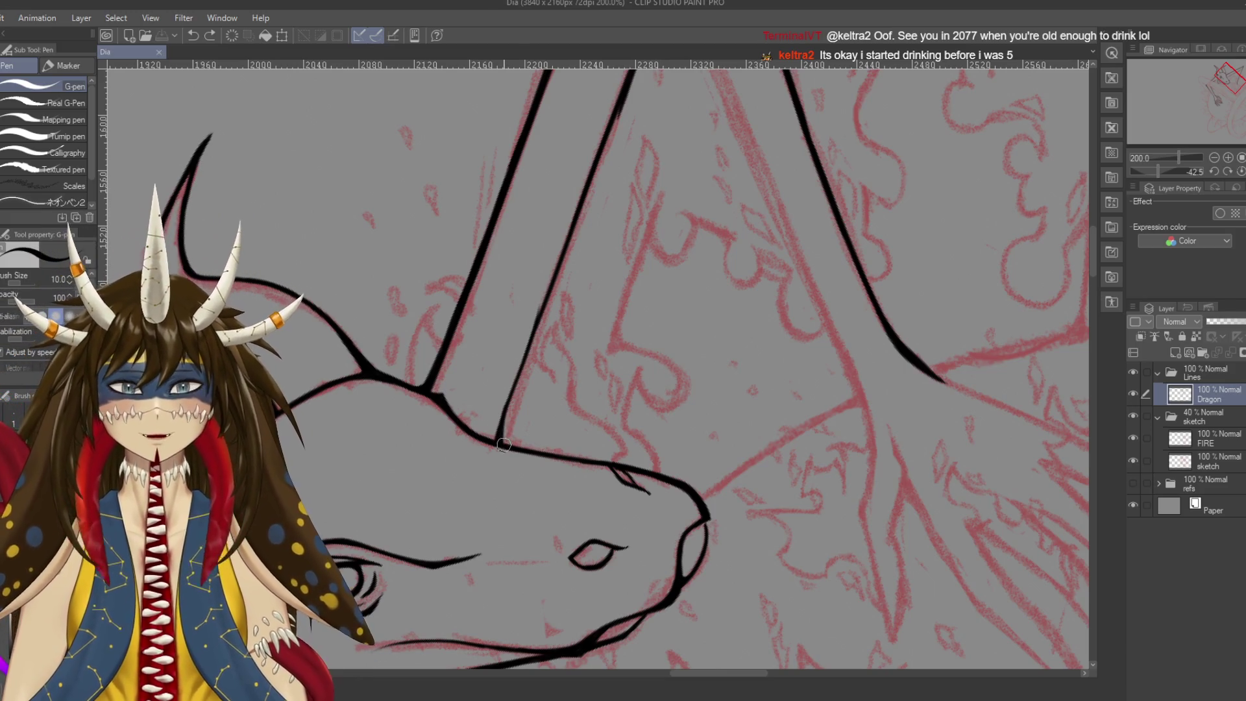
Thicken the dragon's horn outline with bolder strokes, retrying the stroke several times
{"action": "left_click_drag", "start_coordinate": [479, 431], "coordinate": [506, 443]}
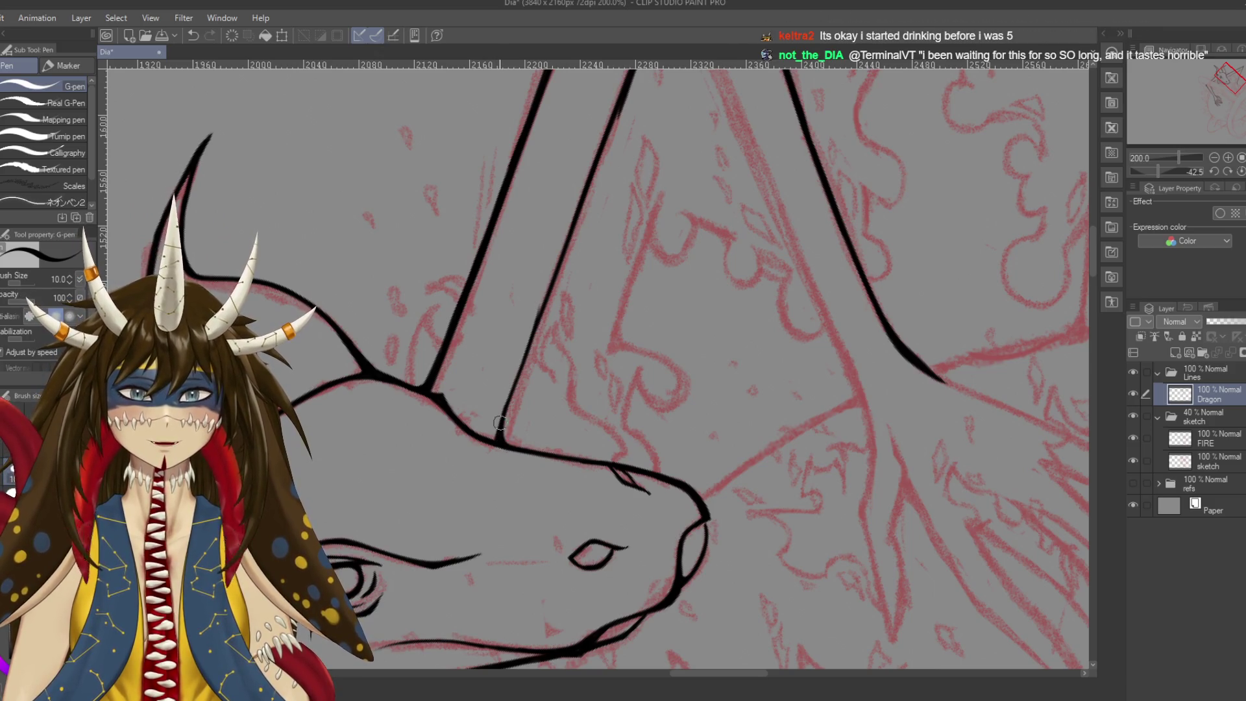
{"action": "left_click_drag", "start_coordinate": [504, 436], "coordinate": [557, 283]}
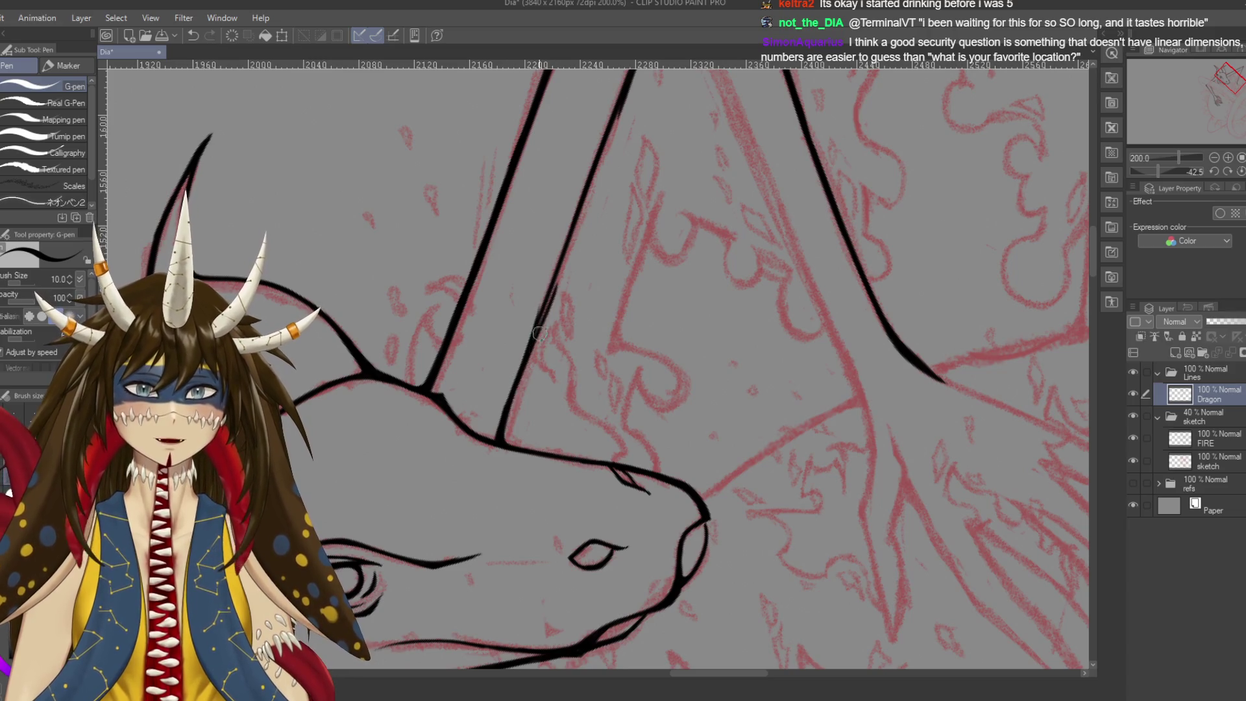
{"action": "key", "text": "ctrl+z"}
{"action": "left_click_drag", "start_coordinate": [520, 366], "coordinate": [587, 227]}
{"action": "key", "text": "ctrl+z"}
{"action": "left_click_drag", "start_coordinate": [529, 352], "coordinate": [581, 231]}
{"action": "key", "text": "ctrl+z"}
{"action": "left_click_drag", "start_coordinate": [525, 352], "coordinate": [584, 221]}
{"action": "key", "text": "ctrl+z"}
{"action": "mouse_move", "coordinate": [524, 354]}
{"action": "left_mouse_down"}
{"action": "mouse_move", "coordinate": [583, 211]}
{"action": "mouse_move", "coordinate": [542, 347]}
{"action": "left_mouse_up"}
{"action": "scroll", "coordinate": [594, 364], "scroll_direction": "up", "scroll_amount": 3}
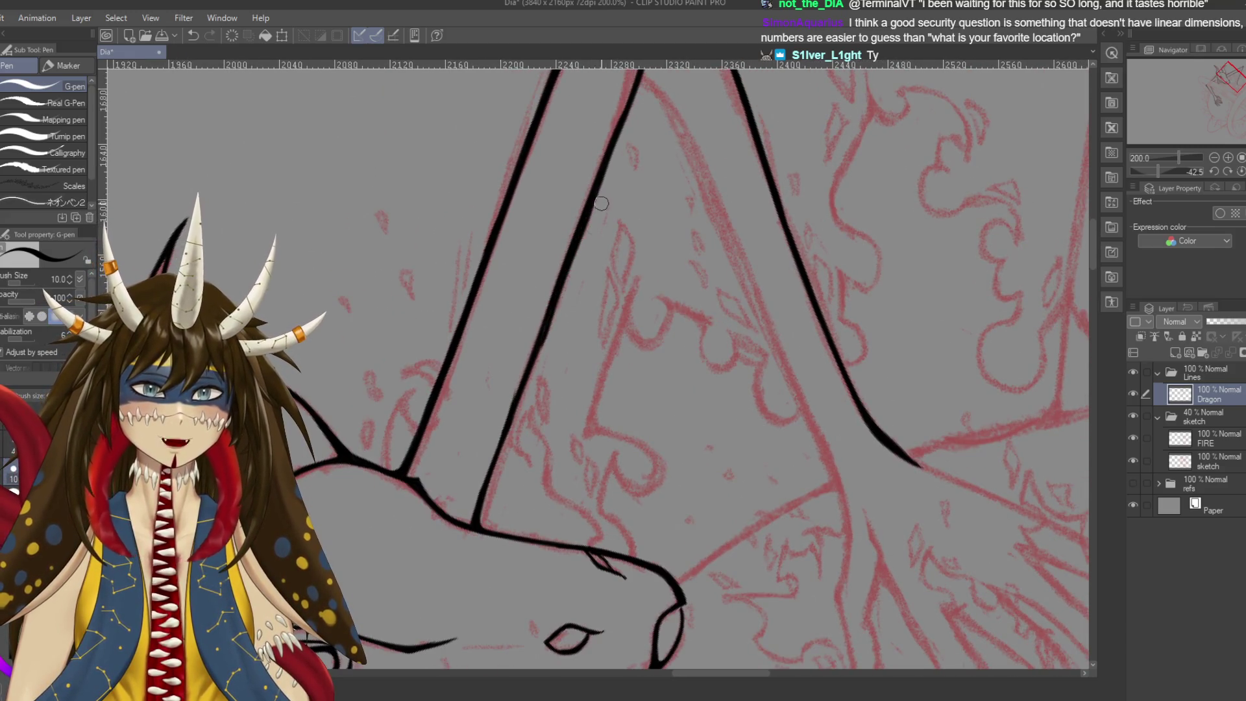
Redraw the lower outline, darken the neck line, and rotate the canvas to a comfortable angle
{"action": "key", "text": "ctrl+z"}
{"action": "left_click_drag", "start_coordinate": [596, 198], "coordinate": [544, 330]}
{"action": "key", "text": "ctrl+z"}
{"action": "left_click_drag", "start_coordinate": [594, 218], "coordinate": [481, 480]}
{"action": "key", "text": "ctrl+z"}
{"action": "left_click_drag", "start_coordinate": [522, 390], "coordinate": [484, 483]}
{"action": "scroll", "coordinate": [532, 357], "scroll_direction": "down", "scroll_amount": 4}
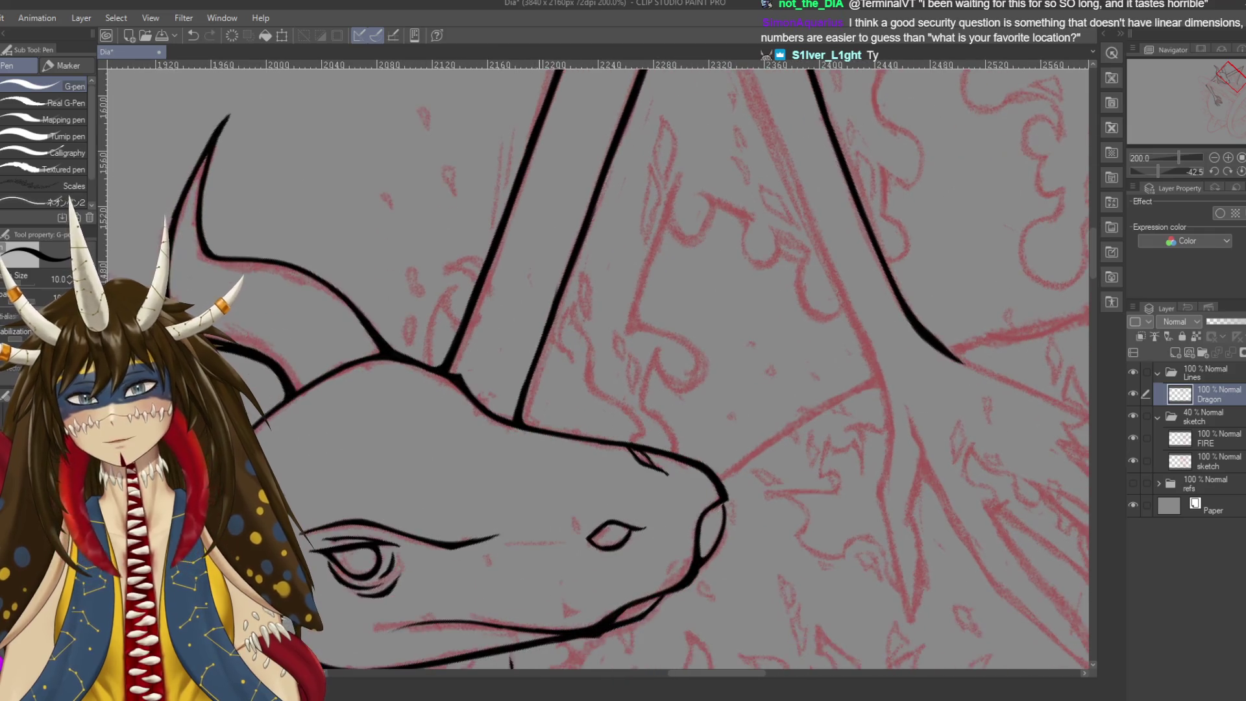
{"action": "left_click_drag", "start_coordinate": [546, 326], "coordinate": [513, 416]}
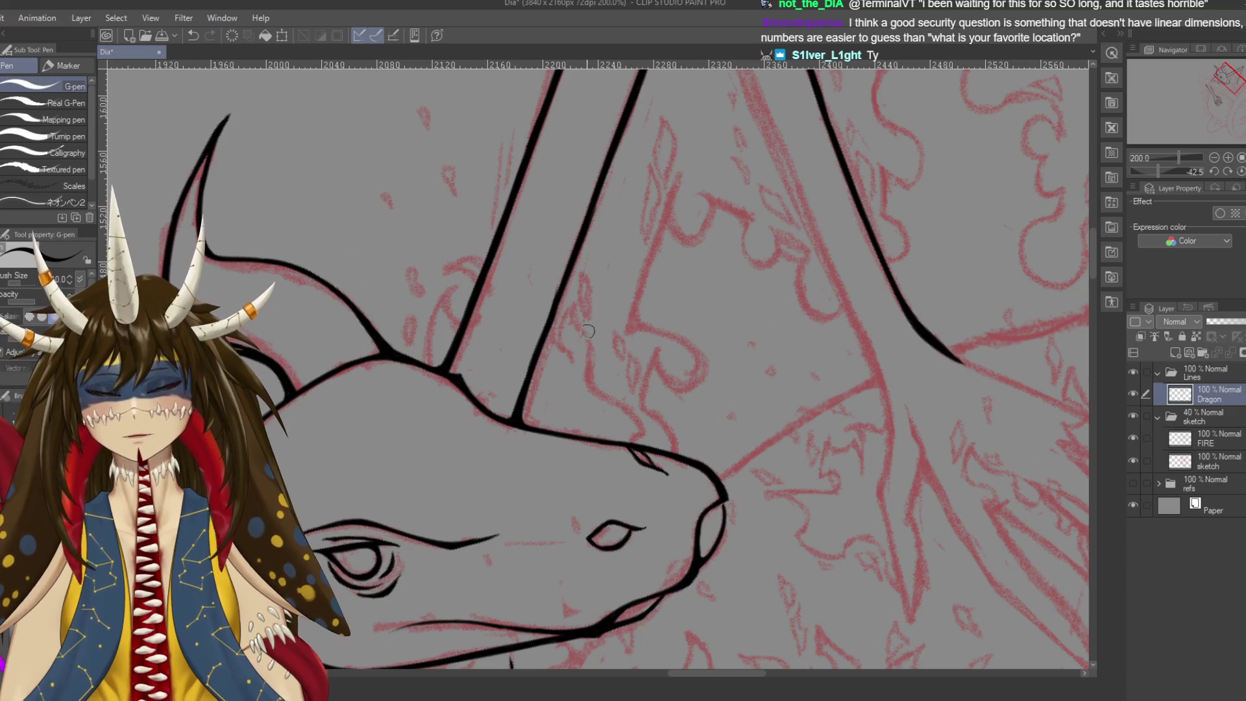
{"action": "key", "text": "r"}
{"action": "left_click_drag", "start_coordinate": [519, 405], "coordinate": [585, 325]}
{"action": "key", "text": "p"}
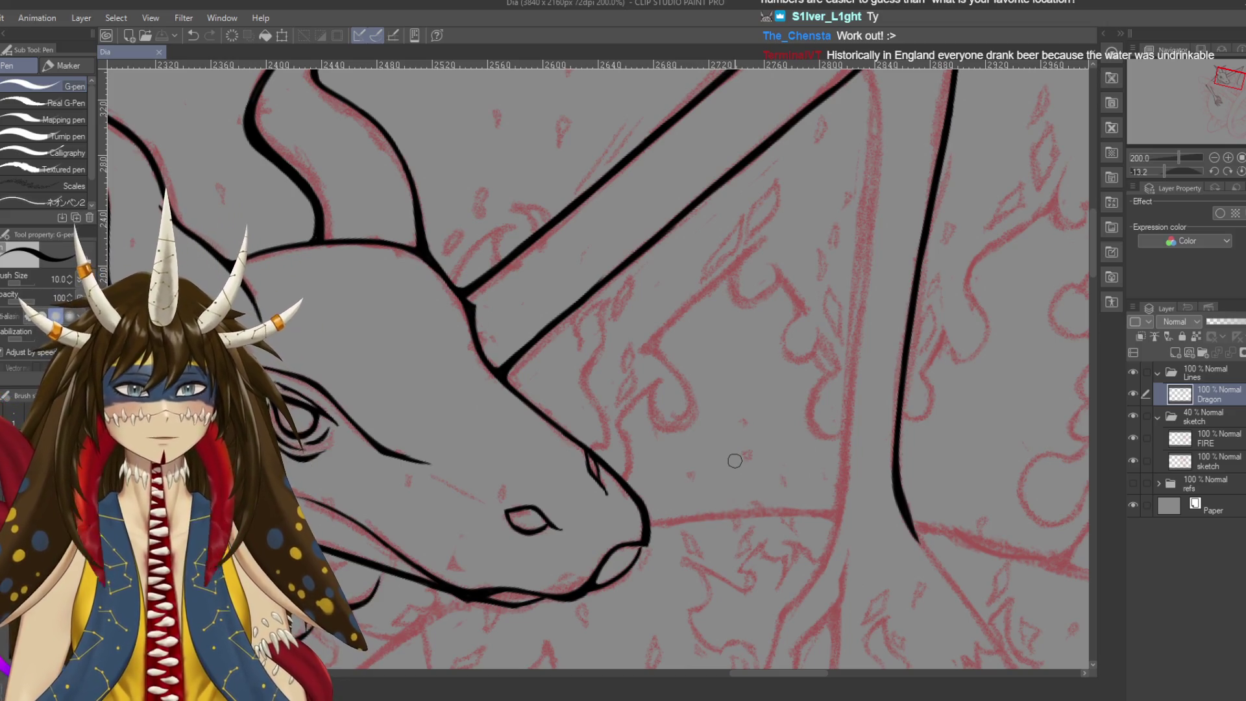
{"action": "left_click_drag", "start_coordinate": [683, 310], "coordinate": [727, 383]}
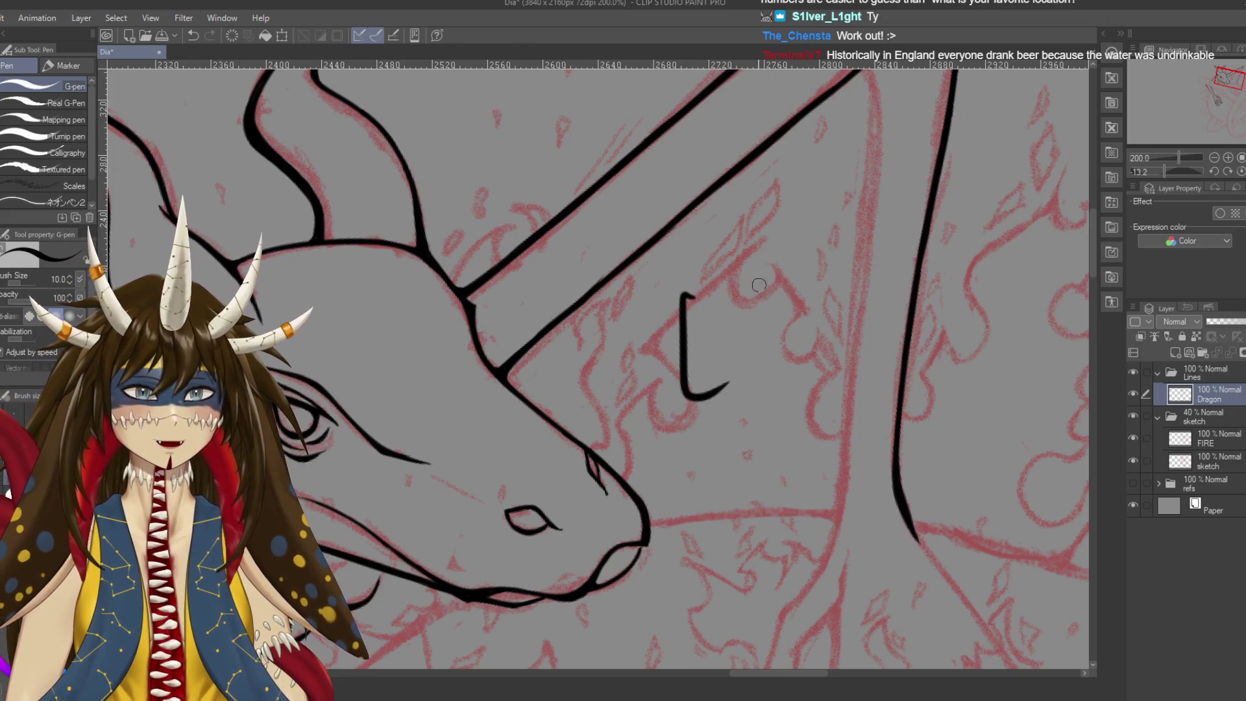
{"action": "left_click_drag", "start_coordinate": [766, 290], "coordinate": [753, 333]}
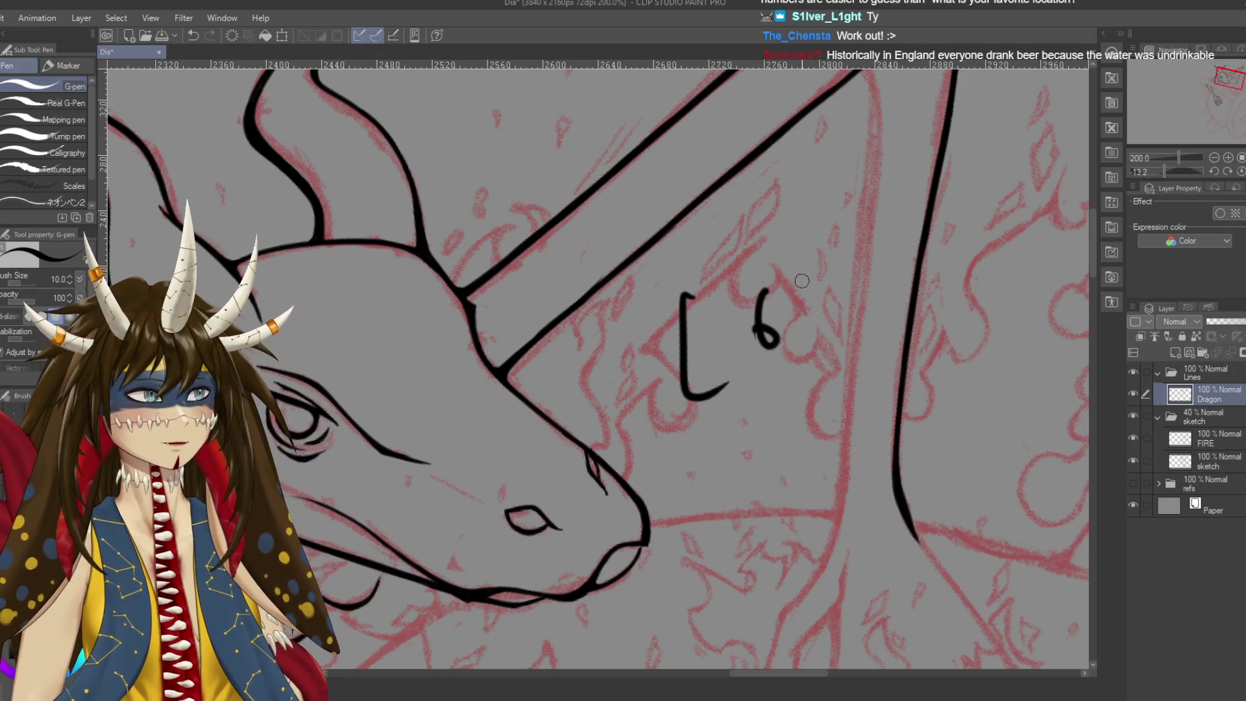
{"action": "left_click_drag", "start_coordinate": [846, 241], "coordinate": [873, 260]}
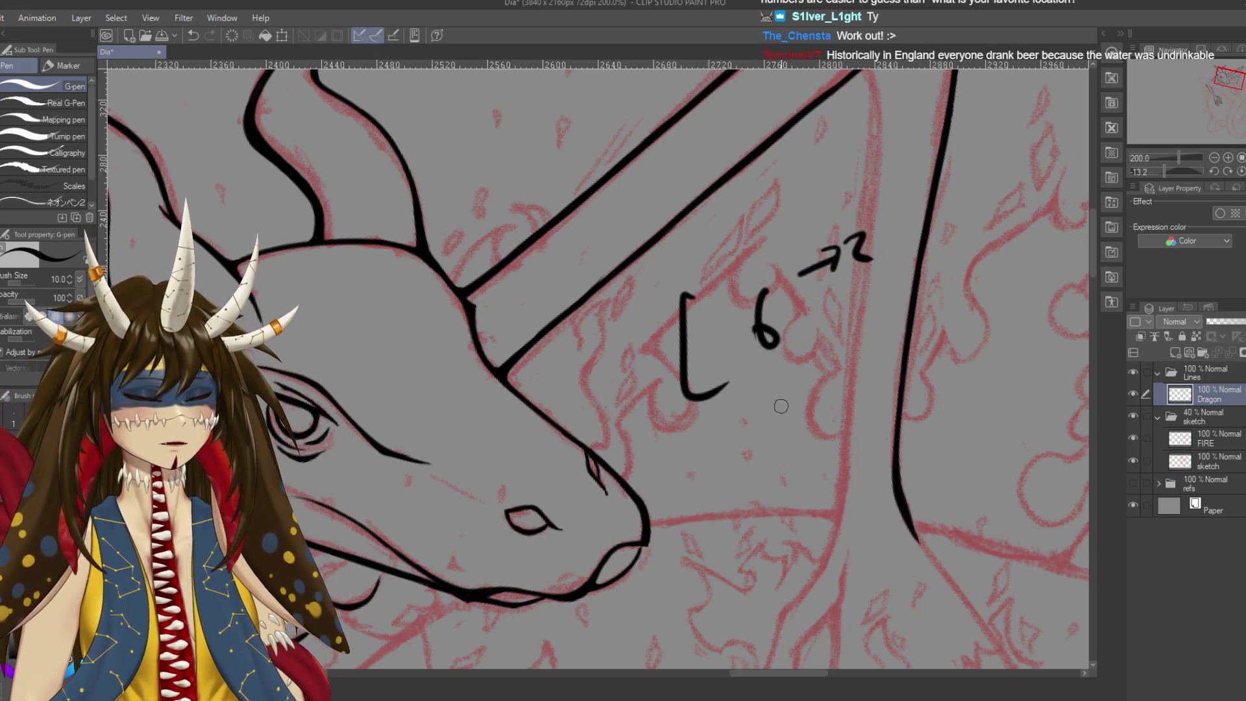
{"action": "left_click_drag", "start_coordinate": [765, 414], "coordinate": [829, 388]}
{"action": "left_click_drag", "start_coordinate": [801, 388], "coordinate": [834, 409]}
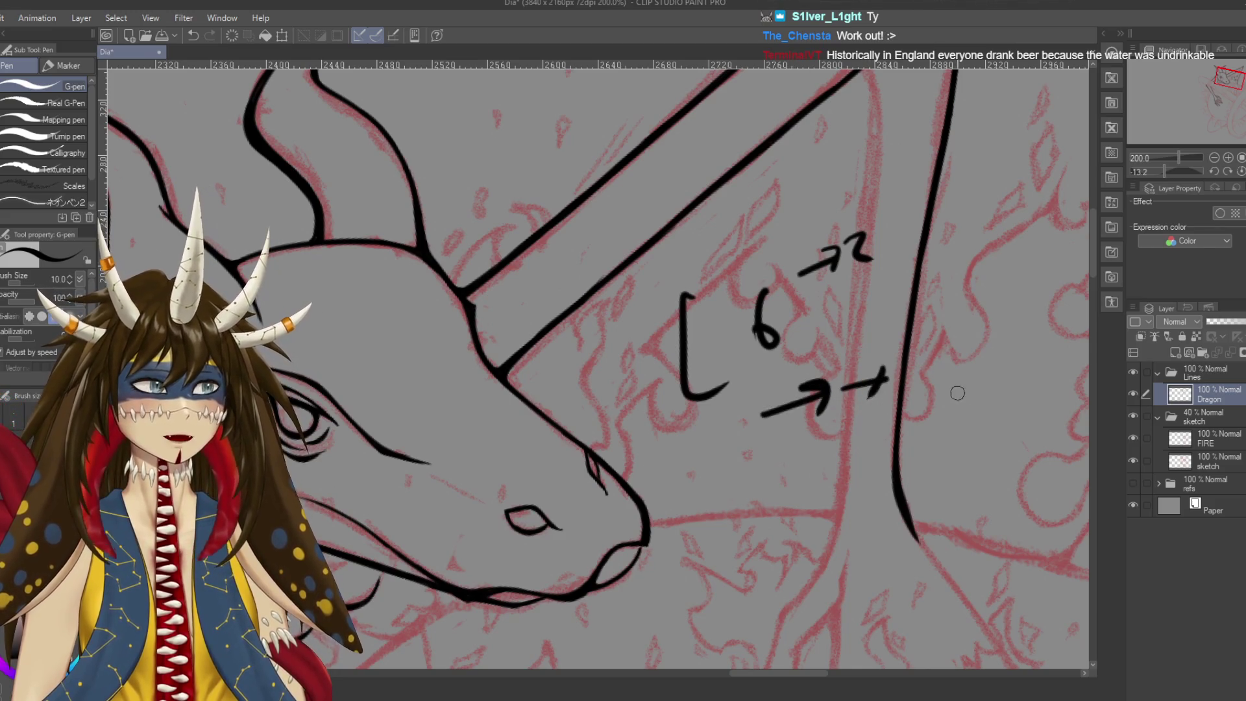
{"action": "key", "text": "ctrl+z"}
{"action": "key", "text": "ctrl+z"}
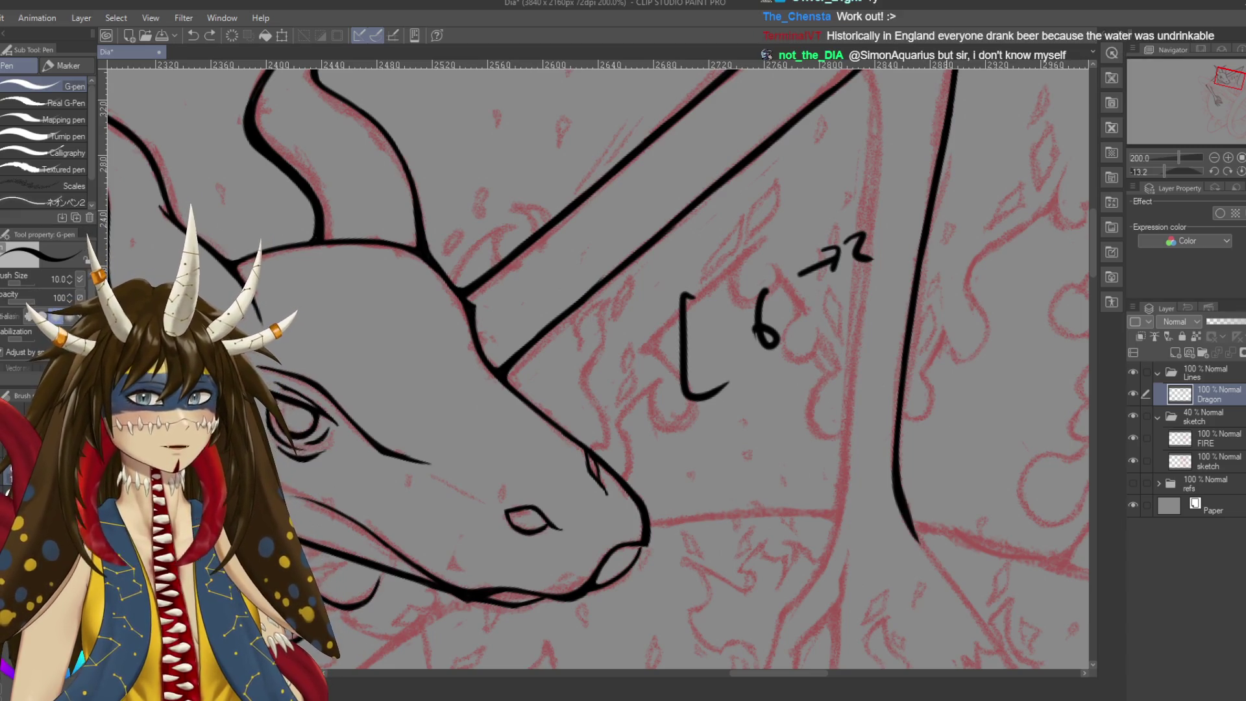
{"action": "key", "text": "ctrl+z"}
{"action": "key", "text": "ctrl+z"}
{"action": "key", "text": "ctrl+z"}
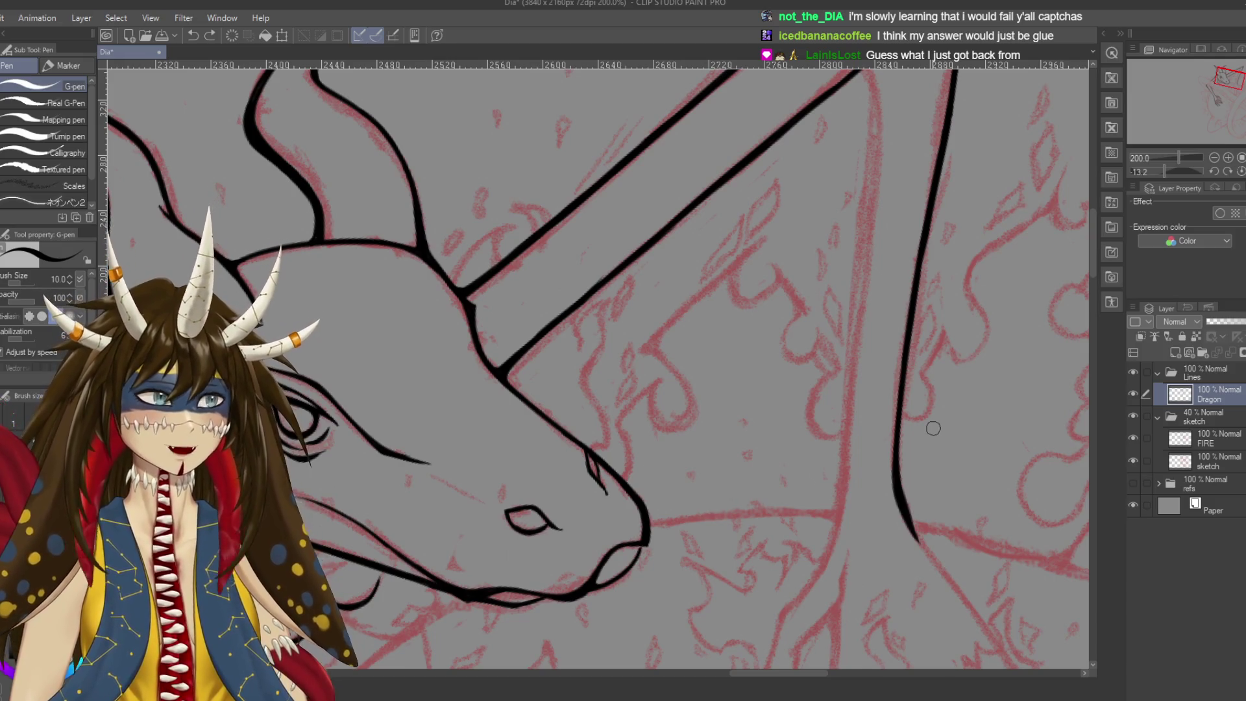
Discard the trial neck touch-ups and extend the lower horn line with a thin stroke
{"action": "scroll", "coordinate": [933, 429], "scroll_direction": "up", "scroll_amount": 2}
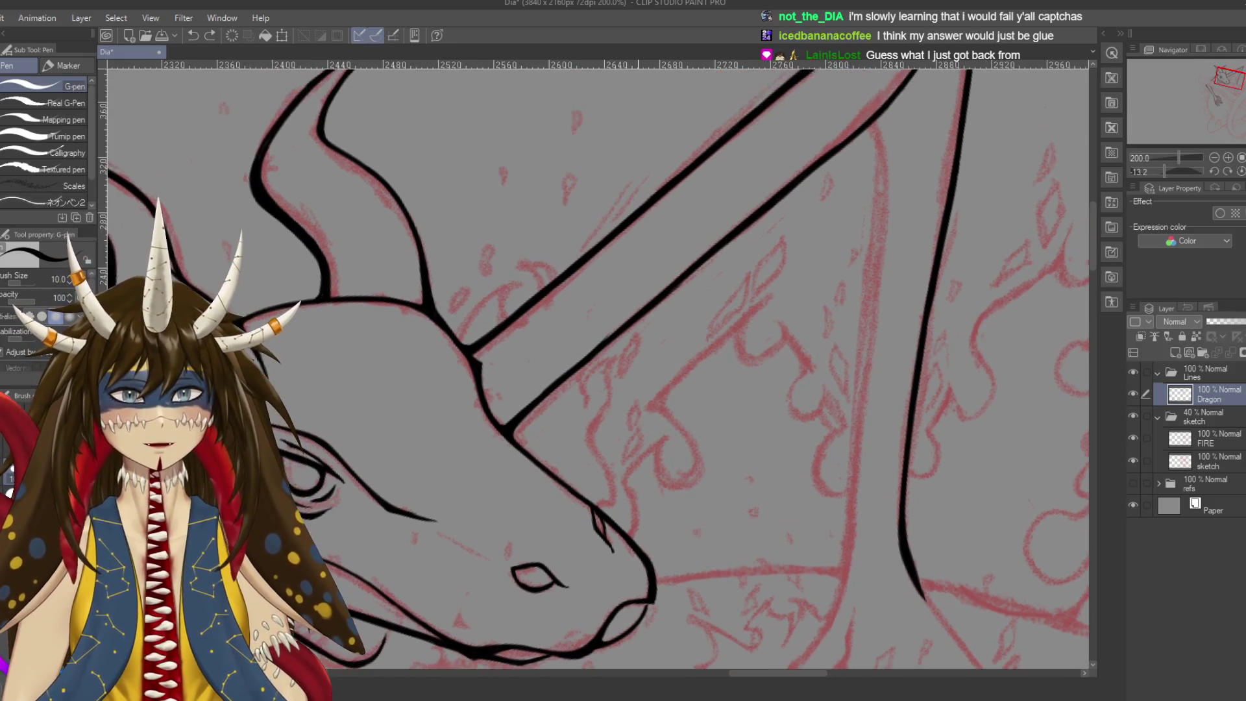
{"action": "left_click_drag", "start_coordinate": [658, 294], "coordinate": [705, 250]}
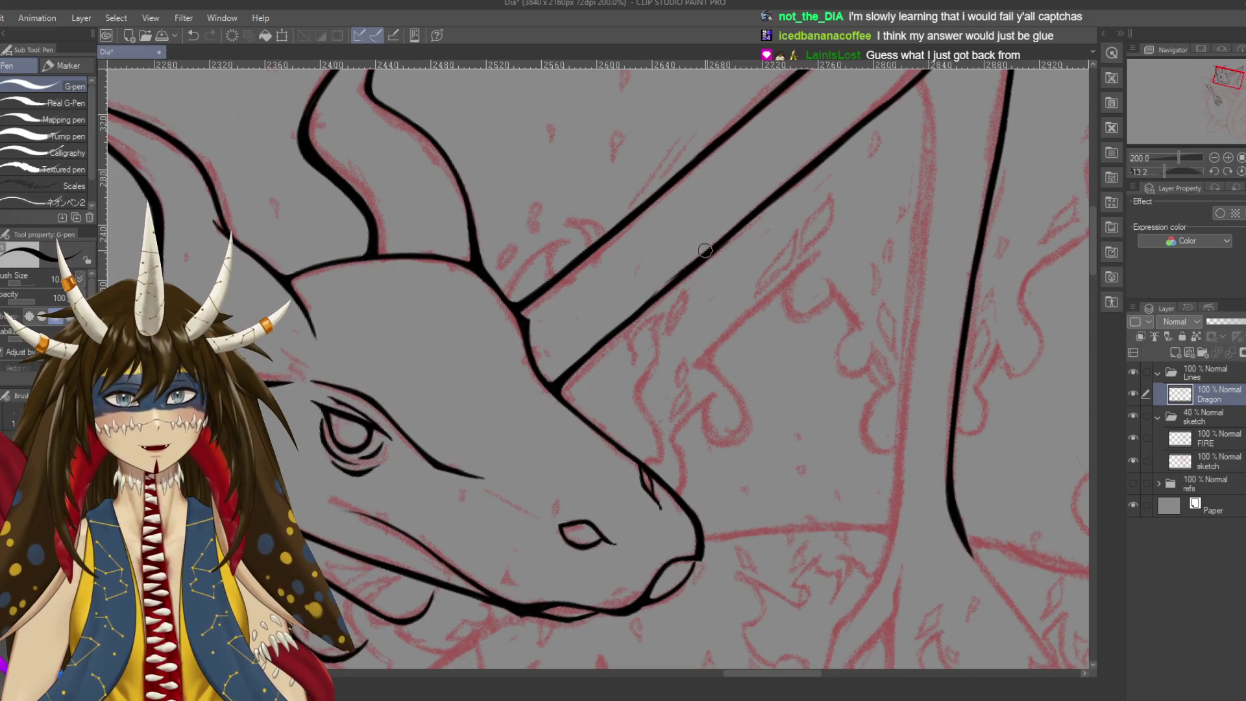
{"action": "mouse_move", "coordinate": [617, 325]}
{"action": "left_mouse_down"}
{"action": "mouse_move", "coordinate": [730, 234]}
{"action": "mouse_move", "coordinate": [648, 302]}
{"action": "left_mouse_up"}
{"action": "key", "text": "ctrl+z"}
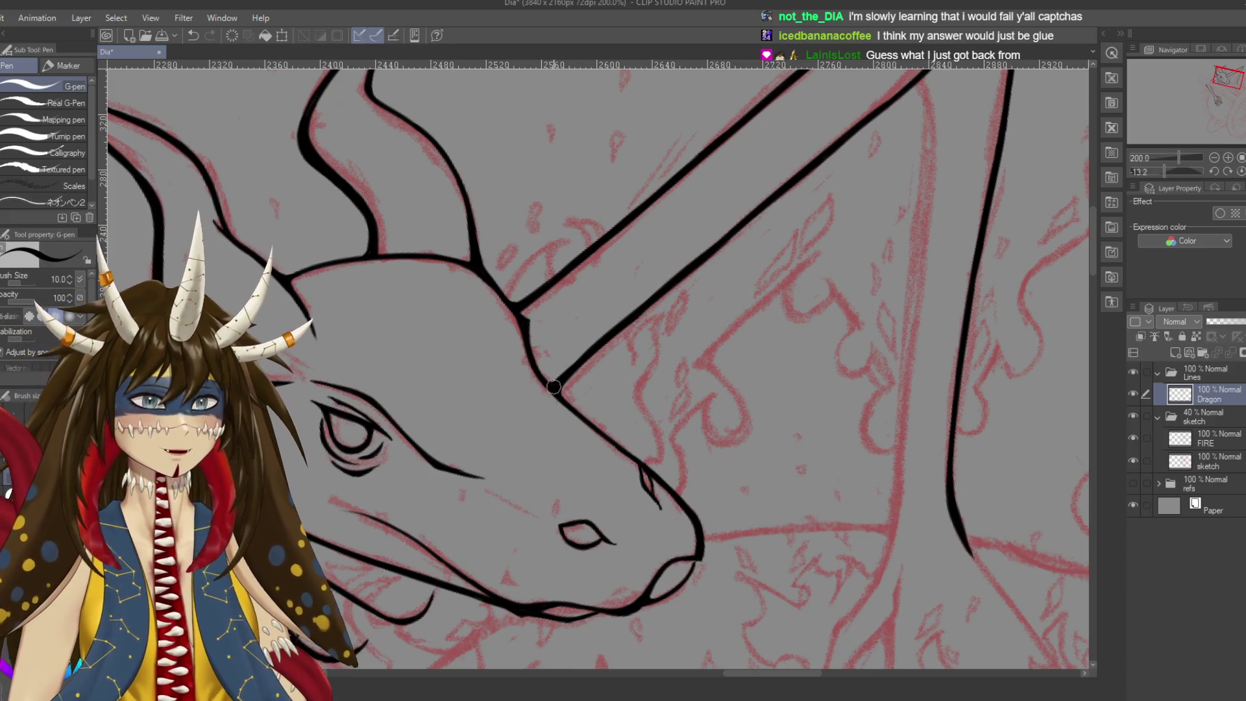
{"action": "left_click_drag", "start_coordinate": [554, 388], "coordinate": [548, 380]}
{"action": "key", "text": "ctrl+z"}
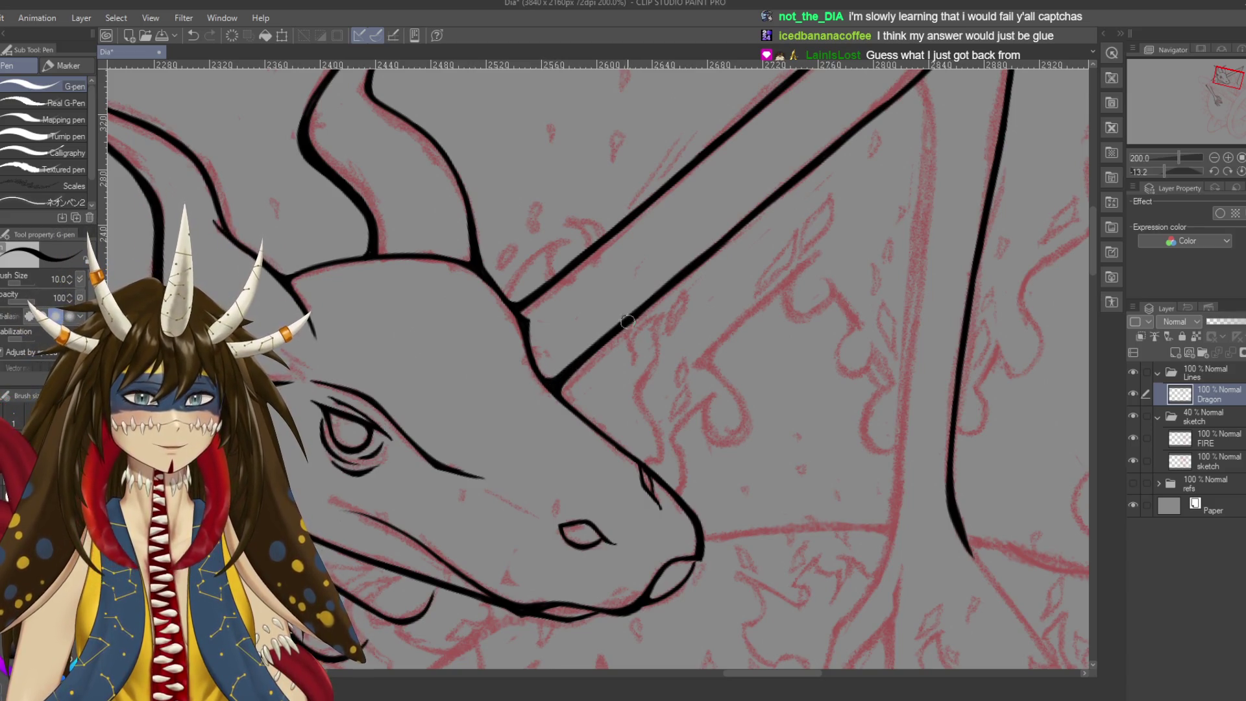
{"action": "left_click_drag", "start_coordinate": [704, 302], "coordinate": [649, 352]}
{"action": "left_click_drag", "start_coordinate": [739, 241], "coordinate": [615, 337]}
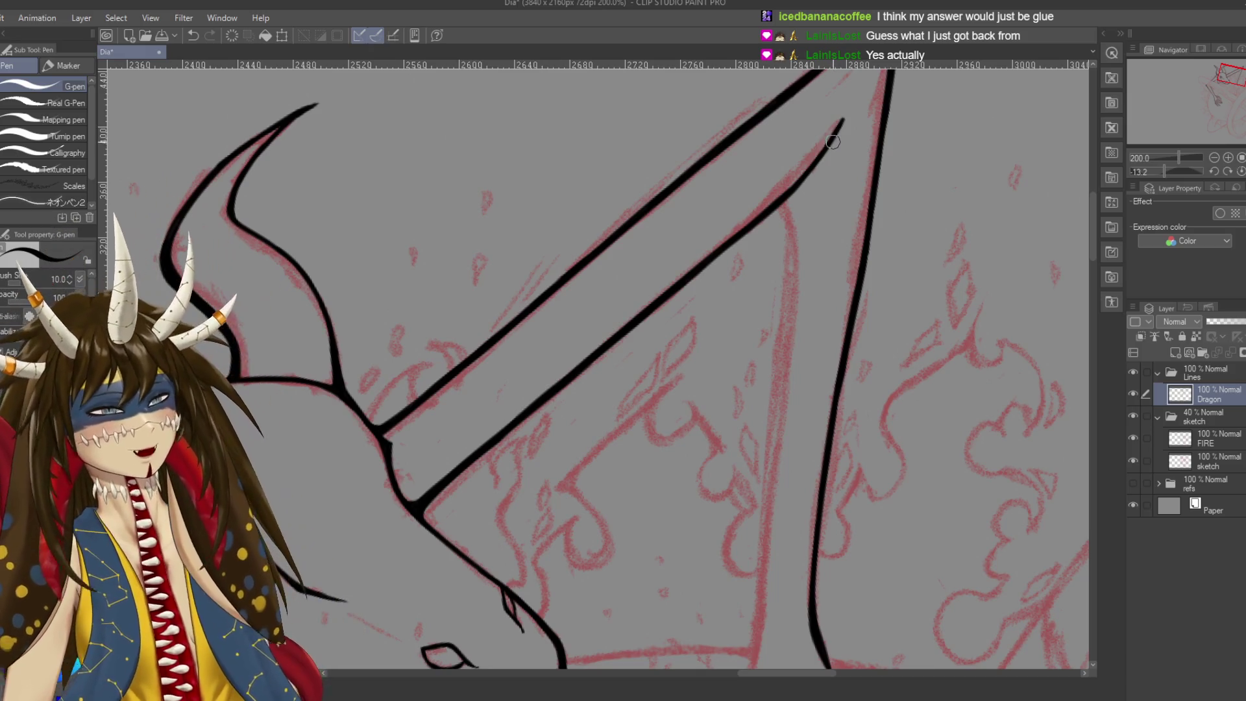
Save, then stroke over the horn line's thin end to make a bold pointed tip
{"action": "key", "text": "e"}
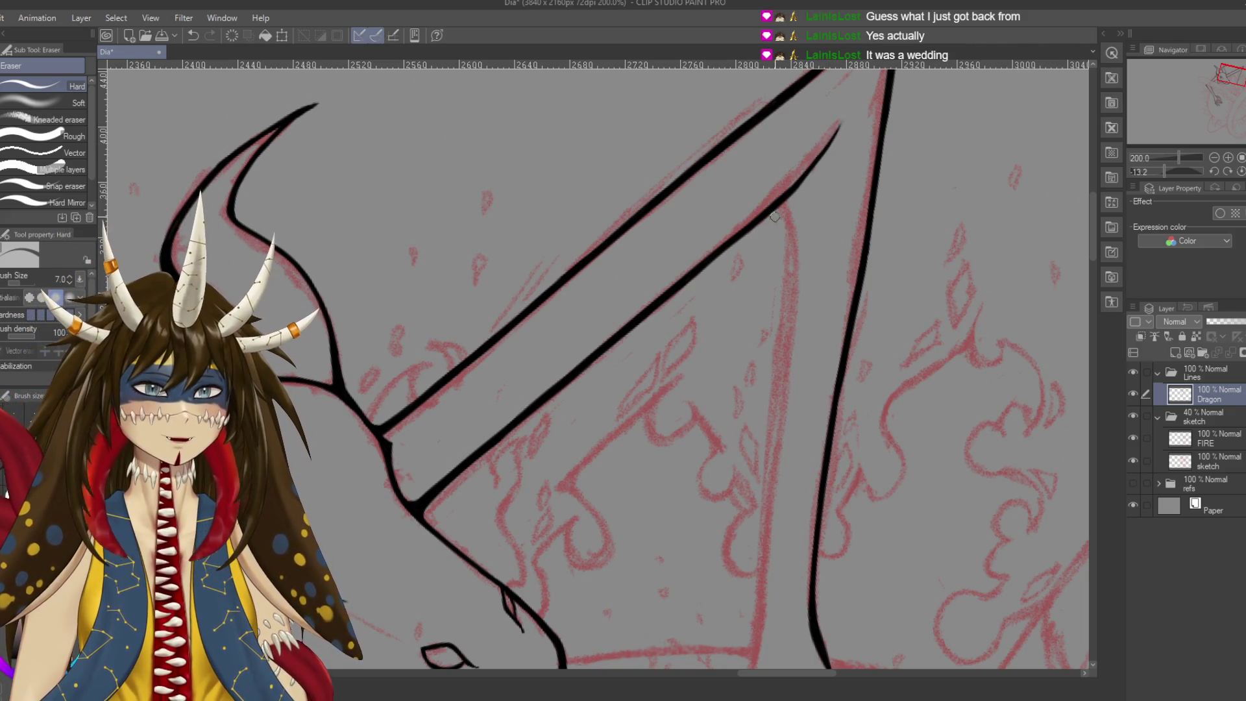
{"action": "mouse_move", "coordinate": [781, 209]}
{"action": "left_mouse_down"}
{"action": "mouse_move", "coordinate": [809, 153]}
{"action": "mouse_move", "coordinate": [751, 215]}
{"action": "left_mouse_up"}
{"action": "key", "text": "p"}
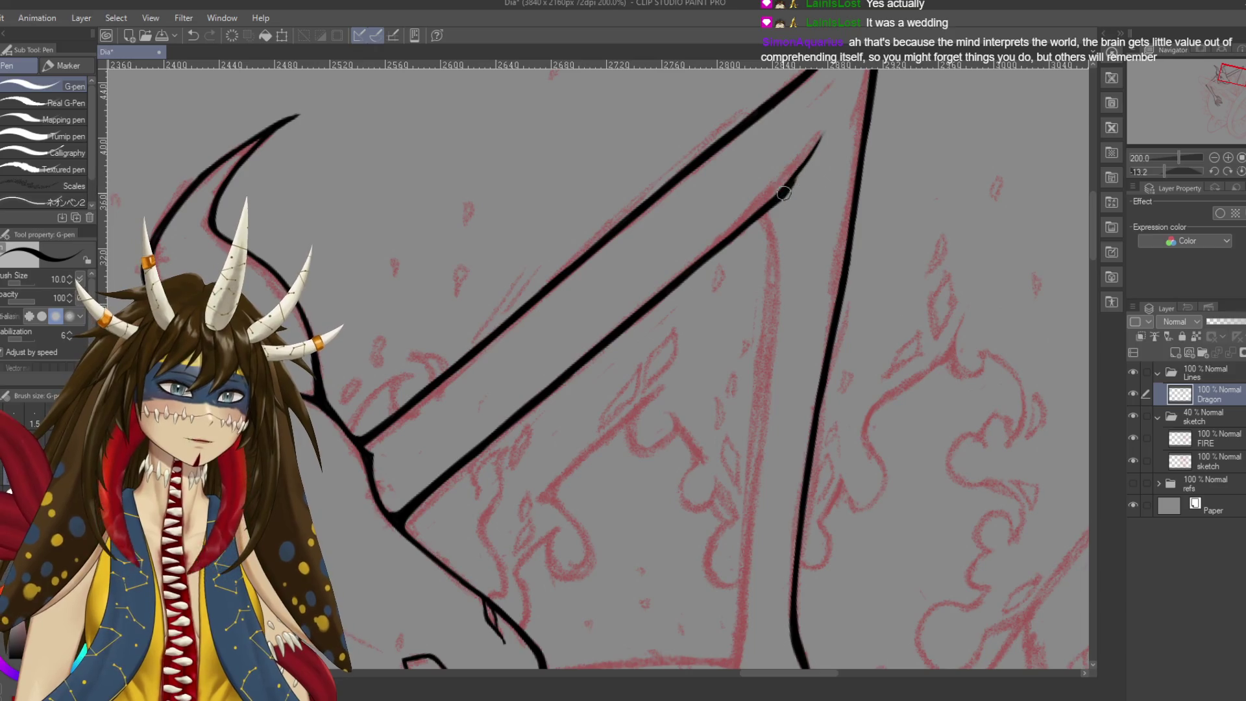
{"action": "key", "text": "ctrl+s"}
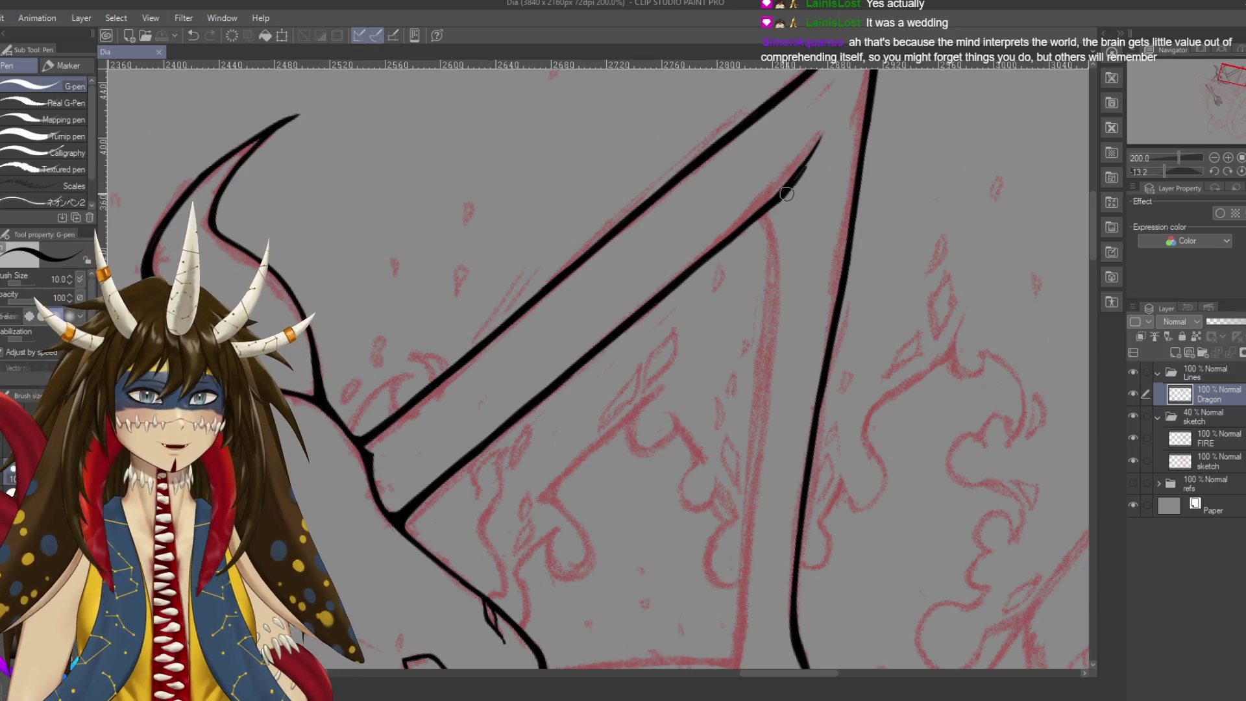
{"action": "left_click_drag", "start_coordinate": [783, 194], "coordinate": [816, 149]}
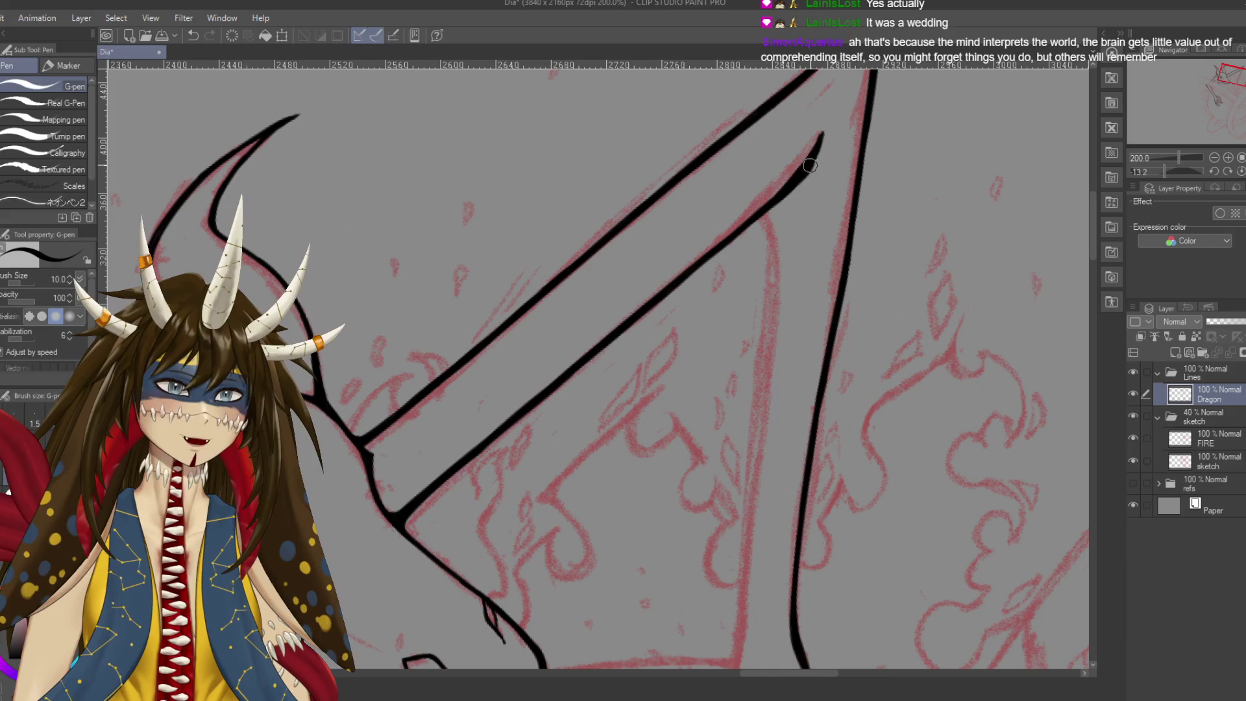
{"action": "left_click_drag", "start_coordinate": [798, 188], "coordinate": [824, 144]}
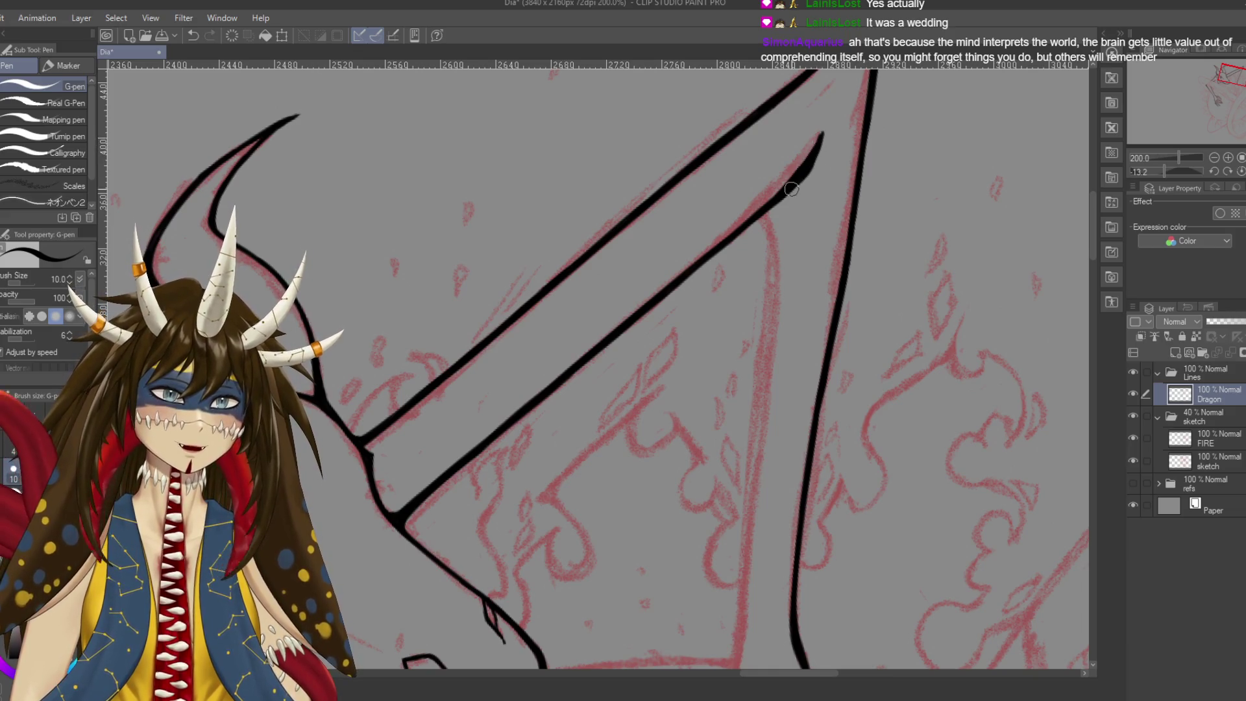
{"action": "key", "text": "e"}
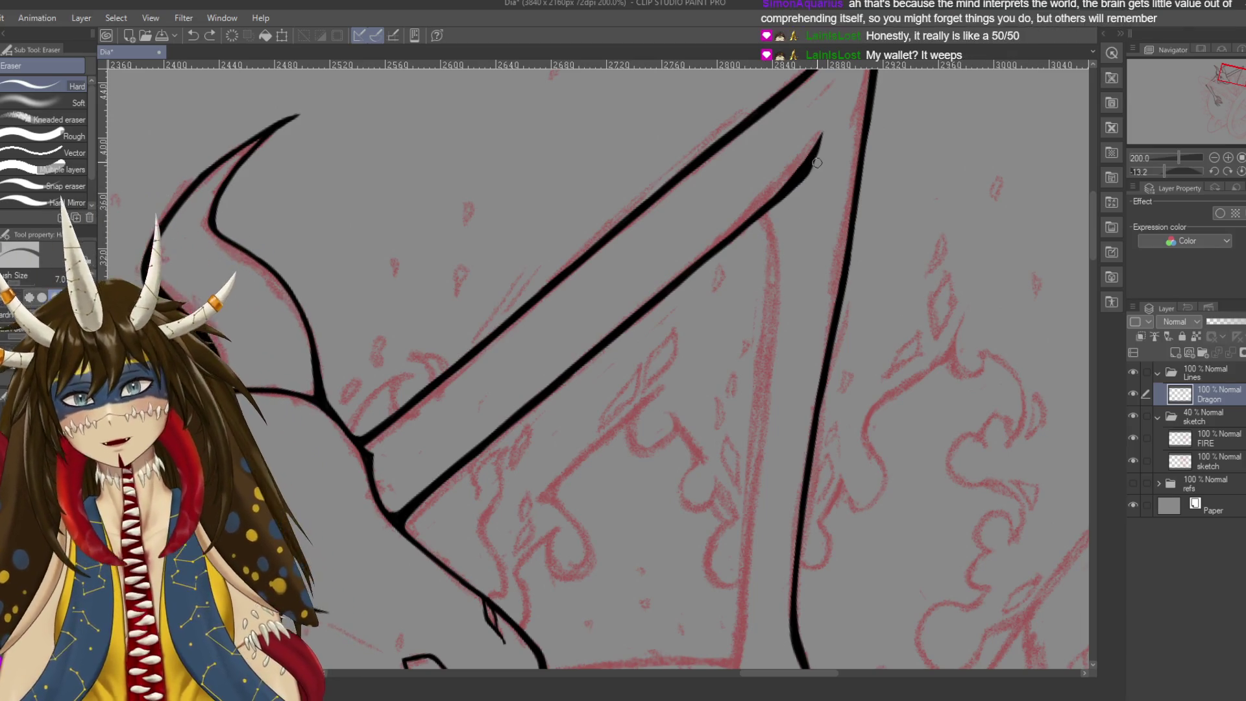
{"action": "scroll", "coordinate": [734, 442], "scroll_direction": "down", "scroll_amount": 1}
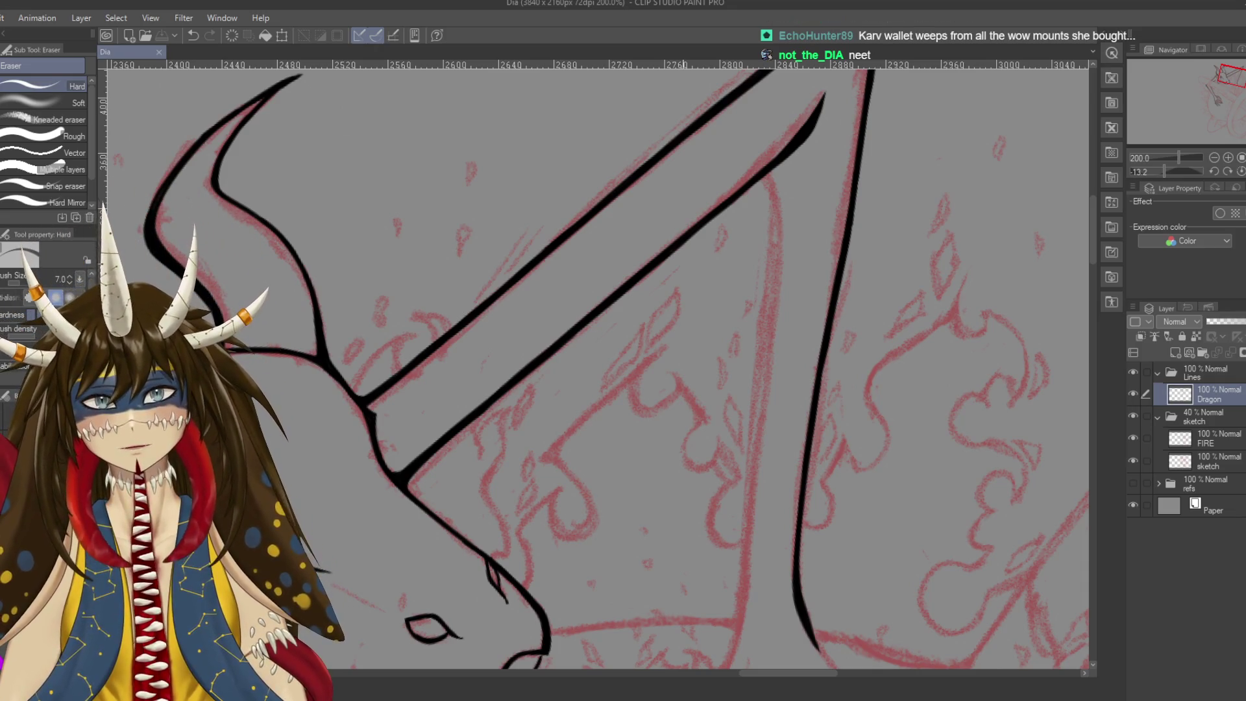
Draw a long vertical line down from the upper horn area, redrawing it twice
{"action": "left_click_drag", "start_coordinate": [763, 180], "coordinate": [742, 160]}
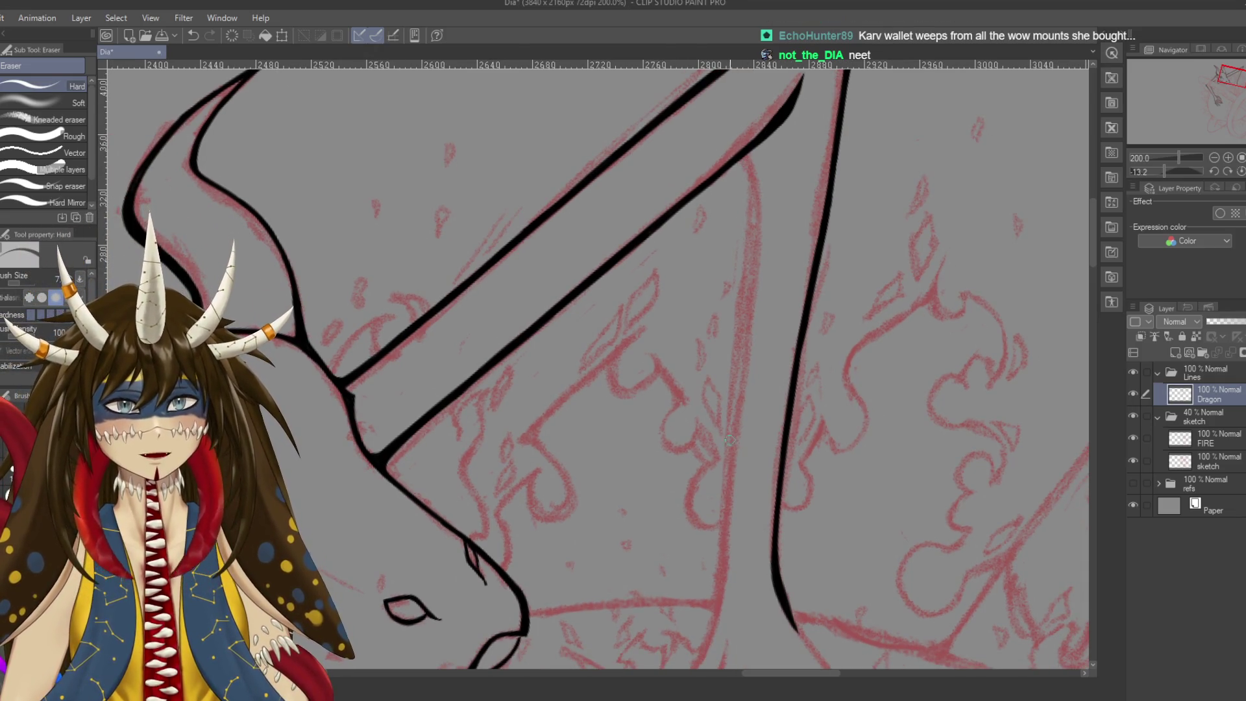
{"action": "key", "text": "p"}
{"action": "left_click_drag", "start_coordinate": [744, 158], "coordinate": [734, 510]}
{"action": "key", "text": "ctrl+z"}
{"action": "left_click_drag", "start_coordinate": [744, 158], "coordinate": [732, 493]}
{"action": "key", "text": "ctrl+z"}
{"action": "left_click_drag", "start_coordinate": [744, 156], "coordinate": [723, 506]}
Ink a line up the sketched limb edge, retrying the upward stroke
{"action": "left_click_drag", "start_coordinate": [607, 244], "coordinate": [571, 493]}
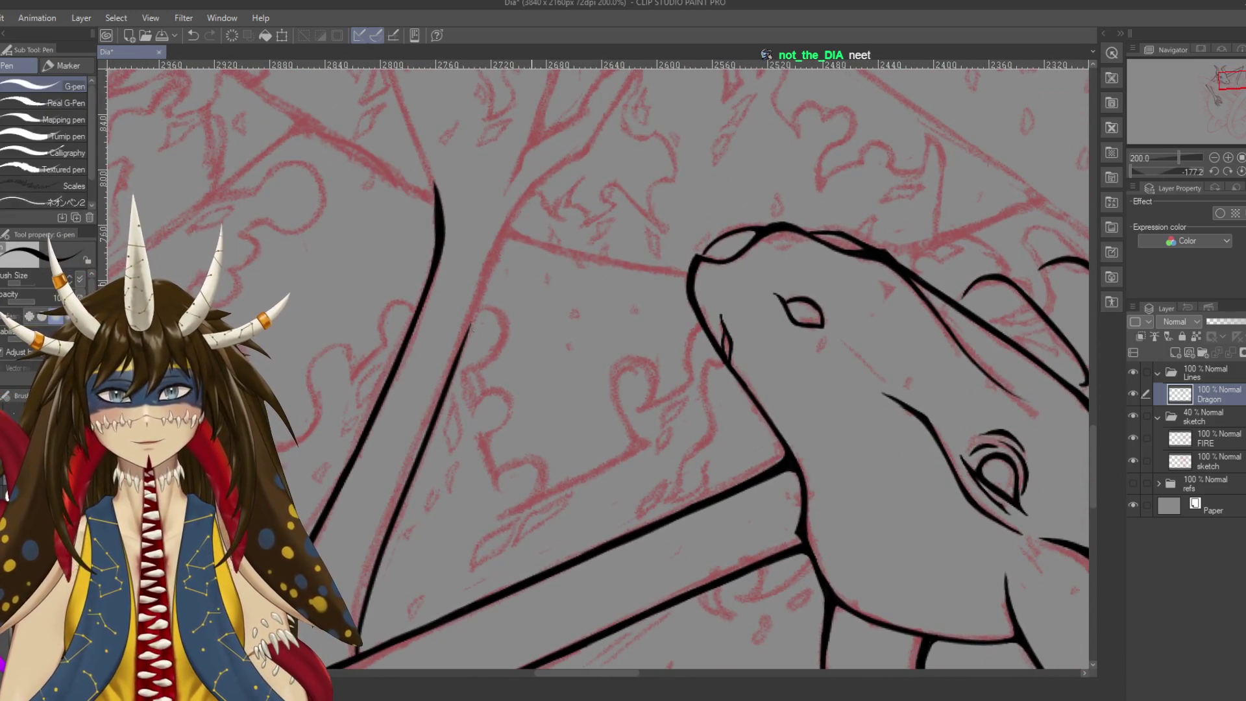
{"action": "left_click_drag", "start_coordinate": [468, 337], "coordinate": [529, 179]}
{"action": "key", "text": "ctrl+z"}
{"action": "left_click_drag", "start_coordinate": [464, 341], "coordinate": [555, 165]}
{"action": "key", "text": "ctrl+z"}
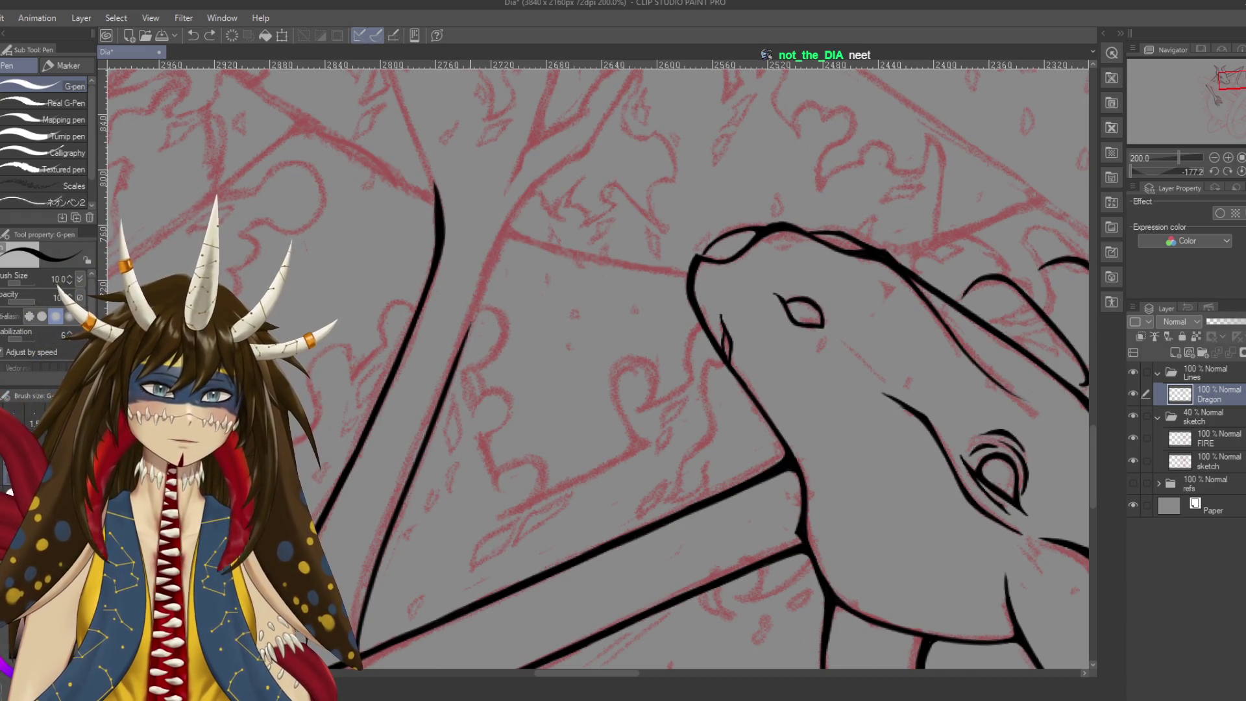
{"action": "left_click_drag", "start_coordinate": [462, 351], "coordinate": [520, 211]}
{"action": "key", "text": "ctrl+z"}
Extend the limb line up toward the dragon's jaw, undoing the overshoot
{"action": "left_click_drag", "start_coordinate": [462, 354], "coordinate": [552, 159]}
{"action": "key", "text": "ctrl+z"}
{"action": "left_click_drag", "start_coordinate": [462, 354], "coordinate": [505, 249]}
{"action": "left_click_drag", "start_coordinate": [533, 199], "coordinate": [555, 162]}
{"action": "key", "text": "ctrl+z"}
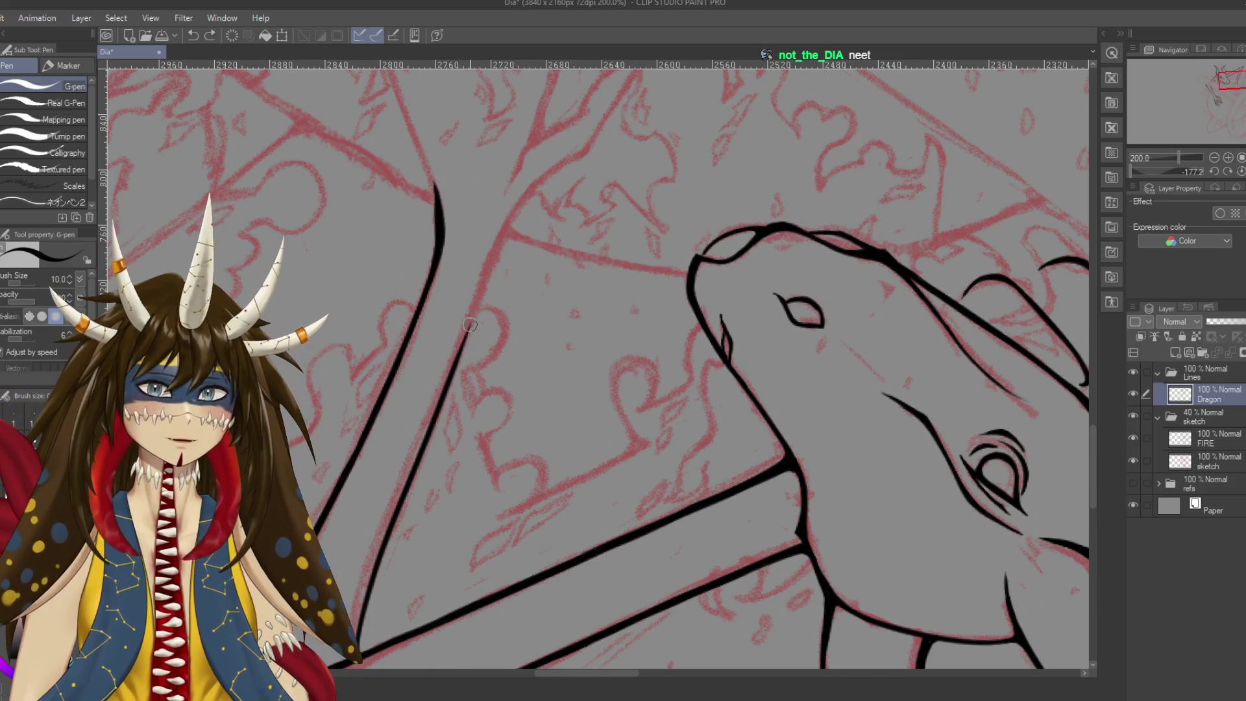
{"action": "left_click_drag", "start_coordinate": [468, 333], "coordinate": [538, 179]}
{"action": "left_click_drag", "start_coordinate": [513, 236], "coordinate": [549, 522]}
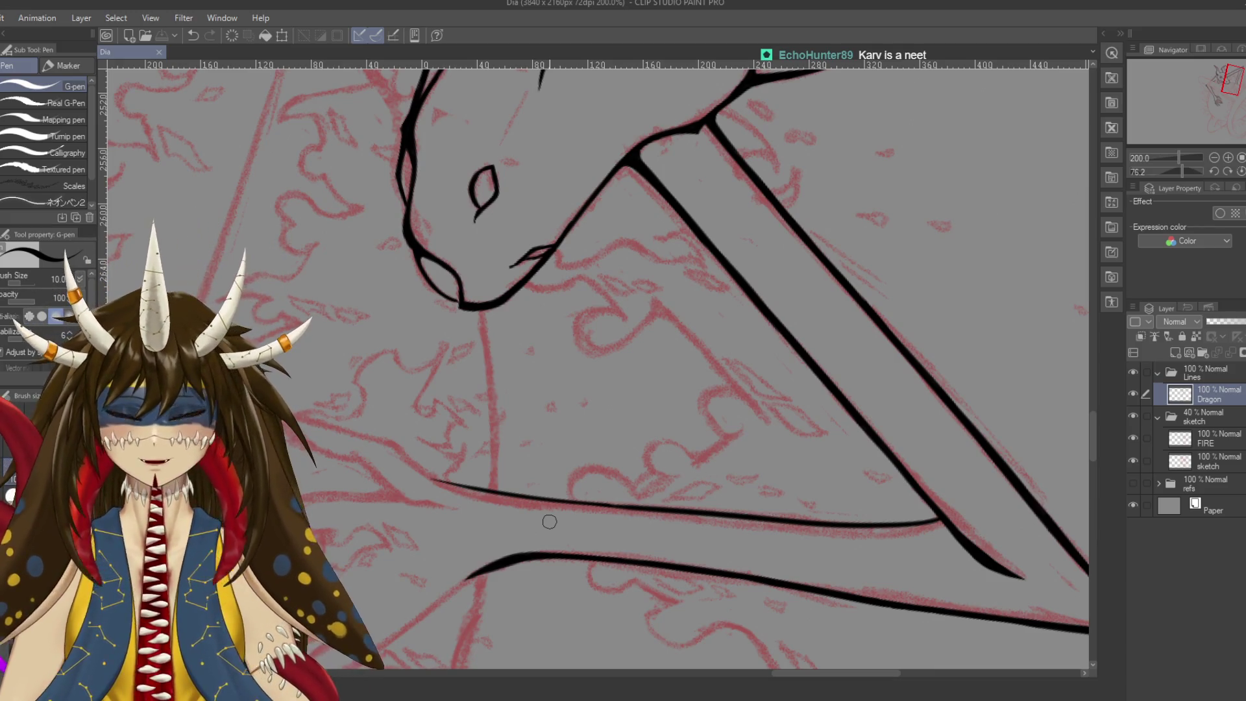
Extend the dragon's left neck line down past the red crossbar with the G-pen
{"action": "mouse_move", "coordinate": [549, 522]}
{"action": "left_mouse_down"}
{"action": "mouse_move", "coordinate": [454, 422]}
{"action": "mouse_move", "coordinate": [600, 270]}
{"action": "left_mouse_up"}
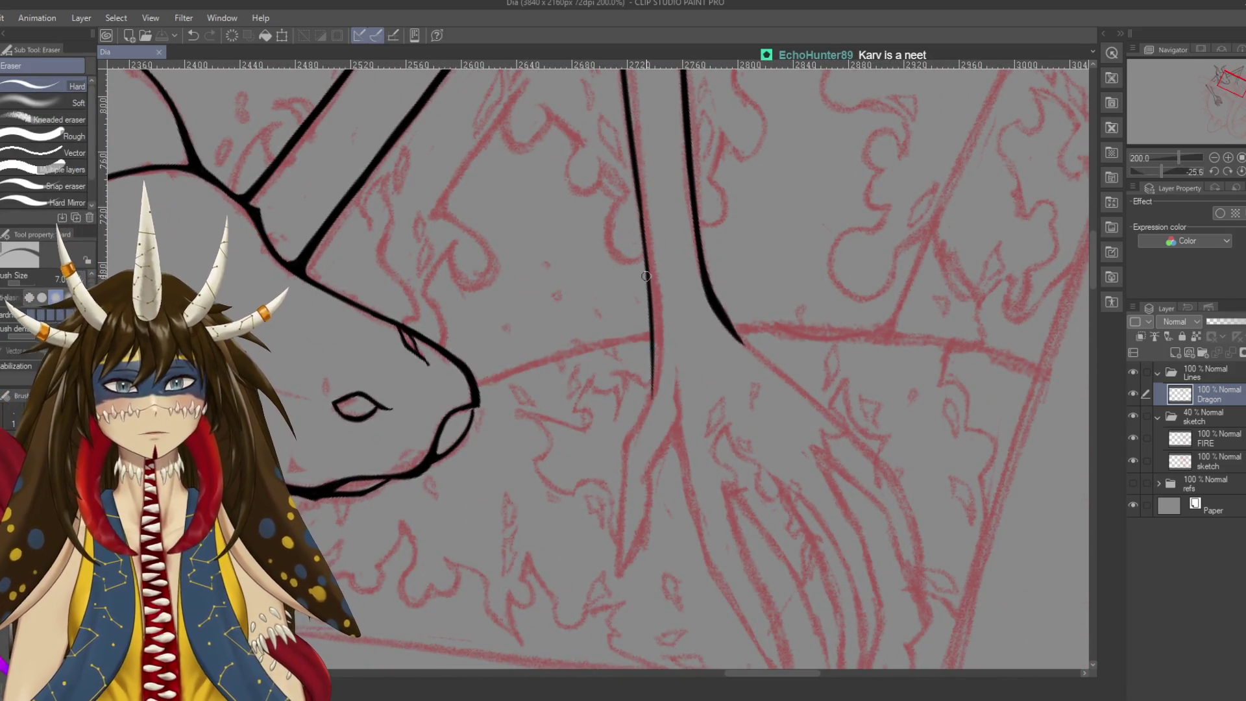
{"action": "key", "text": "ctrl+z"}
{"action": "left_click_drag", "start_coordinate": [646, 239], "coordinate": [654, 318]}
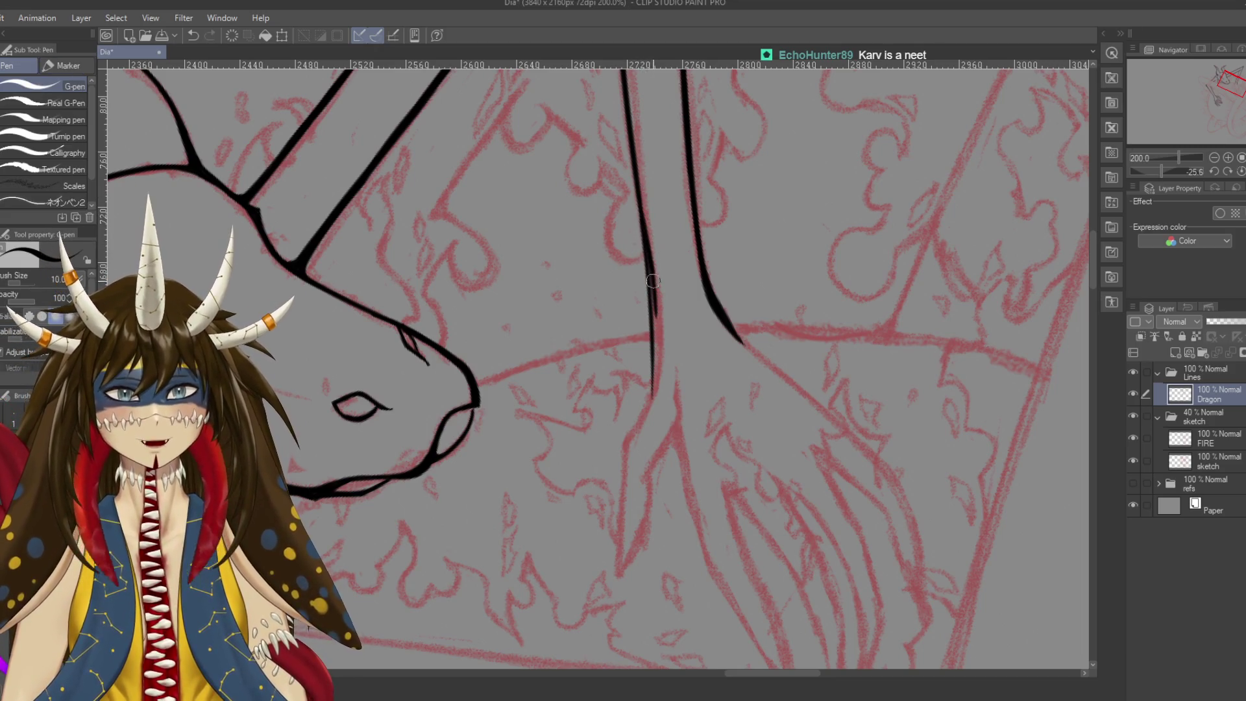
{"action": "mouse_move", "coordinate": [652, 270]}
{"action": "left_mouse_down"}
{"action": "mouse_move", "coordinate": [648, 416]}
{"action": "mouse_move", "coordinate": [633, 447]}
{"action": "left_mouse_up"}
{"action": "key", "text": "ctrl+z"}
{"action": "key", "text": "ctrl+z"}
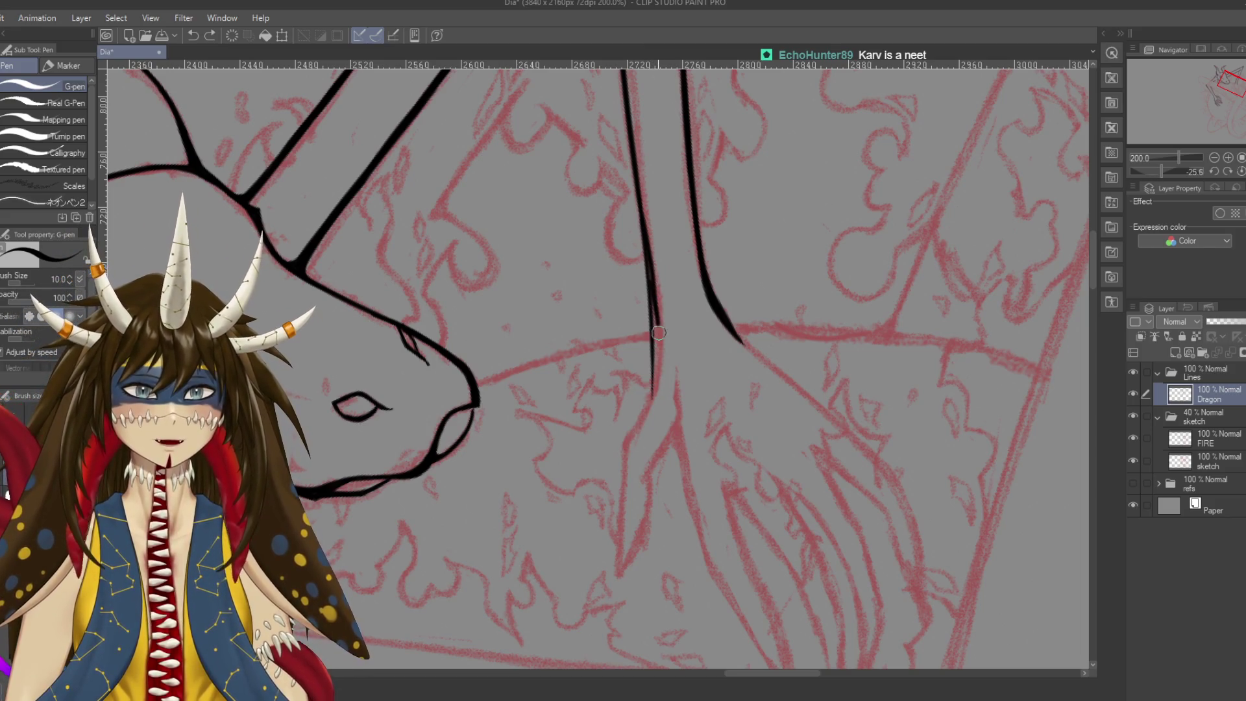
{"action": "left_click_drag", "start_coordinate": [653, 289], "coordinate": [630, 454]}
{"action": "key", "text": "ctrl+z"}
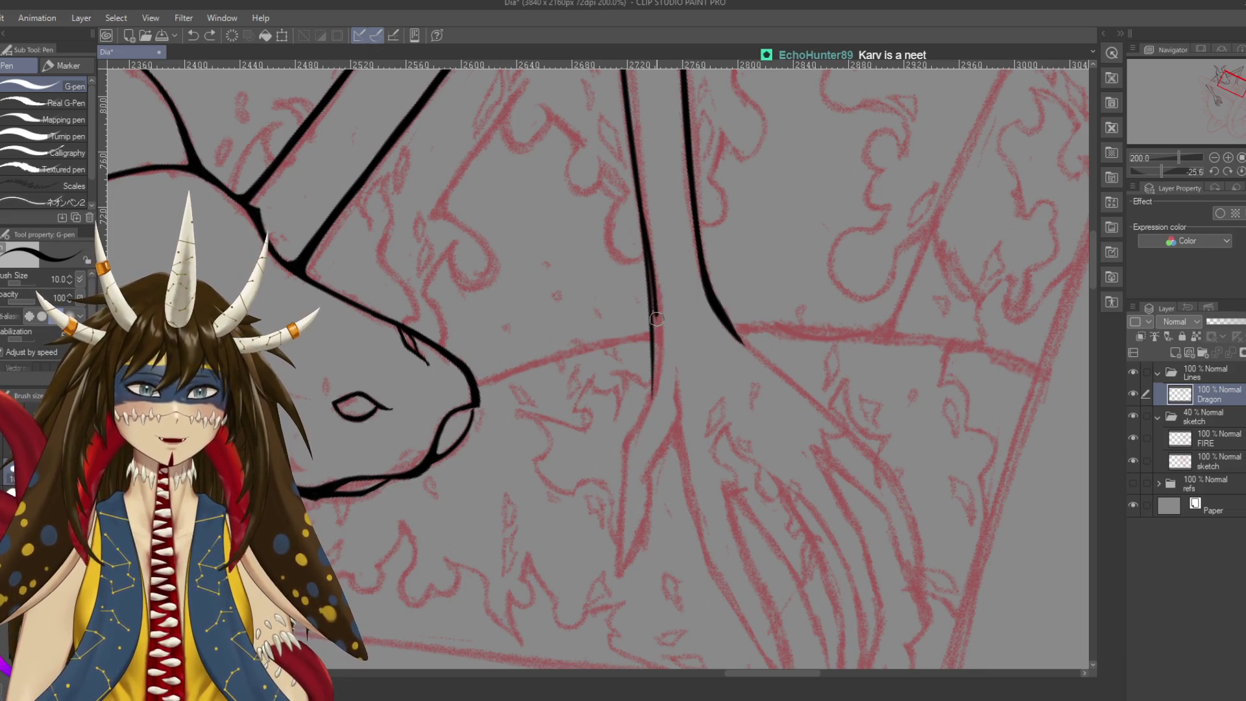
{"action": "left_click_drag", "start_coordinate": [648, 399], "coordinate": [615, 462]}
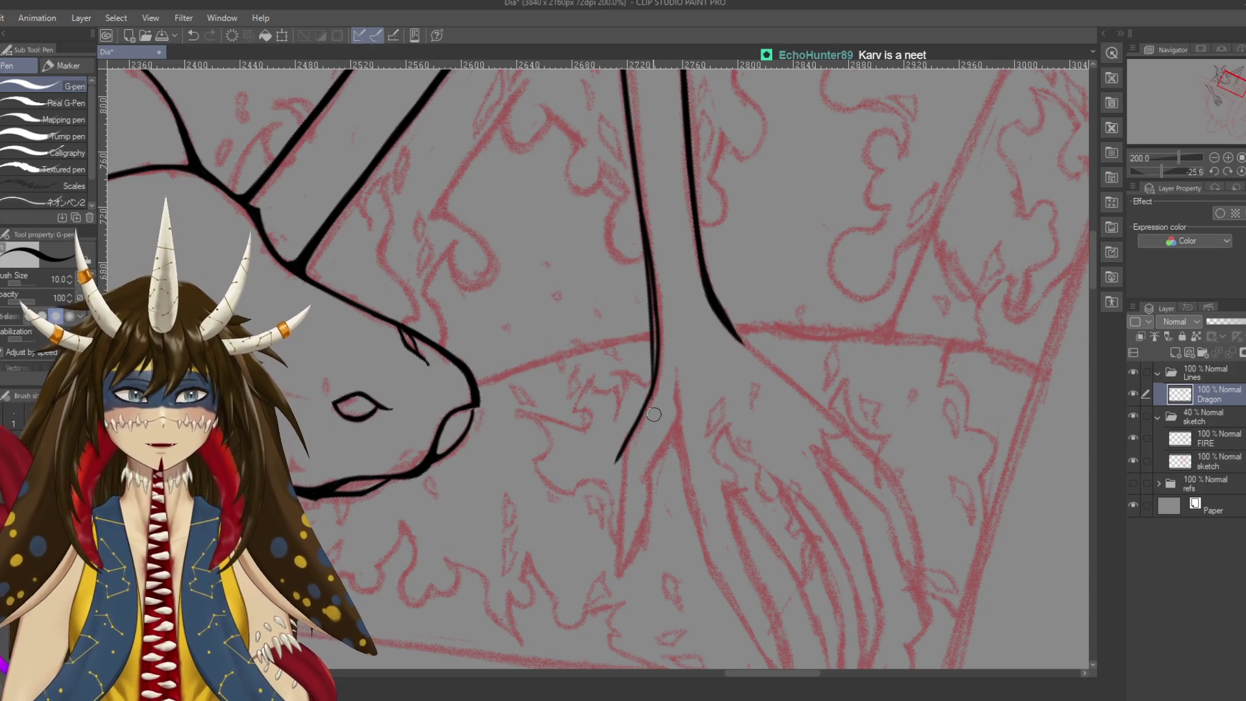
Toggle to the eraser and back to the pen, then save the drawing
{"action": "key", "text": "e"}
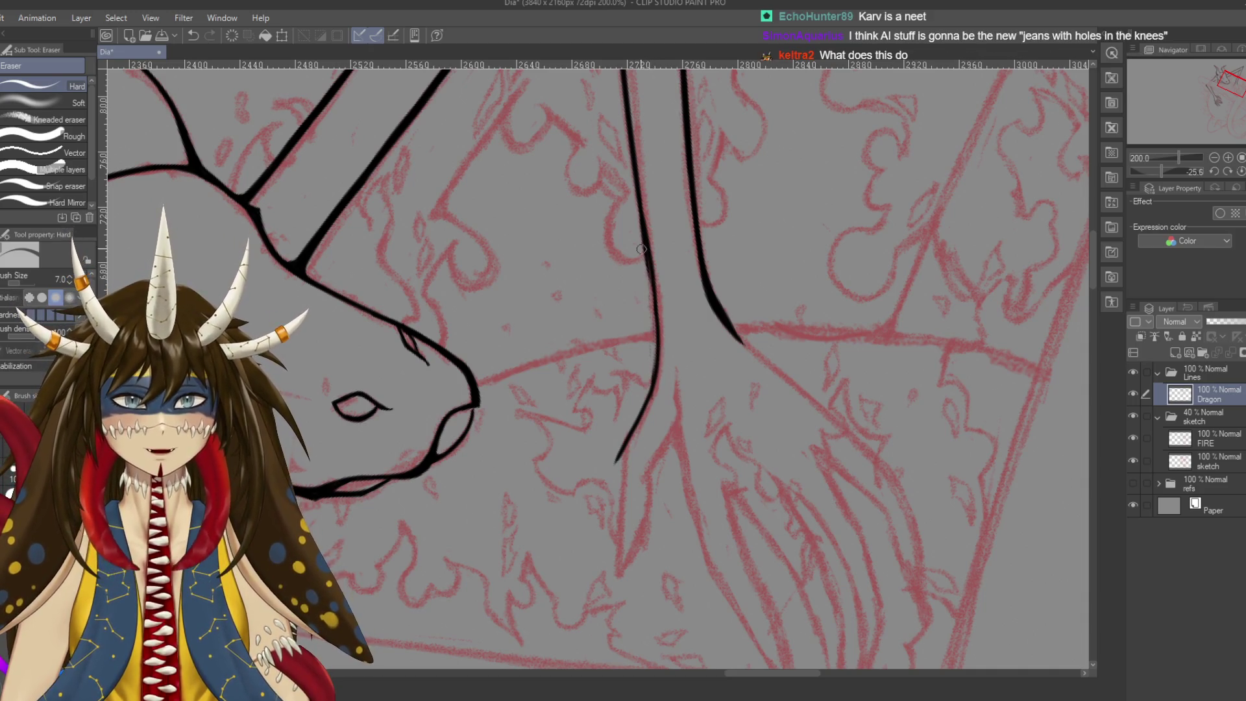
{"action": "scroll", "coordinate": [646, 357], "scroll_direction": "up", "scroll_amount": 1}
{"action": "scroll", "coordinate": [646, 324], "scroll_direction": "up", "scroll_amount": 1}
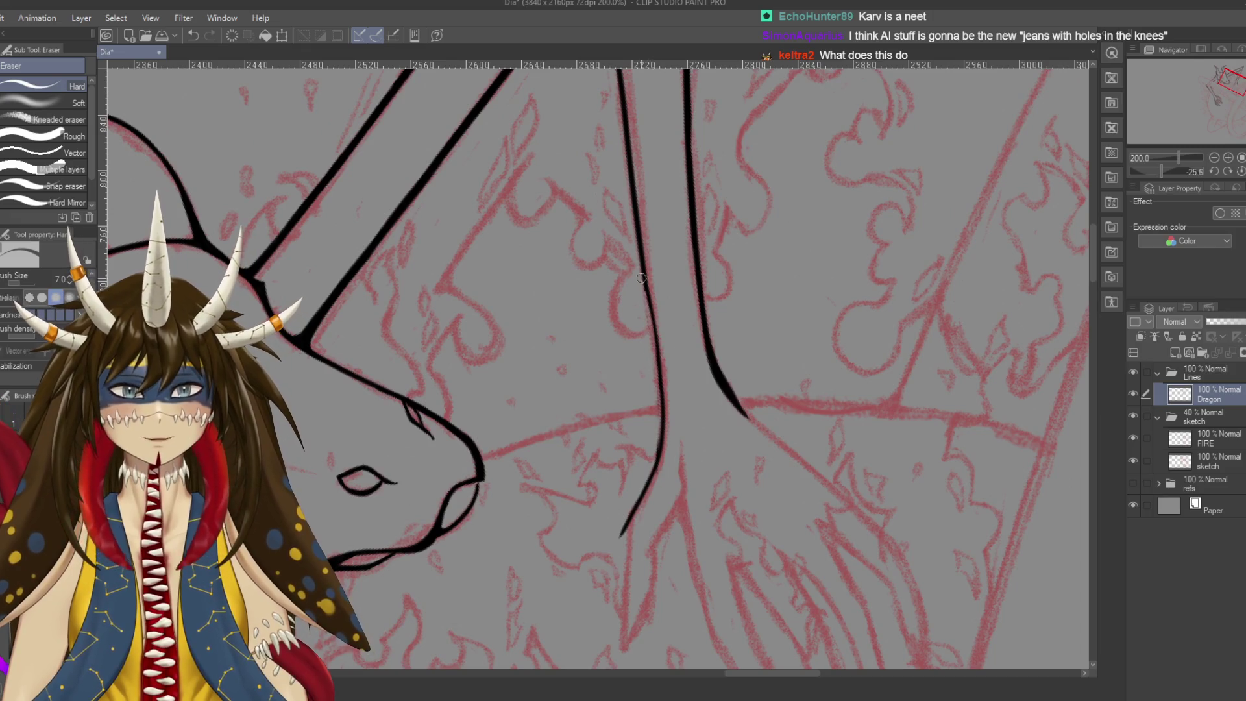
{"action": "key", "text": "p"}
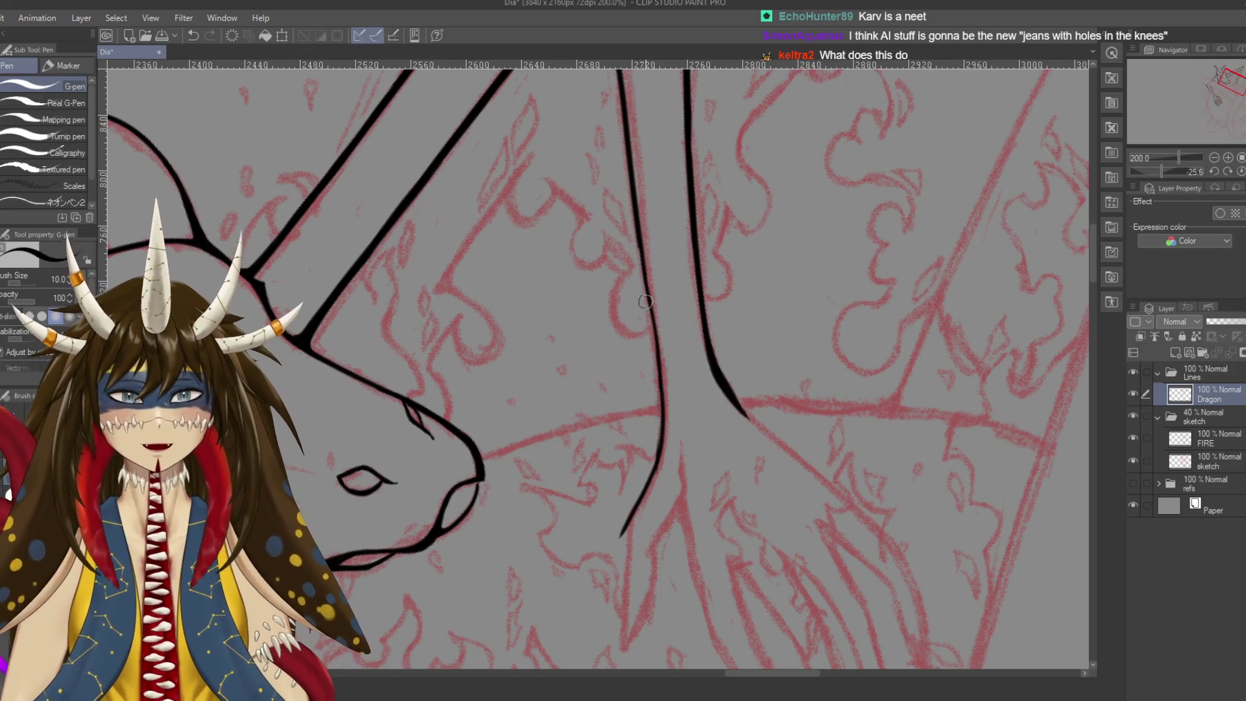
{"action": "key", "text": "ctrl+s"}
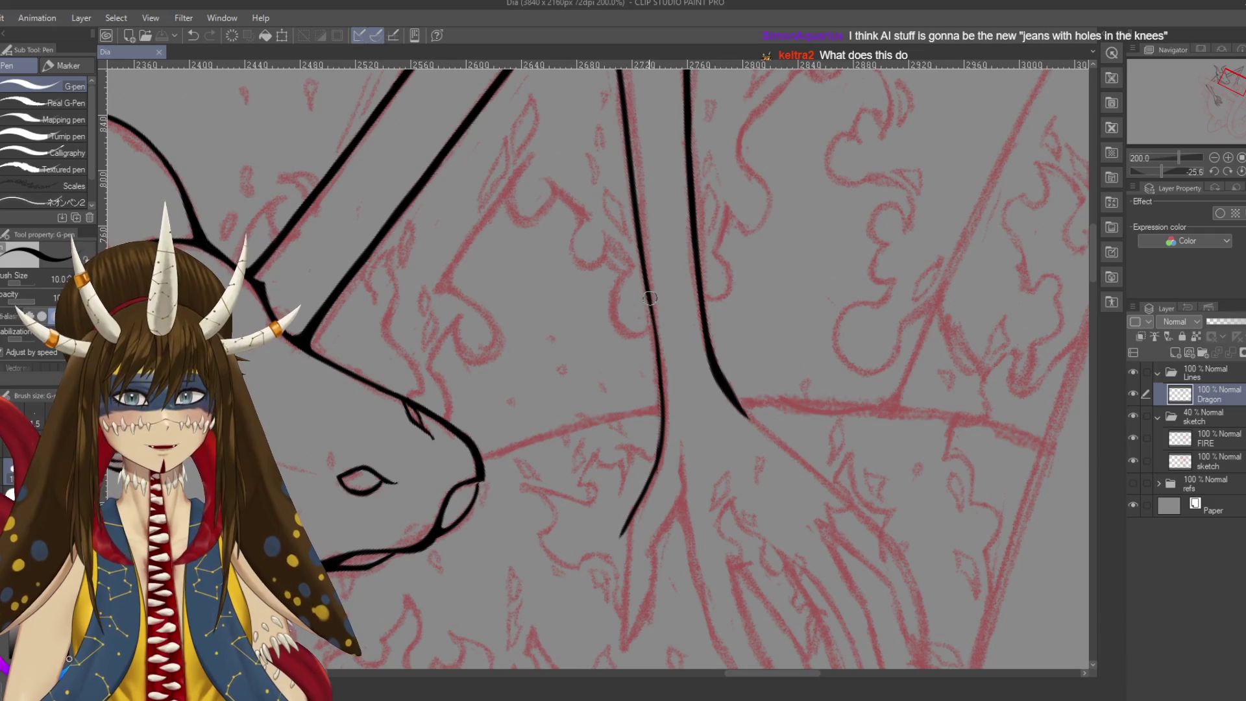
Try several strokes to join the upper neck line smoothly to the lower one
{"action": "left_click_drag", "start_coordinate": [652, 342], "coordinate": [659, 384]}
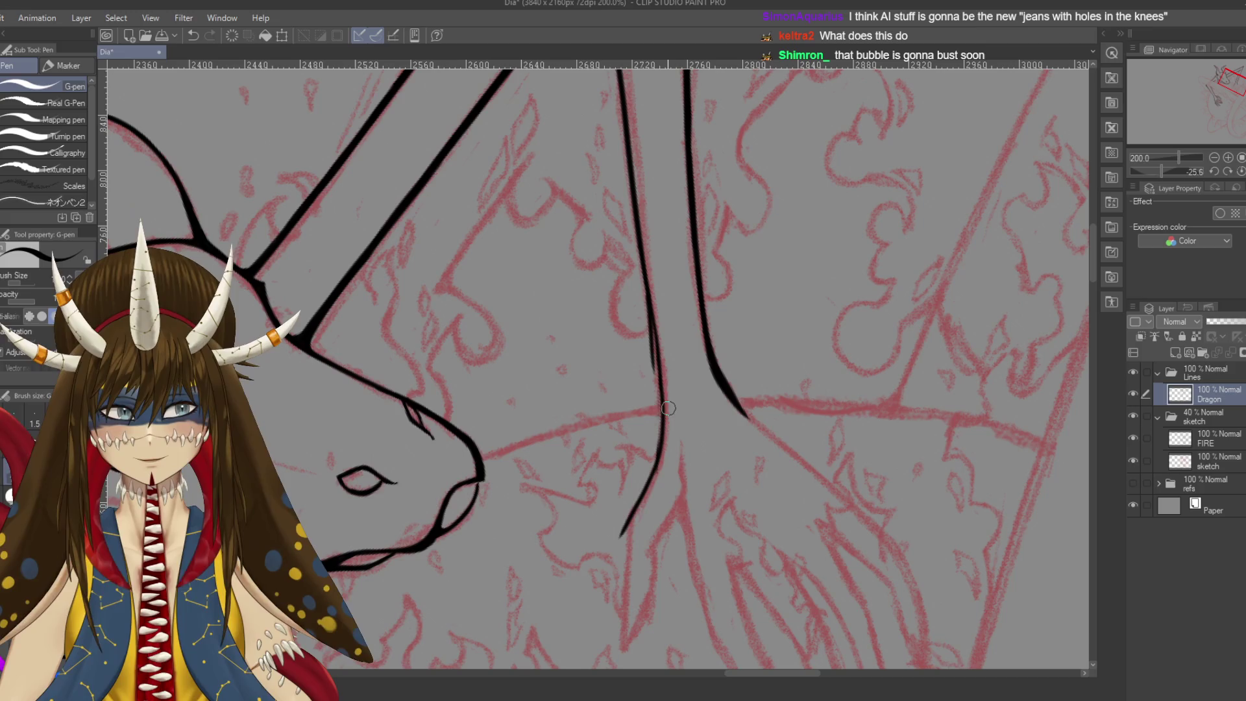
{"action": "key", "text": "ctrl+z"}
{"action": "left_click_drag", "start_coordinate": [651, 292], "coordinate": [663, 373]}
{"action": "key", "text": "ctrl+z"}
{"action": "left_click_drag", "start_coordinate": [647, 283], "coordinate": [662, 374]}
{"action": "key", "text": "ctrl+z"}
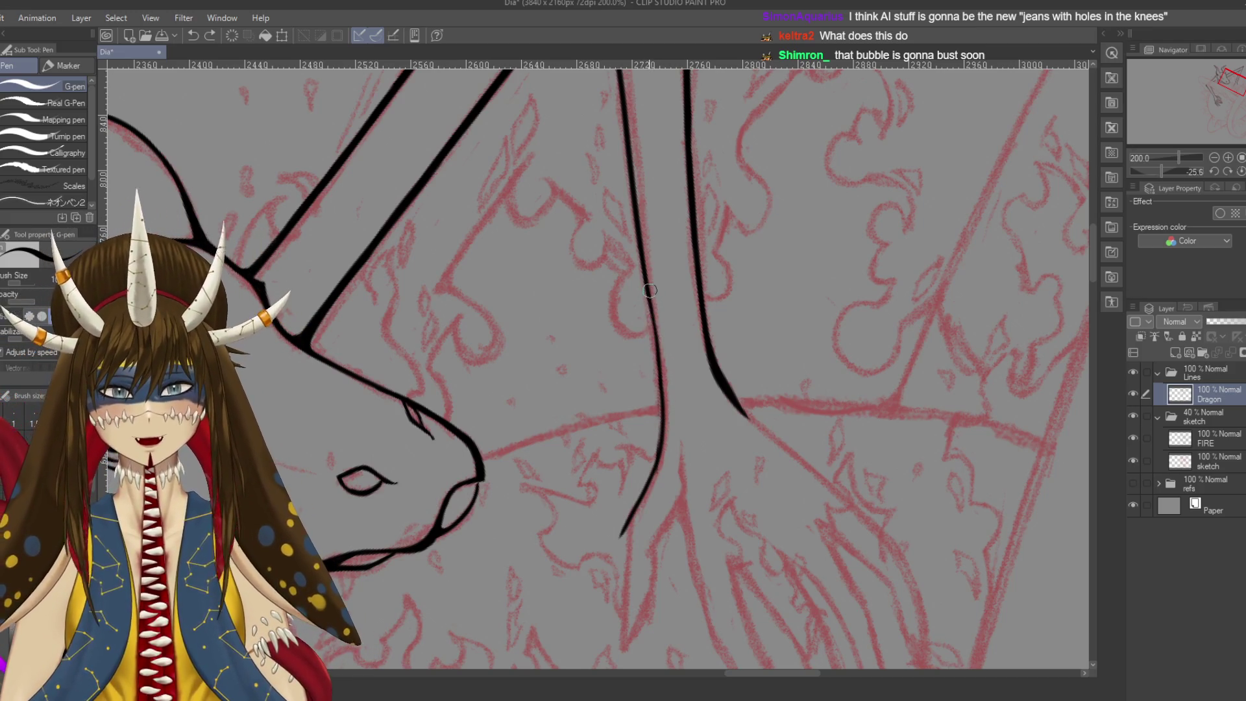
{"action": "left_click_drag", "start_coordinate": [647, 283], "coordinate": [662, 374]}
{"action": "key", "text": "ctrl+z"}
{"action": "left_click_drag", "start_coordinate": [647, 283], "coordinate": [663, 383]}
{"action": "key", "text": "ctrl+z"}
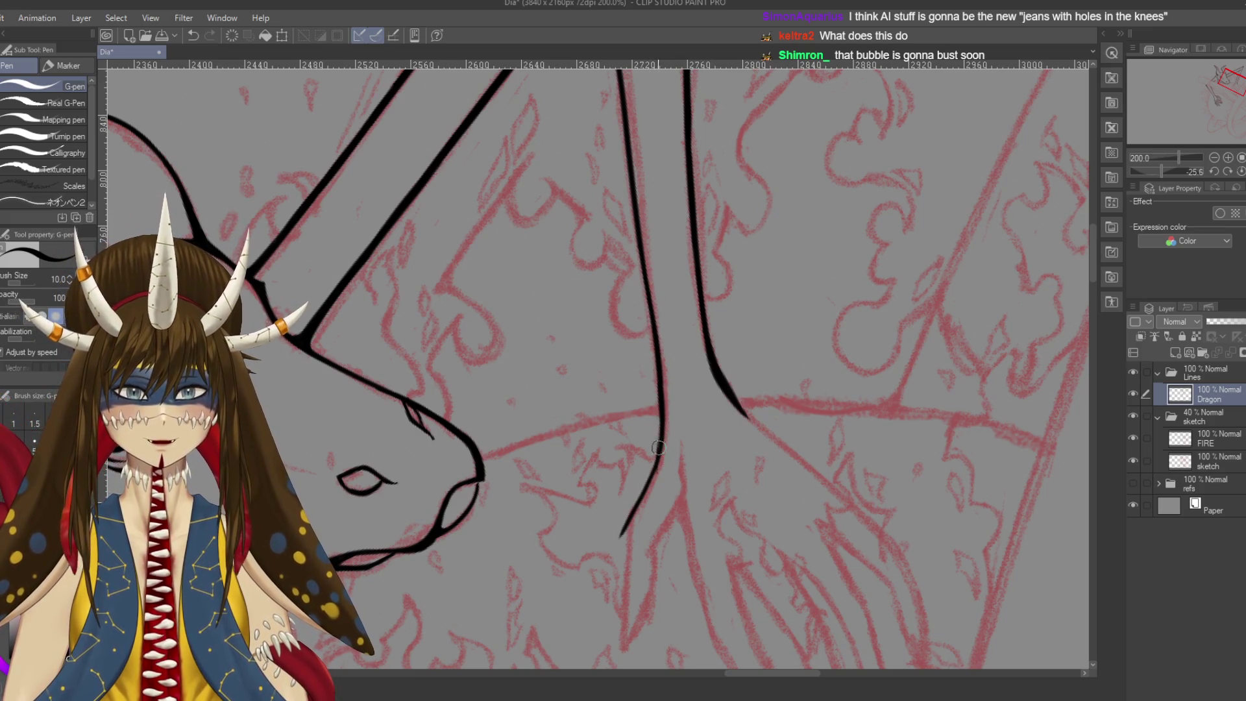
Redraw the lower neck segment more smoothly at the neck junction
{"action": "left_click_drag", "start_coordinate": [661, 502], "coordinate": [680, 443]}
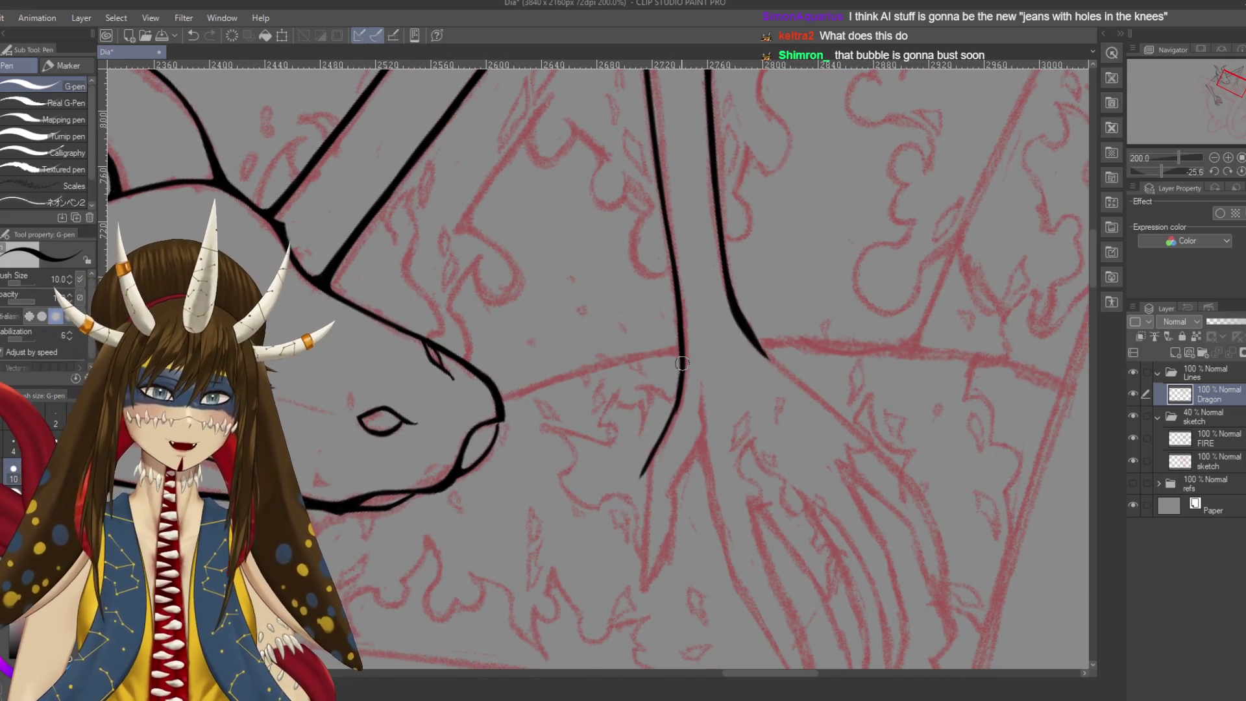
{"action": "key", "text": "ctrl+z"}
{"action": "left_click_drag", "start_coordinate": [682, 377], "coordinate": [657, 448]}
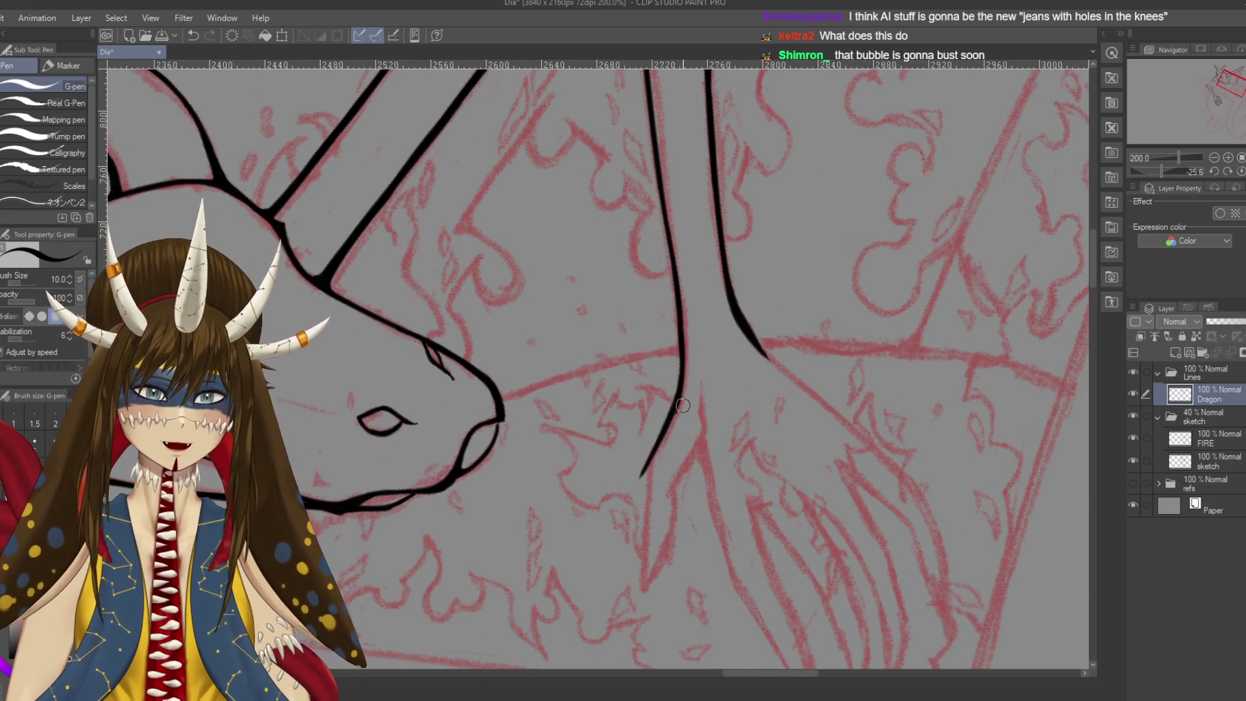
{"action": "key", "text": "e"}
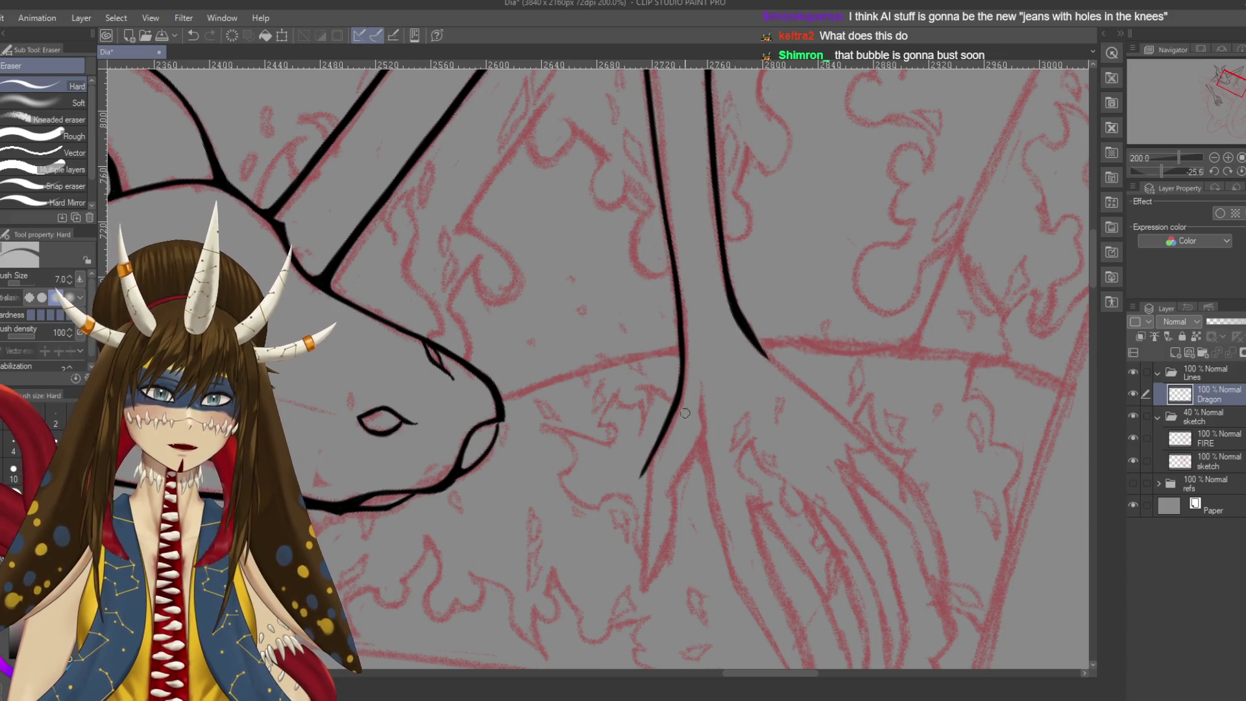
{"action": "key", "text": "p"}
{"action": "left_click_drag", "start_coordinate": [712, 357], "coordinate": [767, 667]}
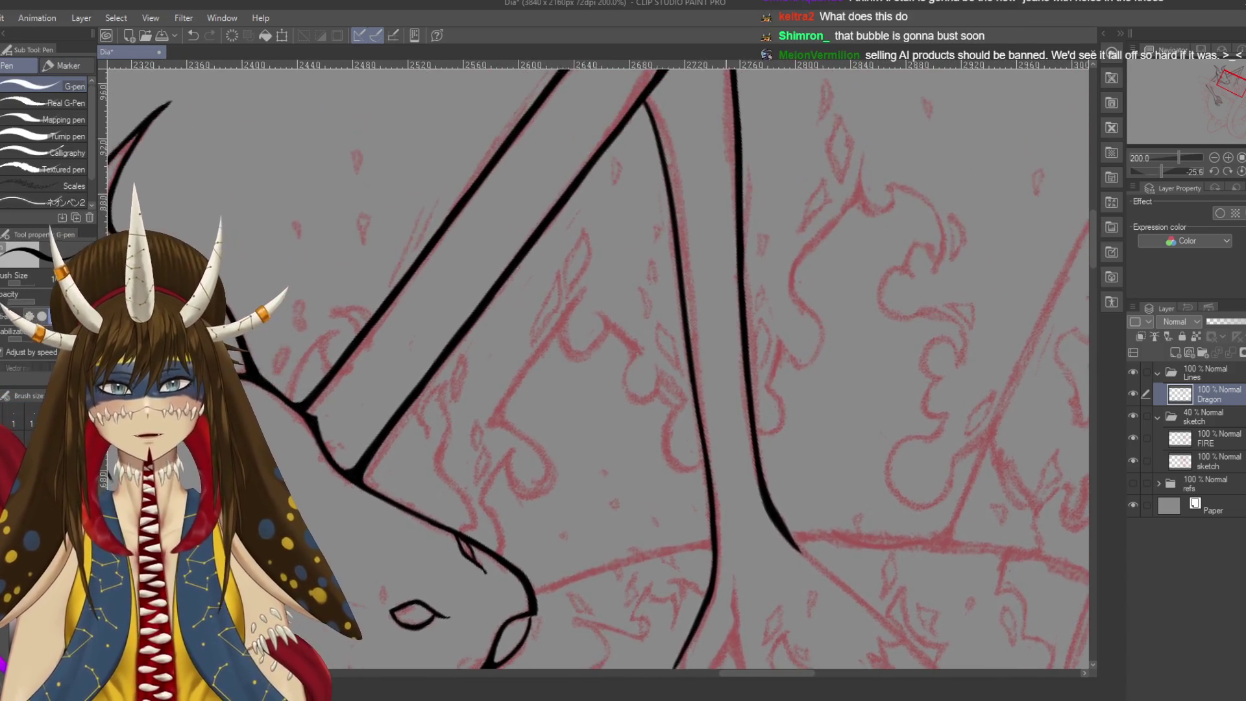
Ink the line running down from the limb junction, undoing the too-thick attempt
{"action": "mouse_move", "coordinate": [665, 237]}
{"action": "left_mouse_down"}
{"action": "mouse_move", "coordinate": [668, 193]}
{"action": "mouse_move", "coordinate": [689, 235]}
{"action": "left_mouse_up"}
{"action": "key", "text": "ctrl+z"}
{"action": "left_click_drag", "start_coordinate": [658, 165], "coordinate": [692, 282]}
{"action": "key", "text": "ctrl+z"}
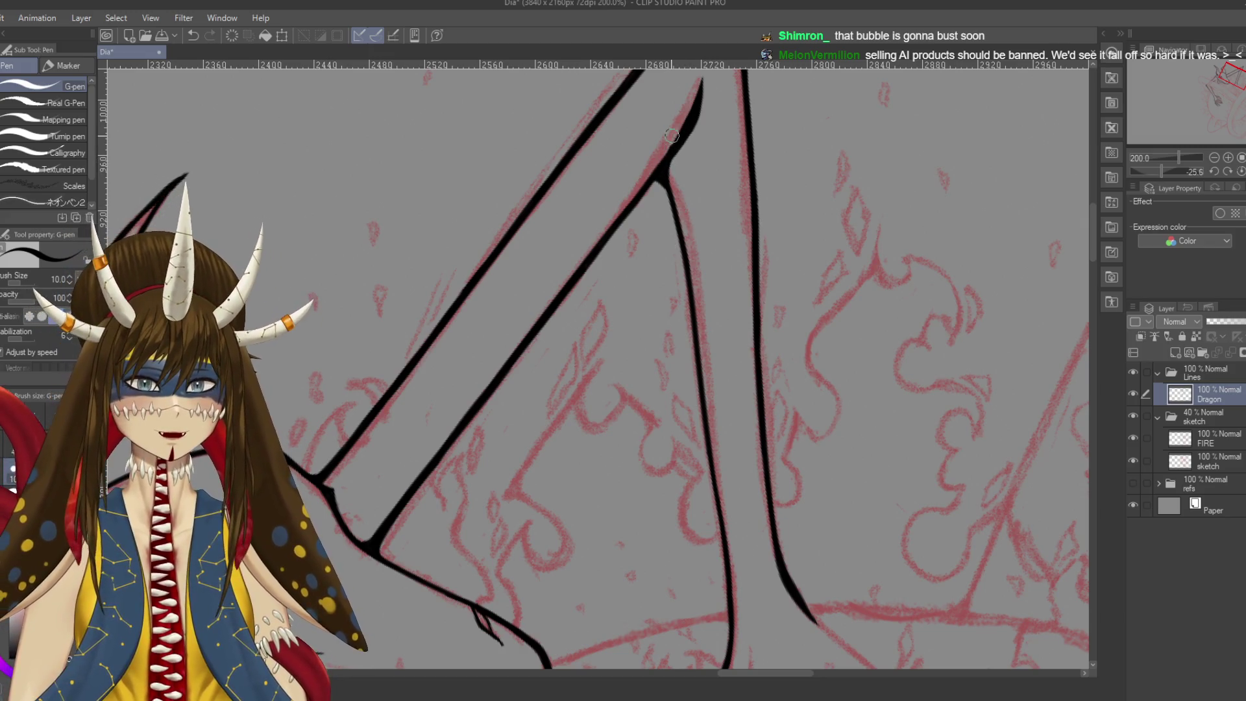
{"action": "key", "text": "e"}
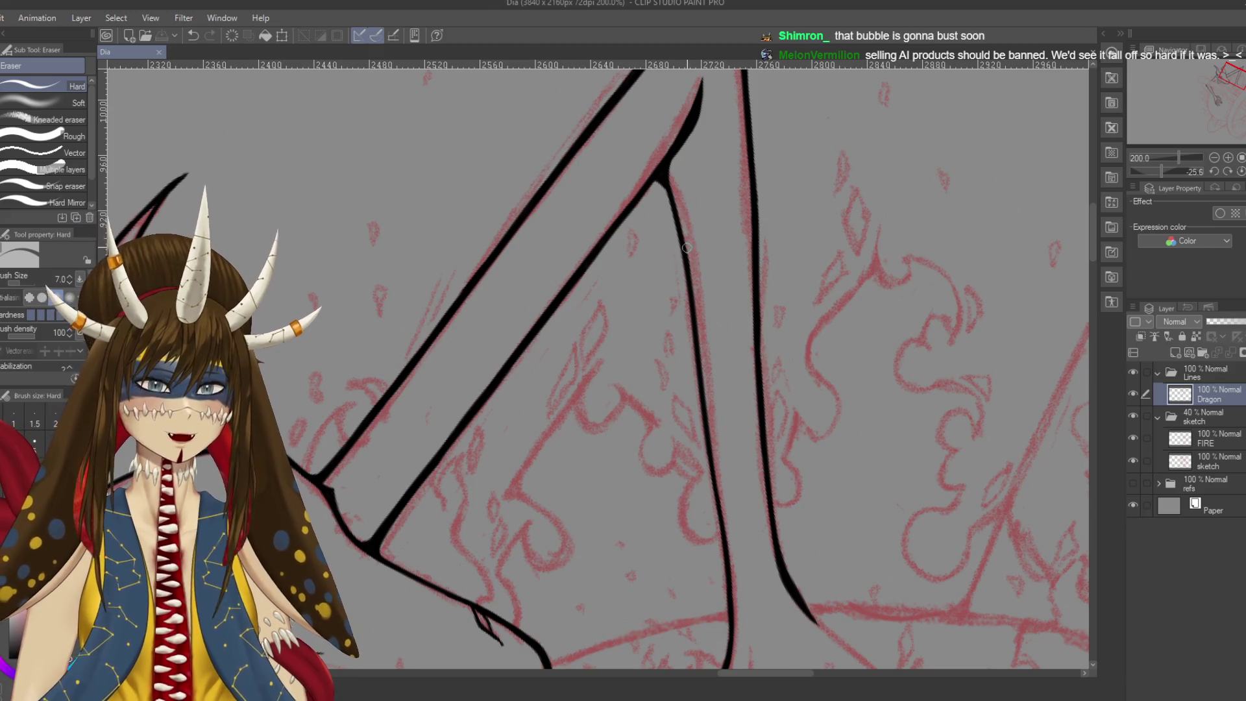
{"action": "key", "text": "p"}
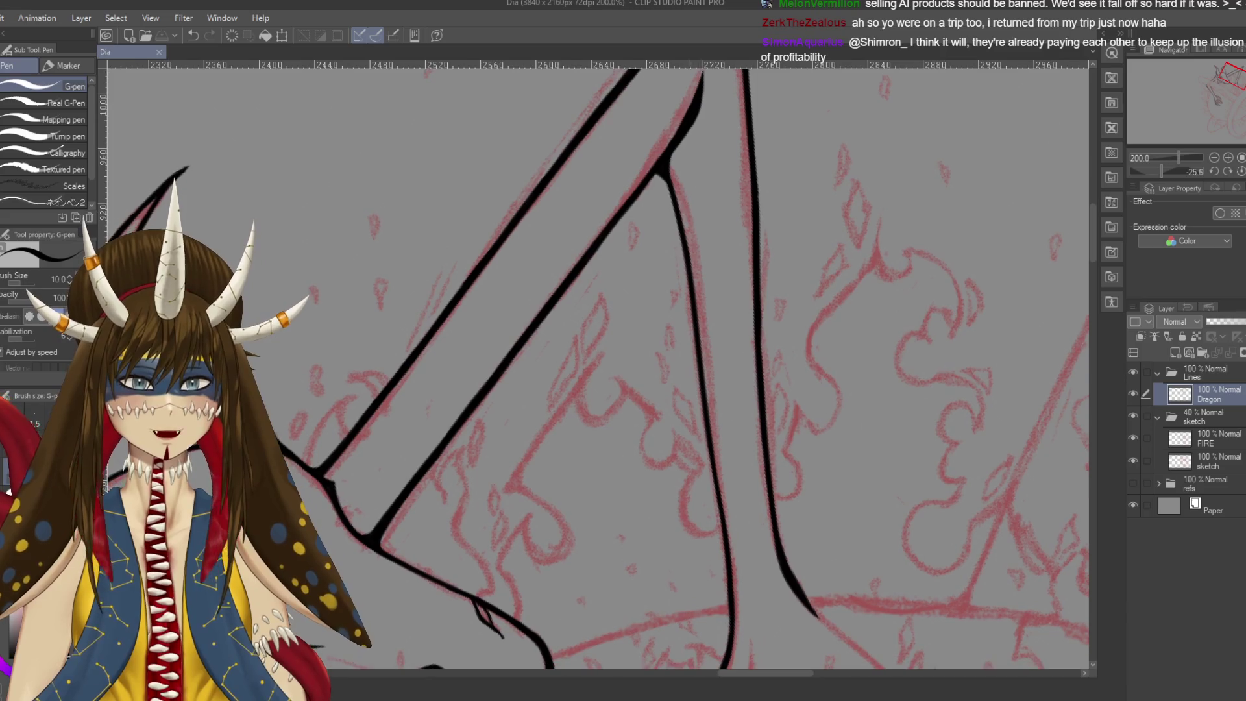
Sketch arrow and diamond doodles on the canvas, then undo them
{"action": "left_click_drag", "start_coordinate": [805, 188], "coordinate": [902, 249]}
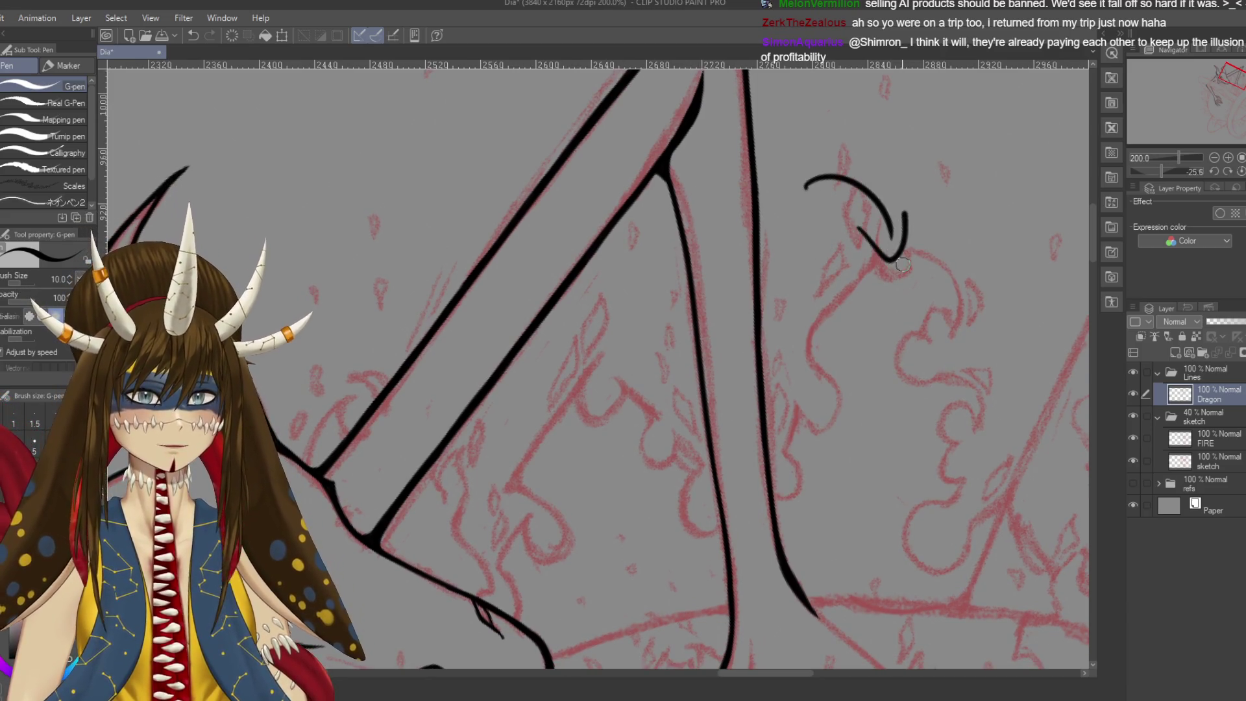
{"action": "left_click_drag", "start_coordinate": [873, 298], "coordinate": [935, 340]}
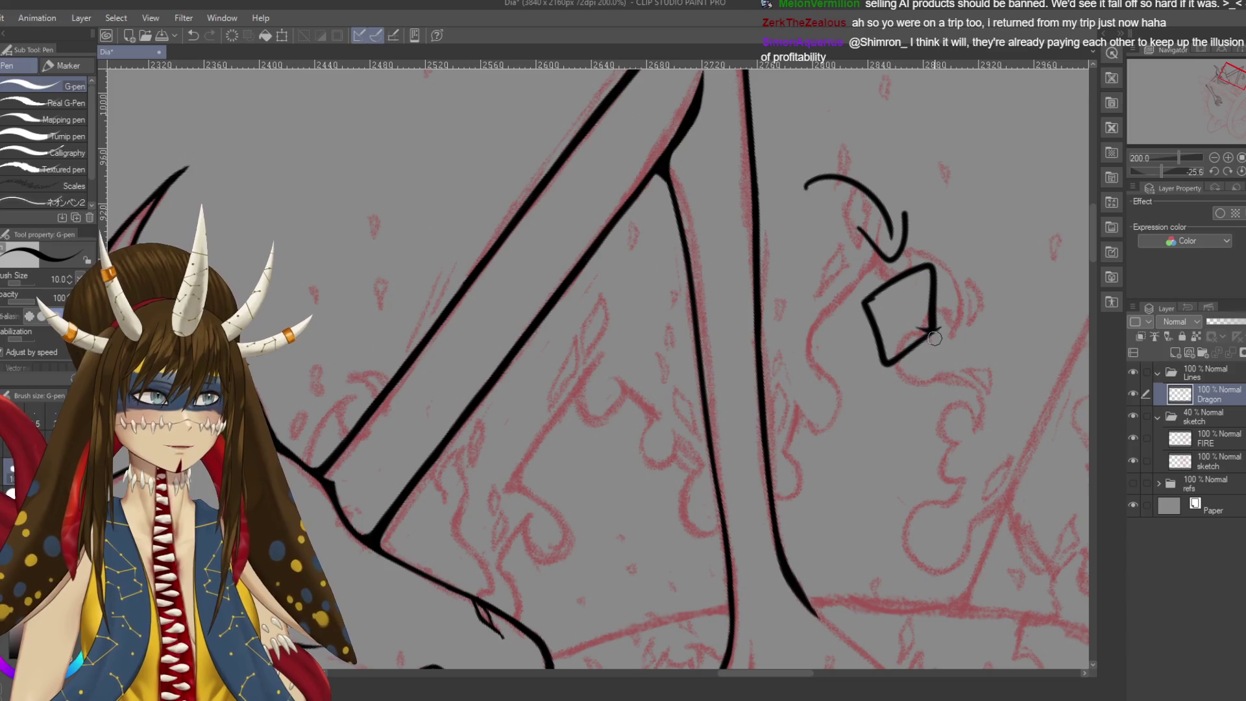
{"action": "left_click_drag", "start_coordinate": [935, 172], "coordinate": [954, 220]}
{"action": "left_click_drag", "start_coordinate": [927, 207], "coordinate": [983, 190]}
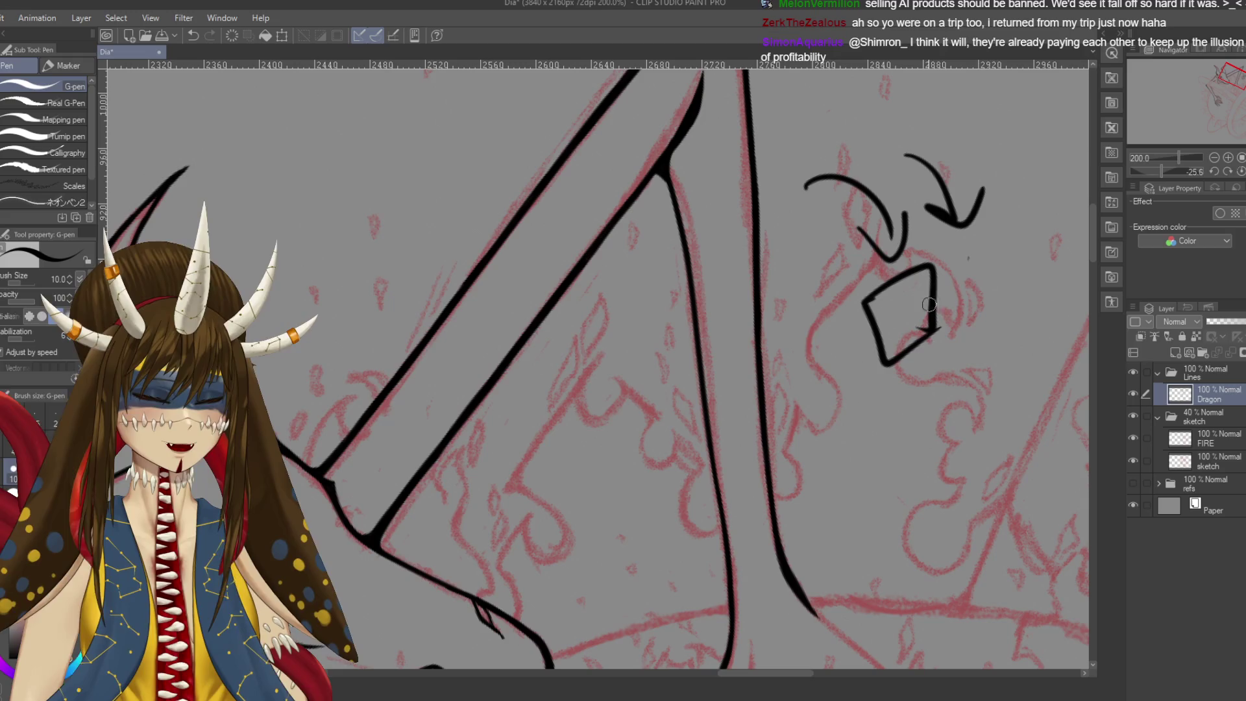
{"action": "key", "text": "ctrl+z"}
{"action": "key", "text": "ctrl+z"}
{"action": "key", "text": "ctrl+z"}
{"action": "key", "text": "ctrl+z"}
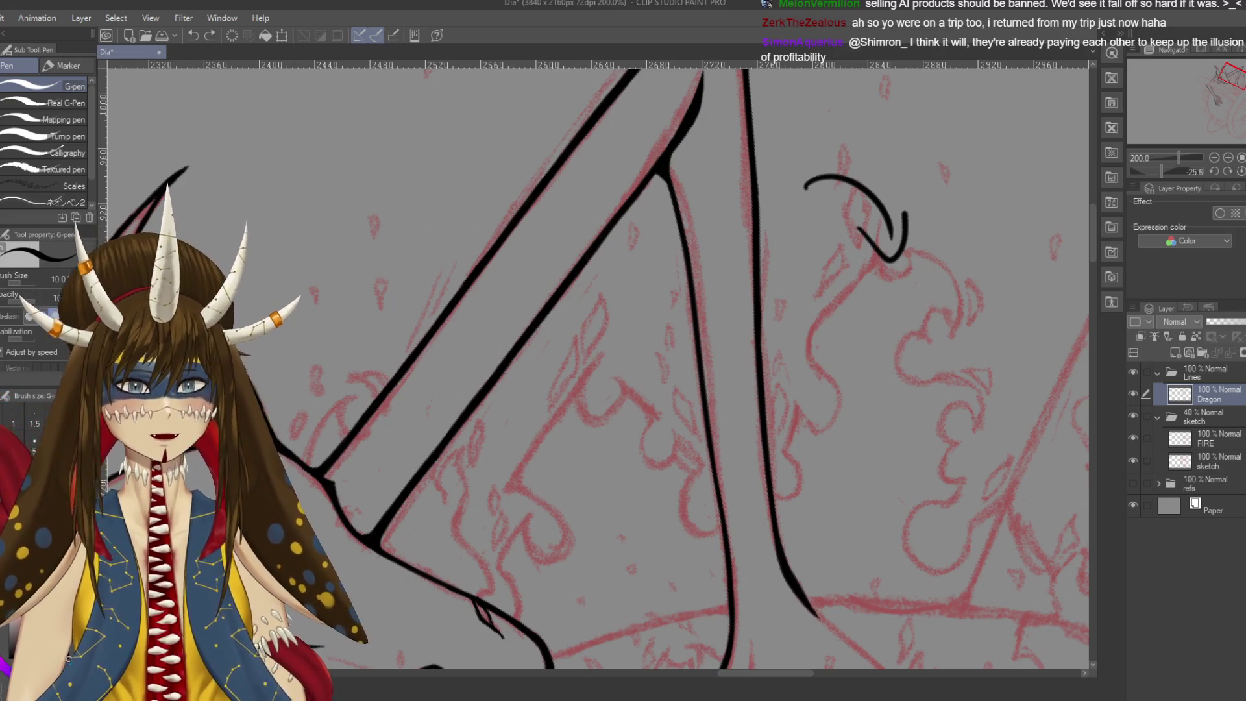
{"action": "key", "text": "ctrl+z"}
{"action": "key", "text": "ctrl+z"}
{"action": "left_click_drag", "start_coordinate": [978, 295], "coordinate": [982, 268]}
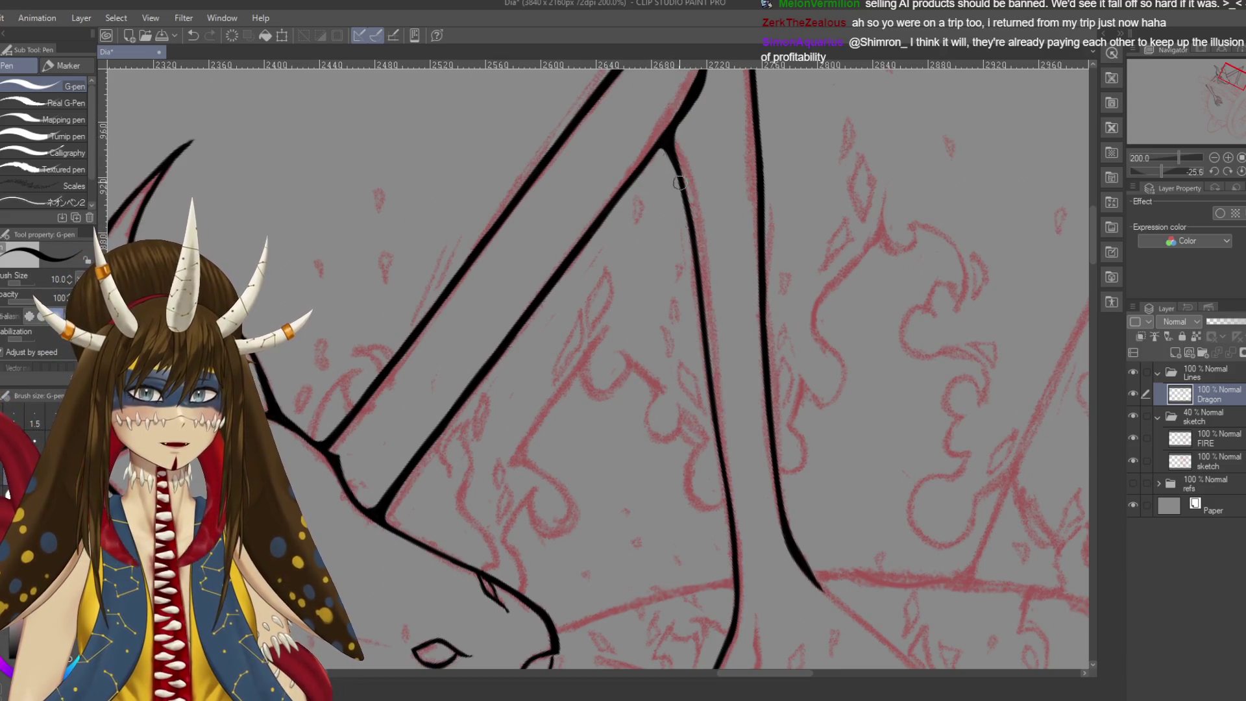
Adjust the zoom on the canvas and save the drawing
{"action": "scroll", "coordinate": [688, 214], "scroll_direction": "down", "scroll_amount": 2}
{"action": "scroll", "coordinate": [701, 266], "scroll_direction": "down", "scroll_amount": 2}
{"action": "scroll", "coordinate": [714, 318], "scroll_direction": "down", "scroll_amount": 2}
{"action": "scroll", "coordinate": [735, 387], "scroll_direction": "up", "scroll_amount": 2}
{"action": "key", "text": "ctrl+s"}
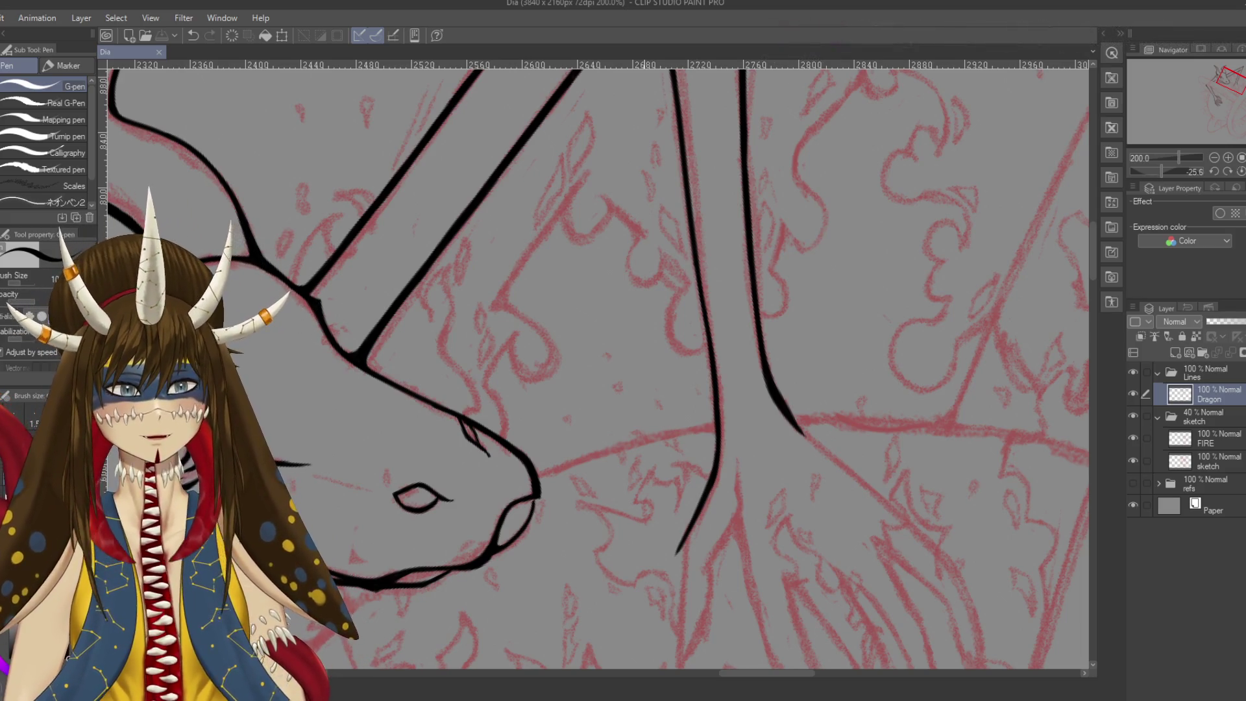
Redraw and refine the neck contour below the jaw, then save
{"action": "left_click_drag", "start_coordinate": [696, 279], "coordinate": [704, 344]}
{"action": "mouse_move", "coordinate": [698, 282]}
{"action": "left_mouse_down"}
{"action": "mouse_move", "coordinate": [704, 234]}
{"action": "mouse_move", "coordinate": [722, 350]}
{"action": "left_mouse_up"}
{"action": "key", "text": "ctrl+z"}
{"action": "left_click_drag", "start_coordinate": [705, 263], "coordinate": [718, 344]}
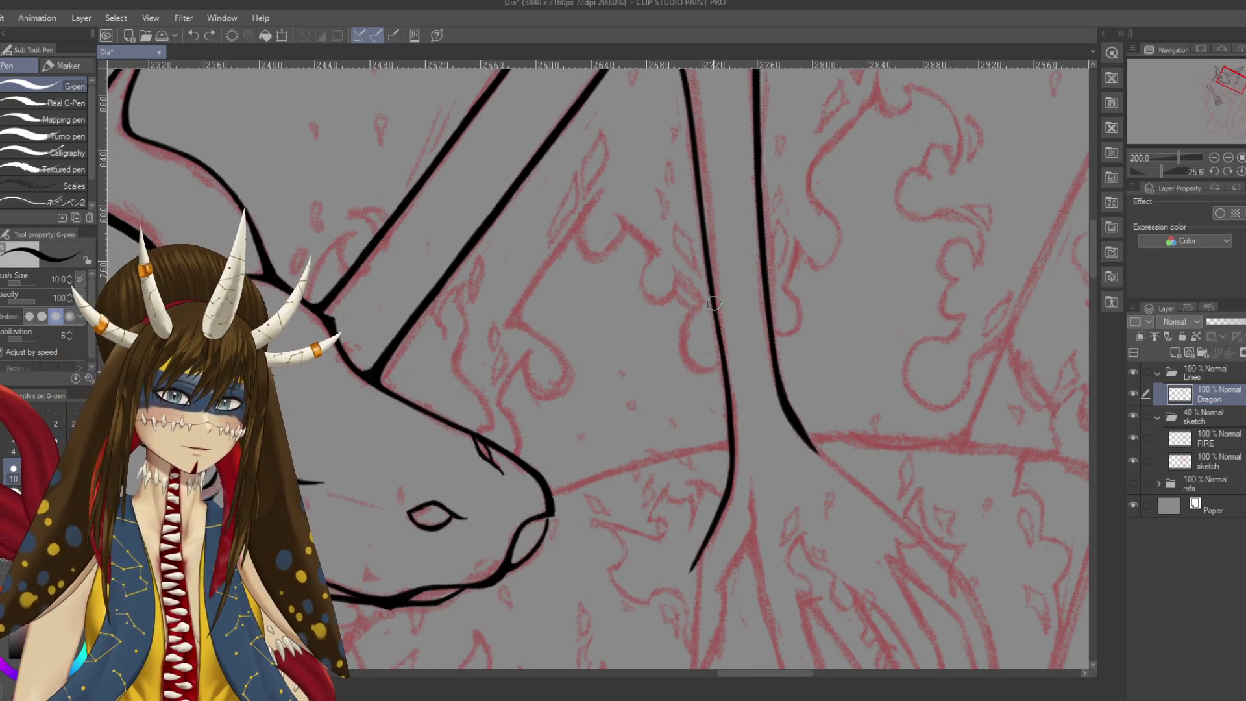
{"action": "left_click_drag", "start_coordinate": [706, 286], "coordinate": [723, 363]}
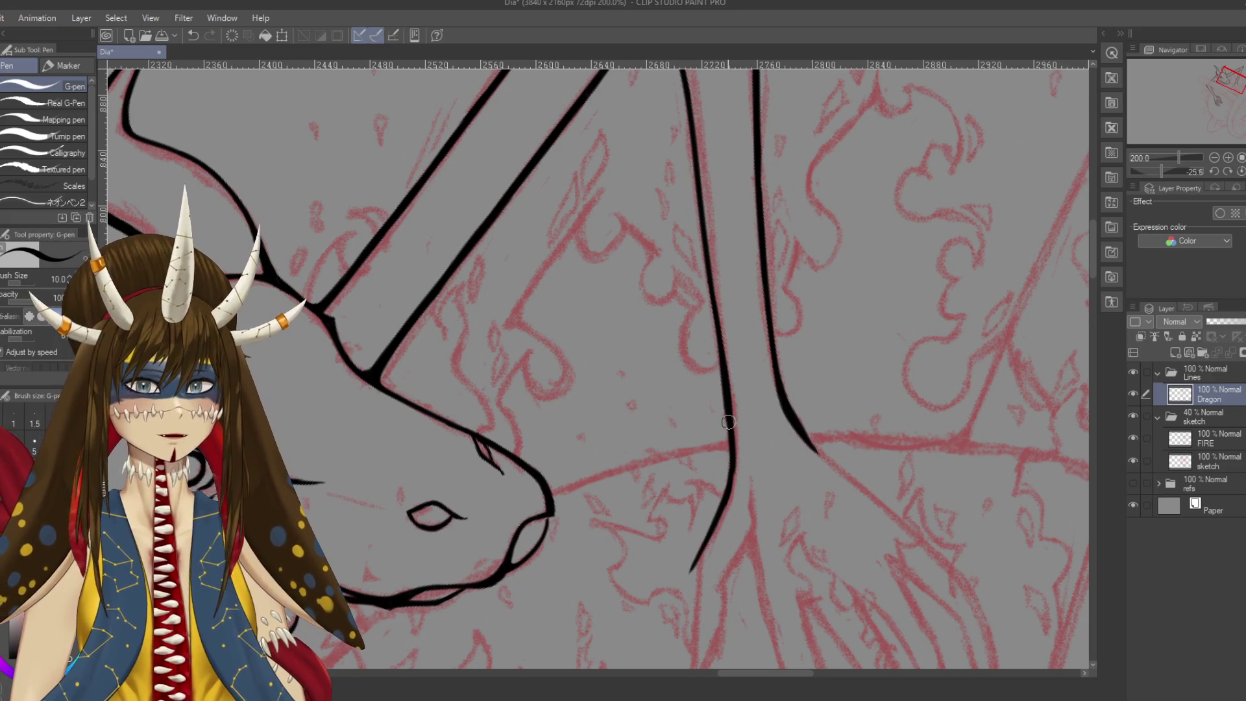
{"action": "left_click_drag", "start_coordinate": [727, 411], "coordinate": [719, 496]}
{"action": "key", "text": "ctrl+z"}
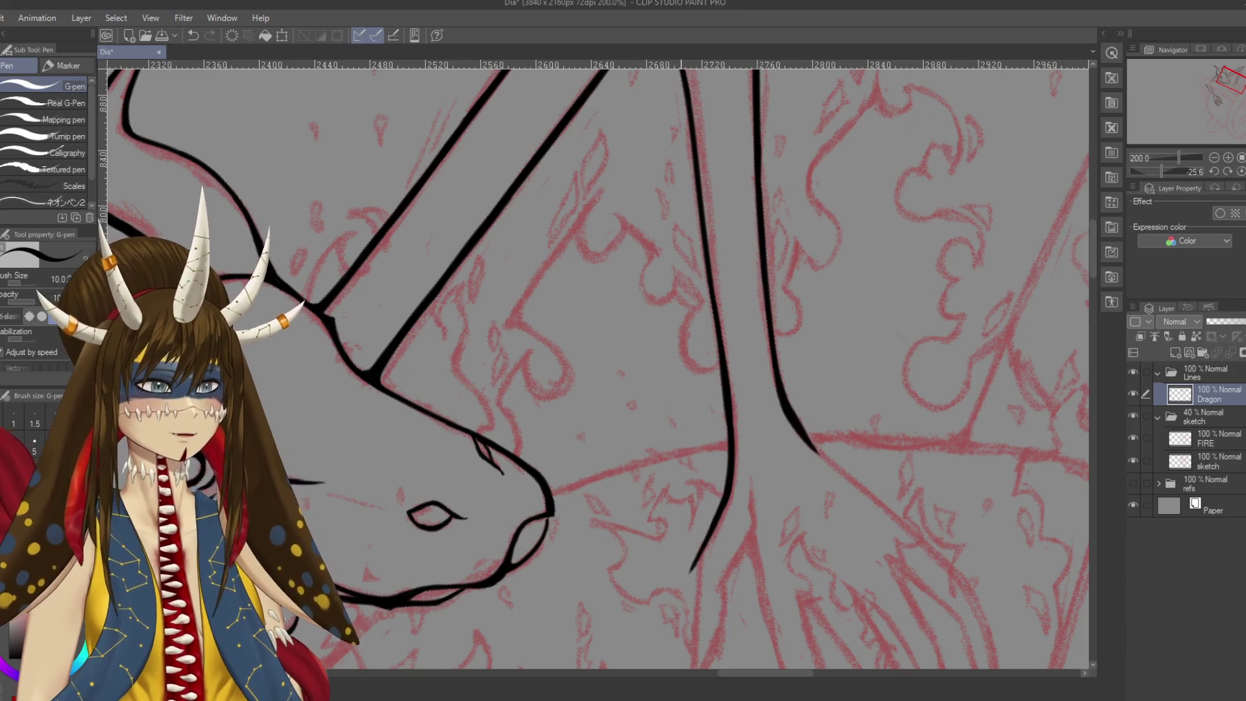
{"action": "key", "text": "ctrl+s"}
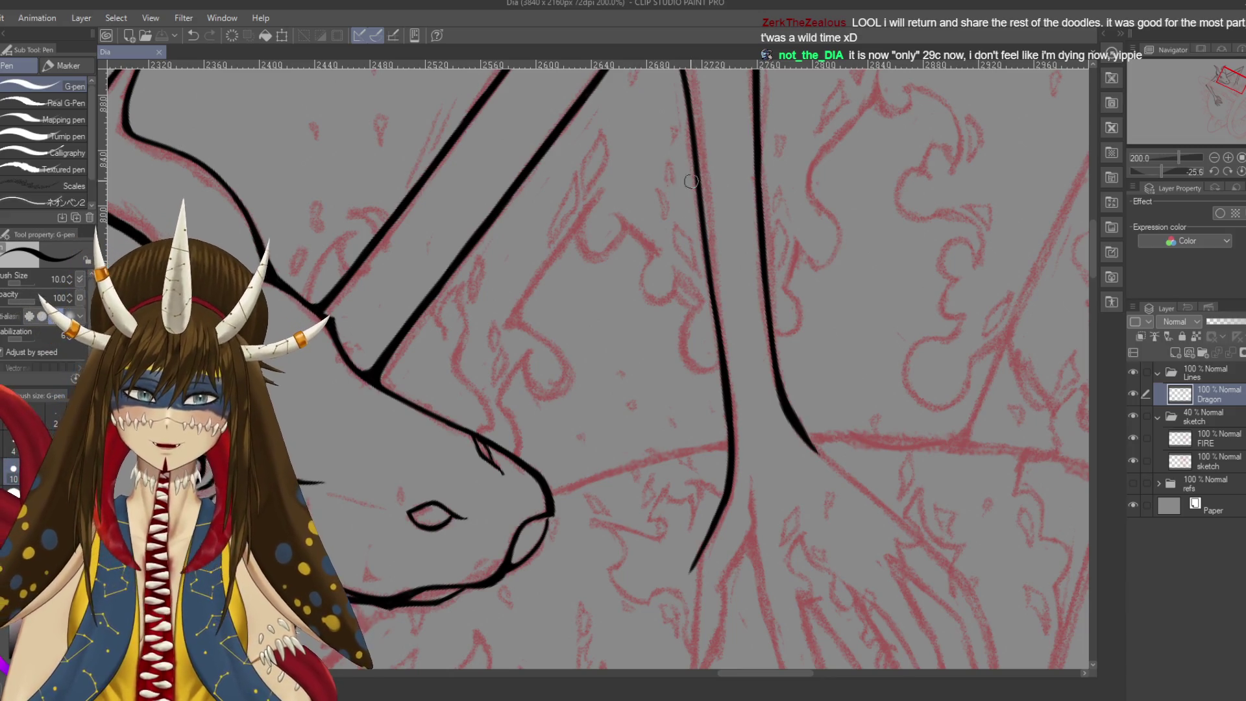
Redraw the line below the limb junction with a thicker stroke
{"action": "left_click_drag", "start_coordinate": [681, 603], "coordinate": [700, 669]}
{"action": "left_click_drag", "start_coordinate": [677, 163], "coordinate": [711, 288]}
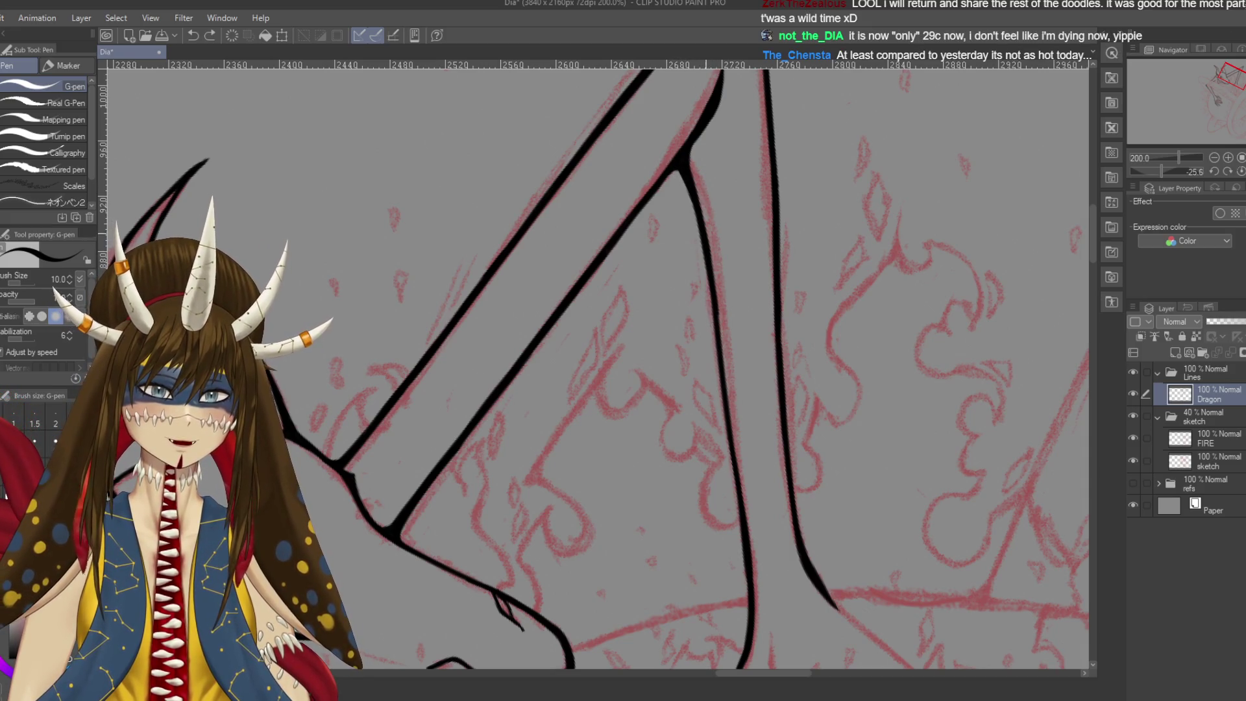
{"action": "left_click_drag", "start_coordinate": [697, 216], "coordinate": [722, 396]}
{"action": "key", "text": "ctrl+z"}
{"action": "left_click_drag", "start_coordinate": [686, 189], "coordinate": [736, 429]}
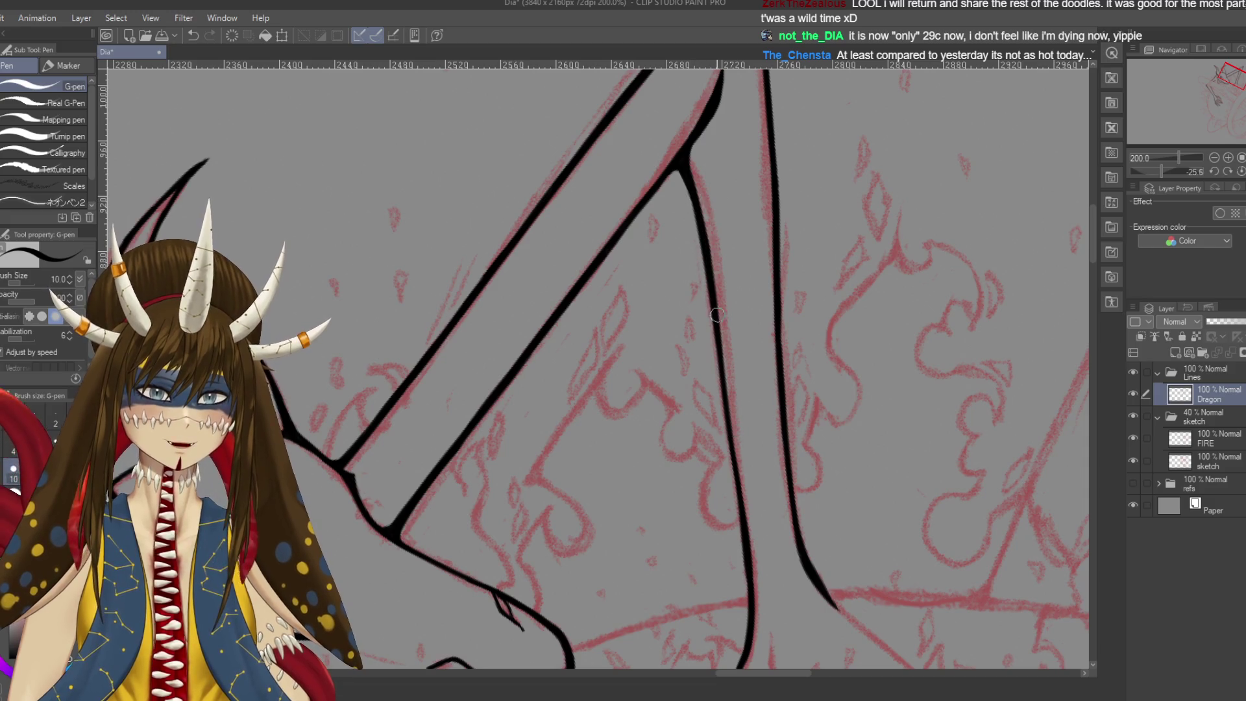
Thicken the black line beside the neck below the snout, then save
{"action": "left_click_drag", "start_coordinate": [724, 380], "coordinate": [742, 244]}
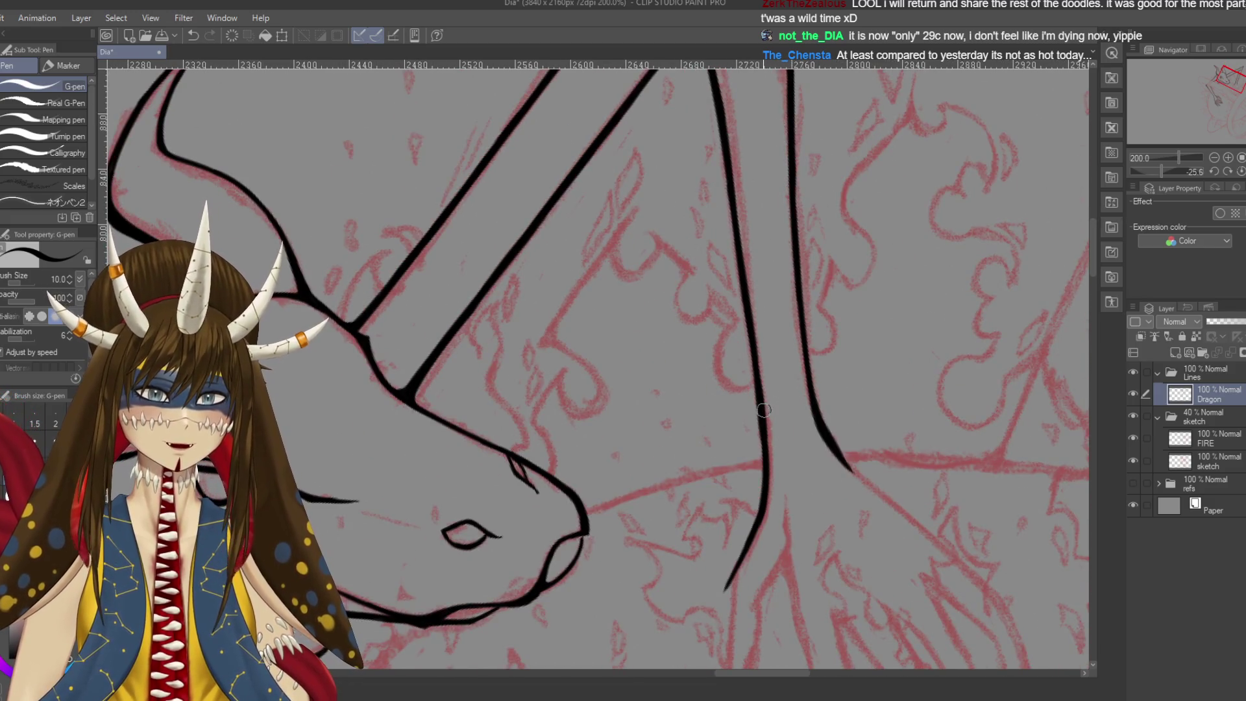
{"action": "left_click_drag", "start_coordinate": [750, 535], "coordinate": [759, 422]}
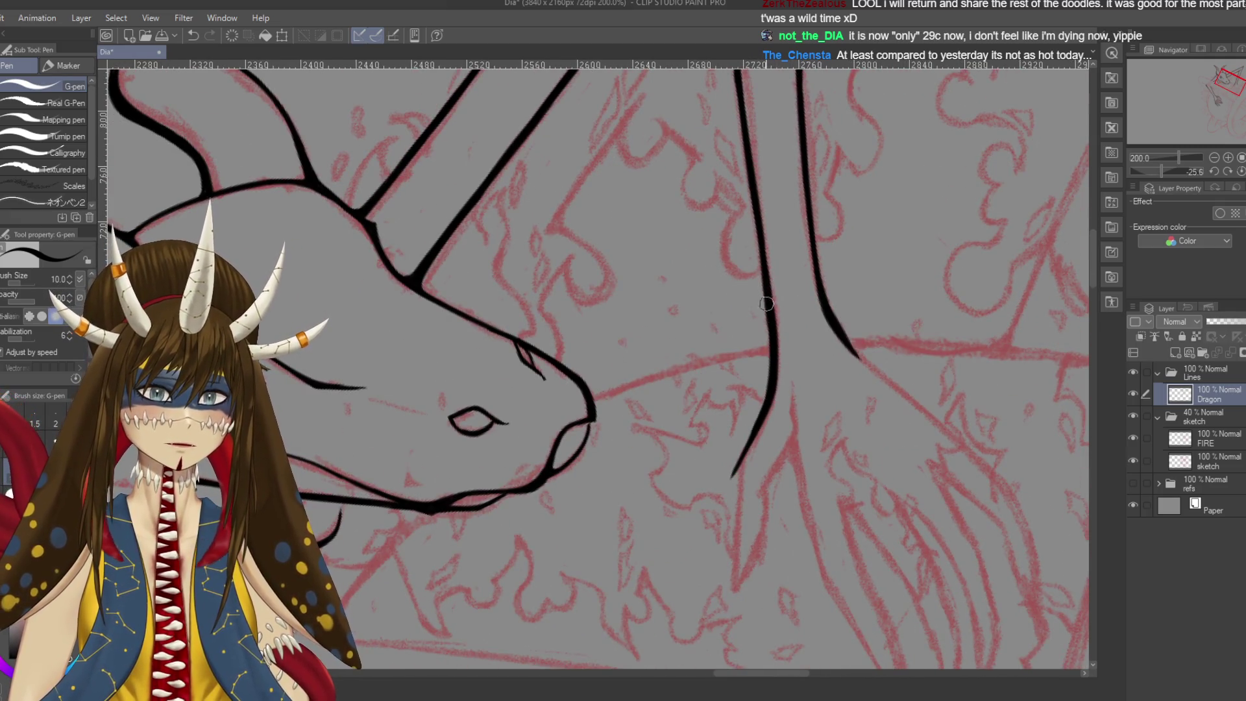
{"action": "scroll", "coordinate": [726, 177], "scroll_direction": "up", "scroll_amount": 5}
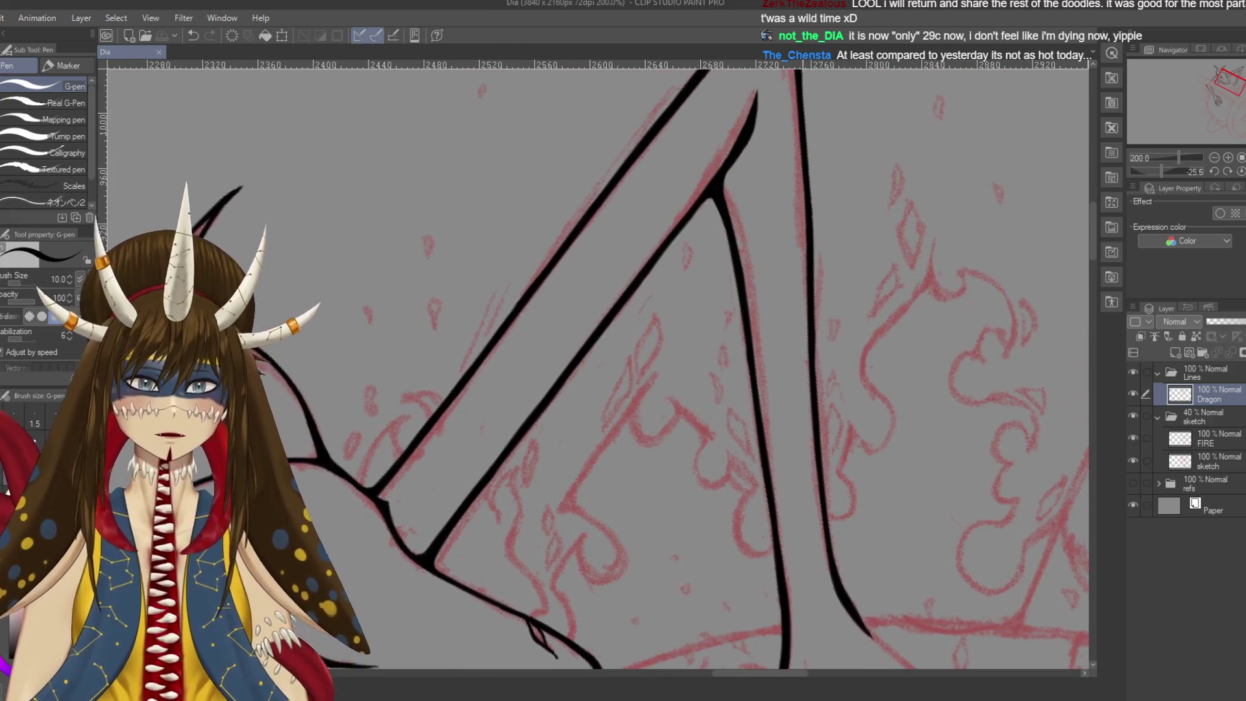
{"action": "left_click_drag", "start_coordinate": [724, 182], "coordinate": [758, 409]}
{"action": "scroll", "coordinate": [759, 286], "scroll_direction": "up", "scroll_amount": 2}
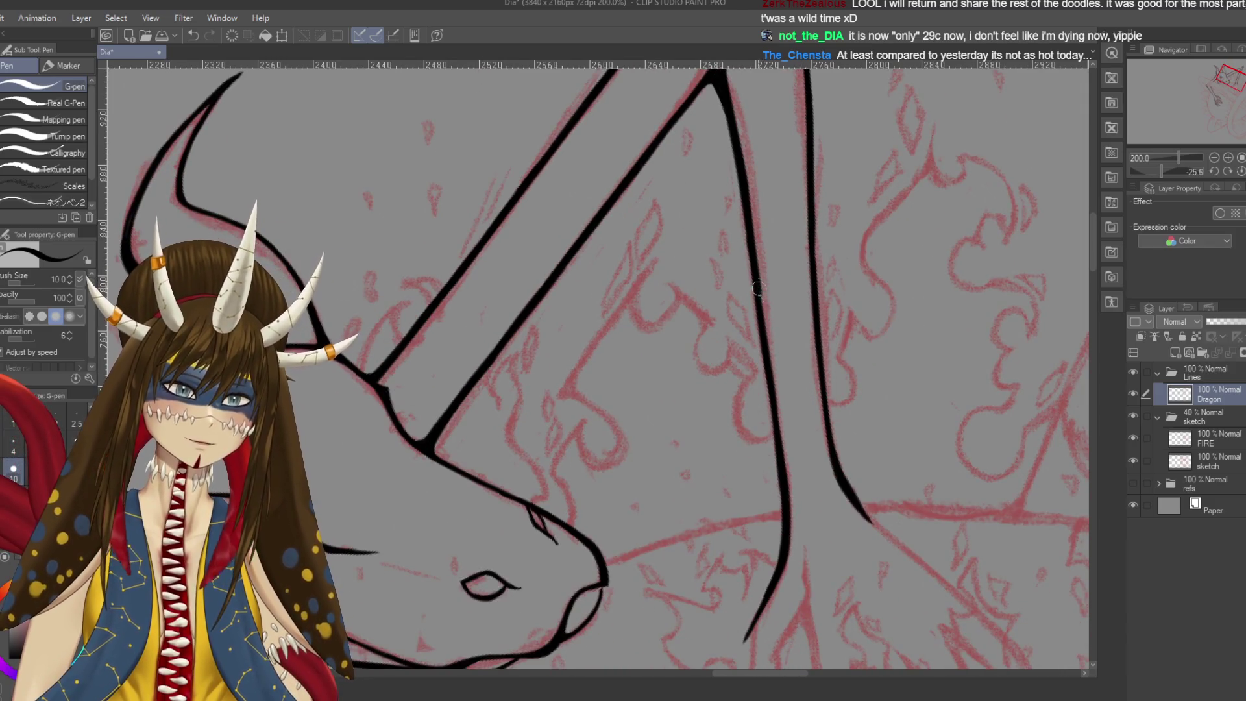
{"action": "key", "text": "ctrl+s"}
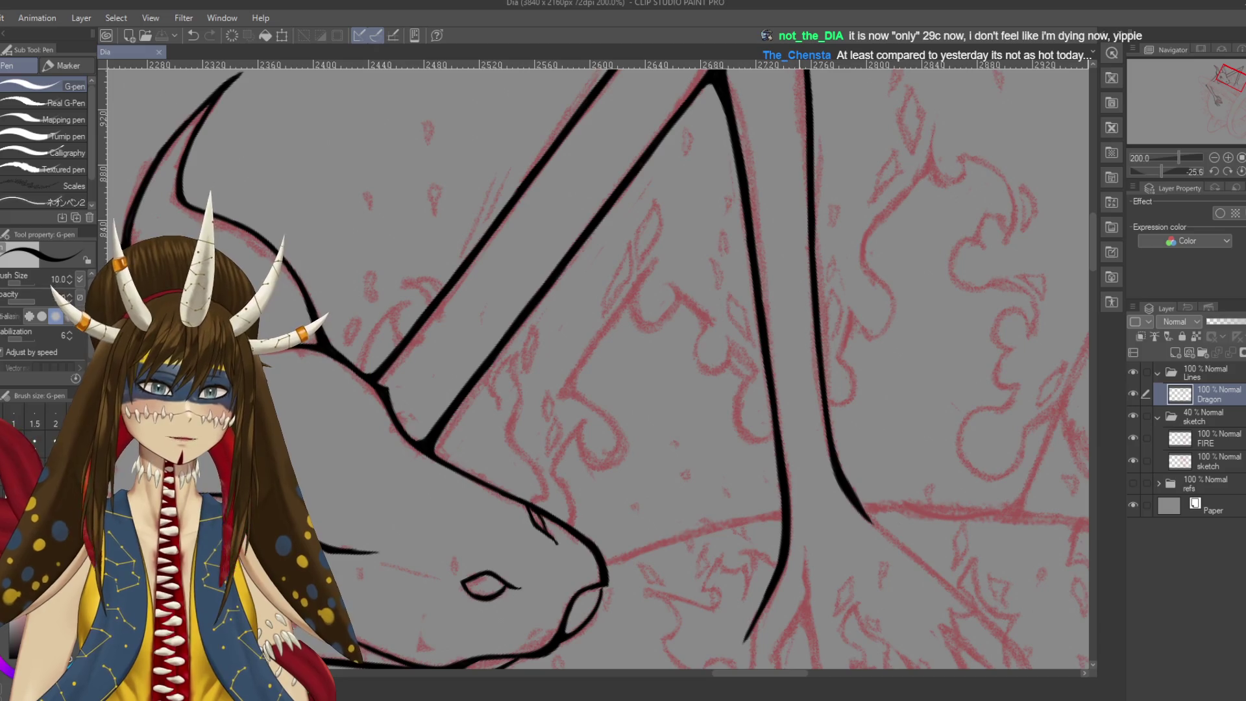
Extend the neck line further down past the snout after a few retries
{"action": "scroll", "coordinate": [759, 285], "scroll_direction": "down", "scroll_amount": 1}
{"action": "scroll", "coordinate": [751, 393], "scroll_direction": "down", "scroll_amount": 2}
{"action": "scroll", "coordinate": [751, 393], "scroll_direction": "down", "scroll_amount": 1}
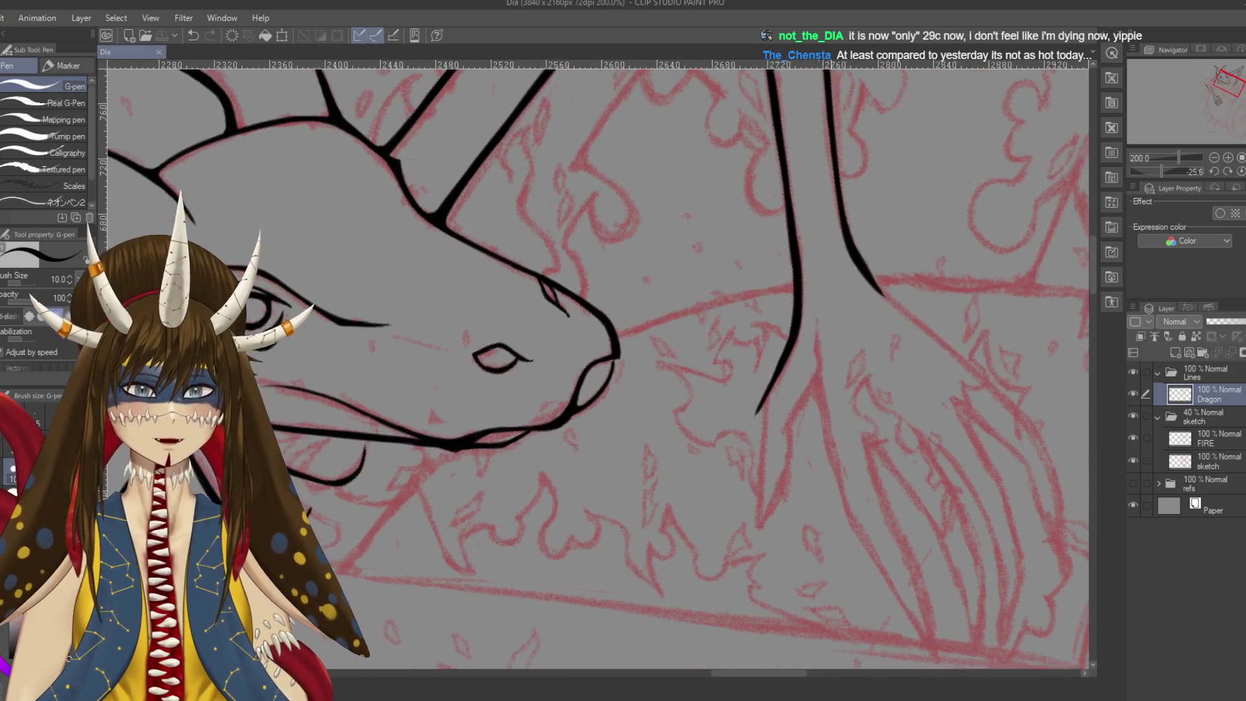
{"action": "scroll", "coordinate": [751, 393], "scroll_direction": "down", "scroll_amount": 1}
{"action": "left_click_drag", "start_coordinate": [748, 375], "coordinate": [754, 517]}
{"action": "key", "text": "ctrl+z"}
{"action": "left_click_drag", "start_coordinate": [744, 354], "coordinate": [746, 493]}
{"action": "key", "text": "ctrl+z"}
{"action": "left_click_drag", "start_coordinate": [745, 367], "coordinate": [745, 481]}
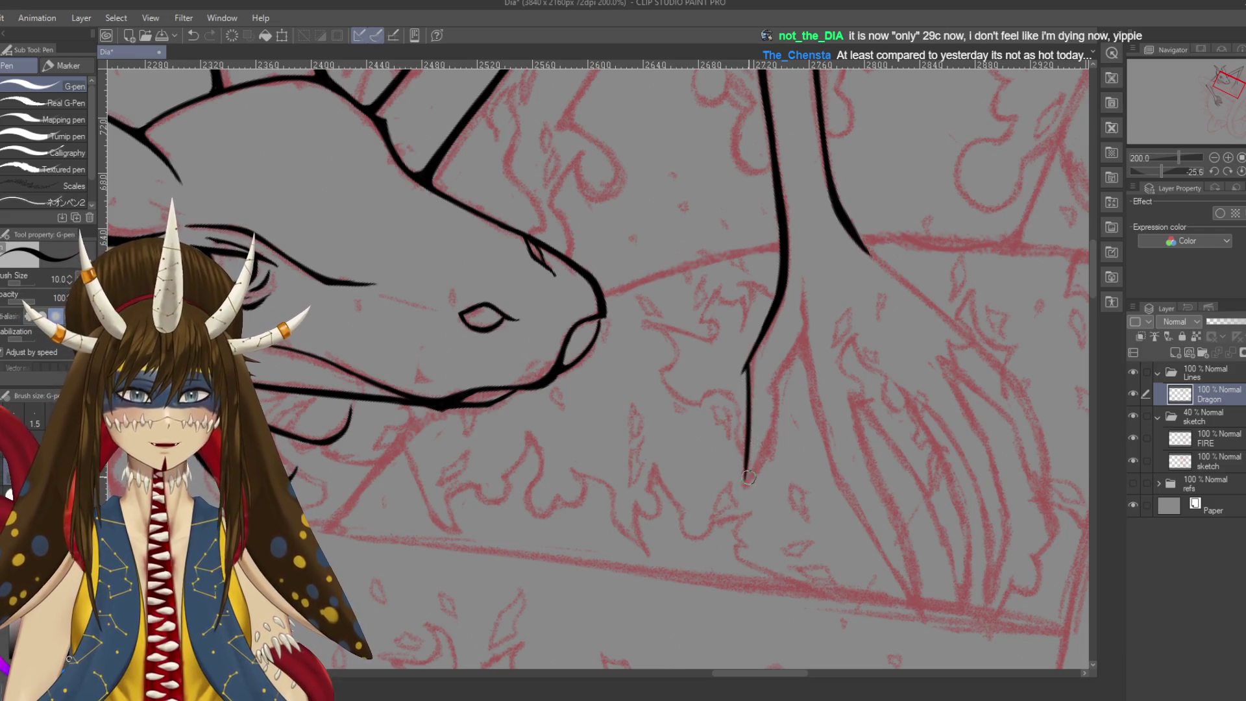
{"action": "scroll", "coordinate": [746, 399], "scroll_direction": "up", "scroll_amount": 2}
{"action": "key", "text": "e"}
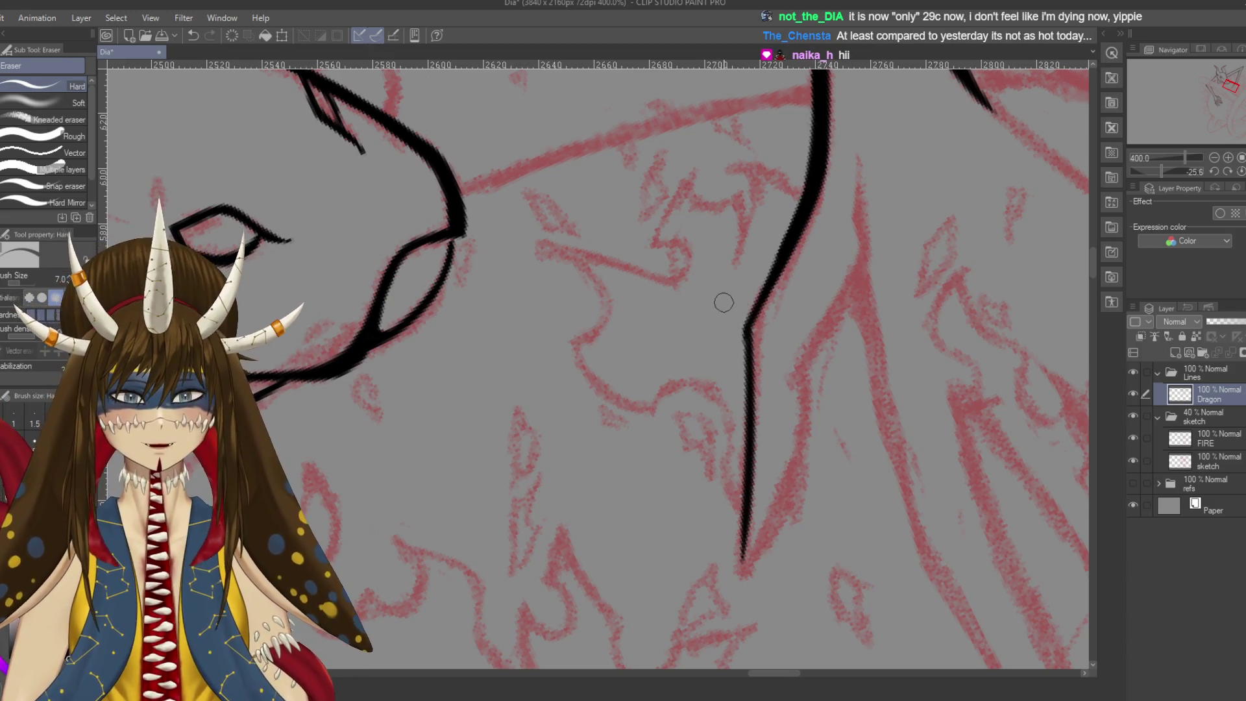
Draw a stroke angling down-left from the line and thicken its joint, then save
{"action": "key", "text": "p"}
{"action": "left_click_drag", "start_coordinate": [778, 265], "coordinate": [735, 330]}
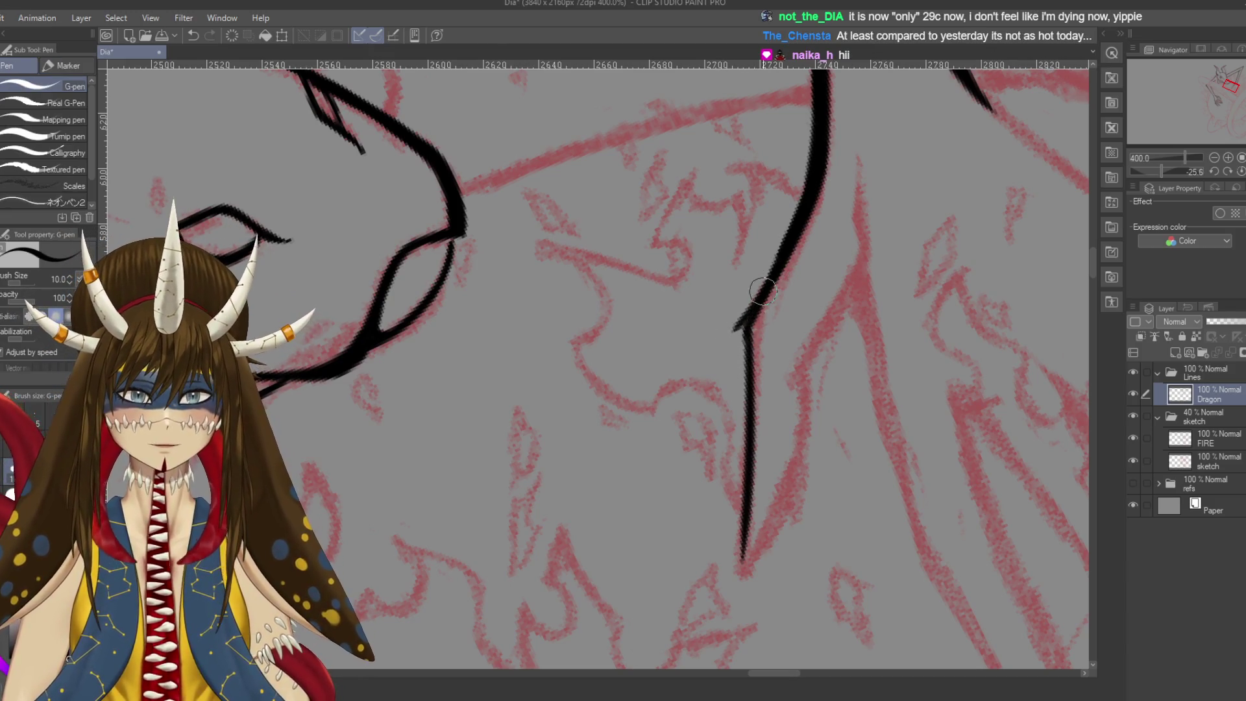
{"action": "mouse_move", "coordinate": [751, 371]}
{"action": "left_mouse_down"}
{"action": "mouse_move", "coordinate": [744, 319]}
{"action": "mouse_move", "coordinate": [743, 555]}
{"action": "left_mouse_up"}
{"action": "key", "text": "ctrl+s"}
Frame the claw and extend its line down to a point, then save
{"action": "scroll", "coordinate": [728, 519], "scroll_direction": "down", "scroll_amount": 2}
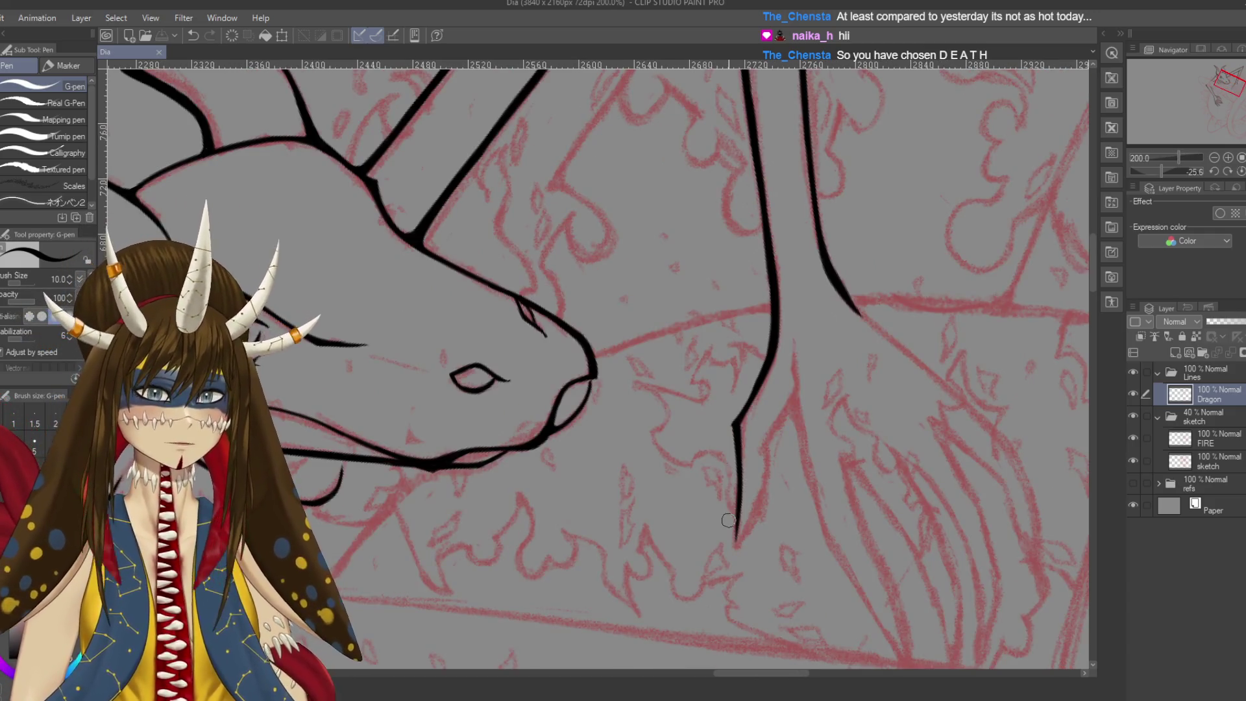
{"action": "left_click_drag", "start_coordinate": [729, 520], "coordinate": [703, 426]}
{"action": "left_click_drag", "start_coordinate": [690, 481], "coordinate": [699, 455]}
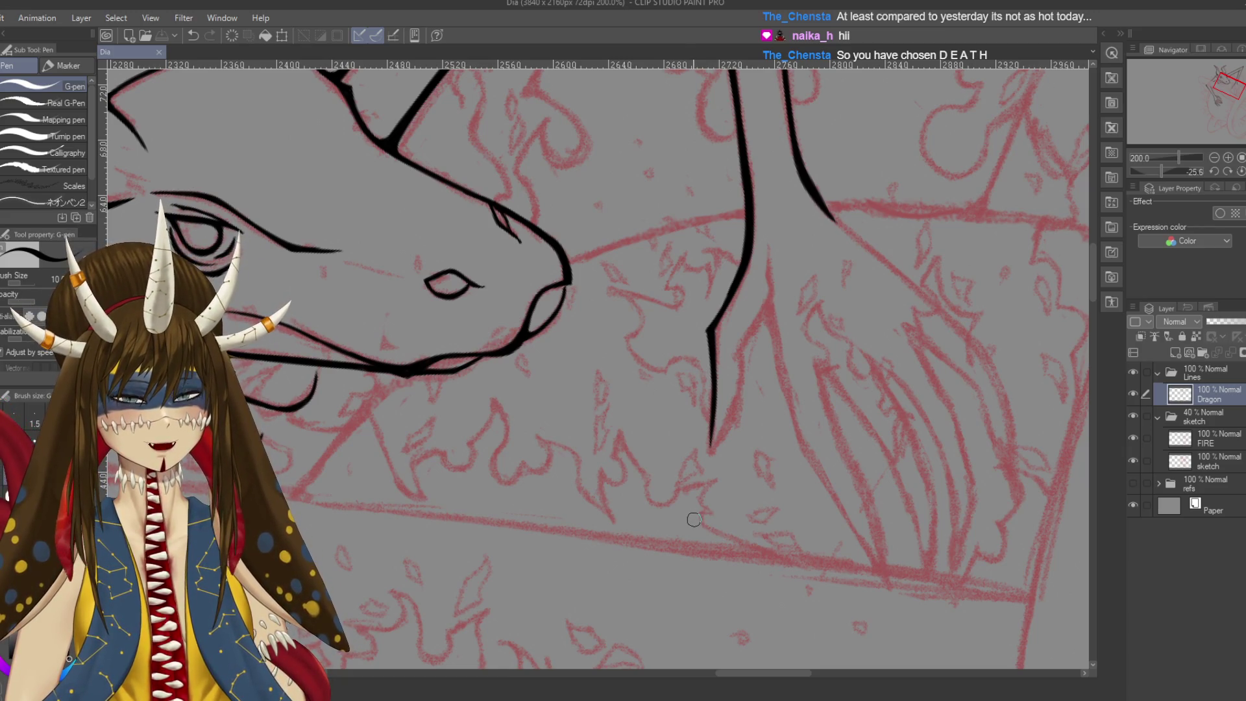
{"action": "scroll", "coordinate": [694, 519], "scroll_direction": "up", "scroll_amount": 2}
{"action": "left_click_drag", "start_coordinate": [727, 146], "coordinate": [717, 267]}
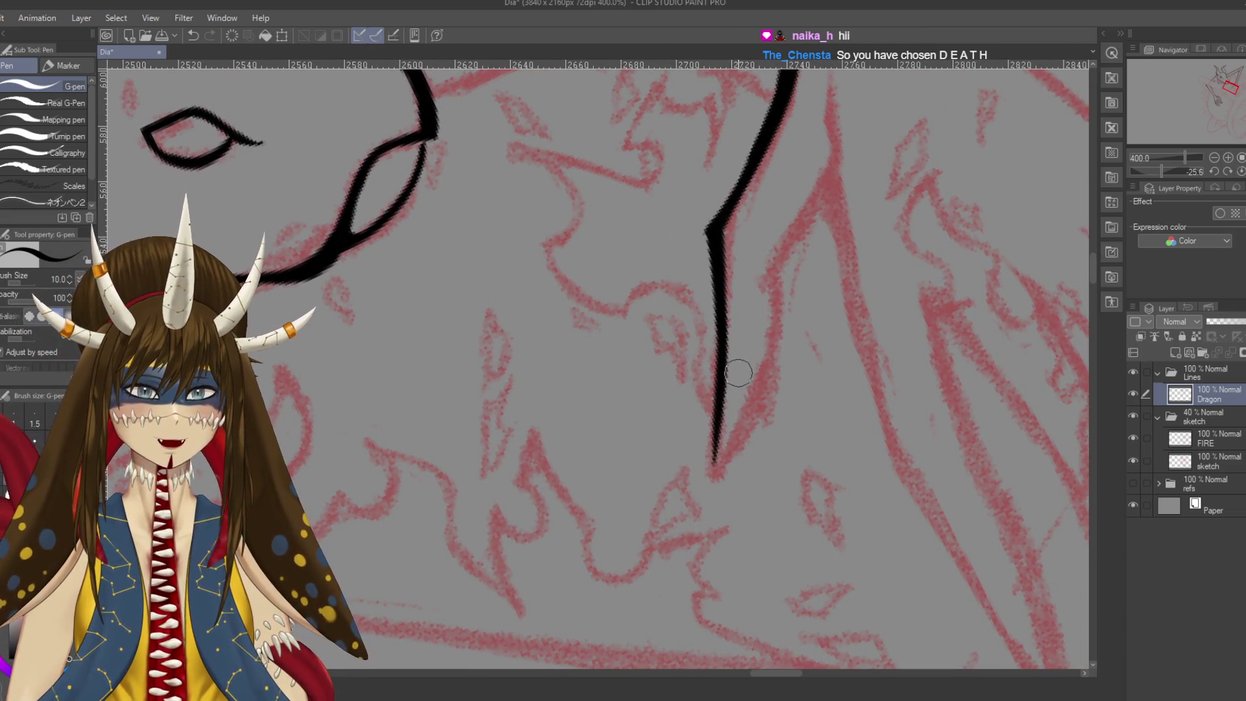
{"action": "key", "text": "ctrl+s"}
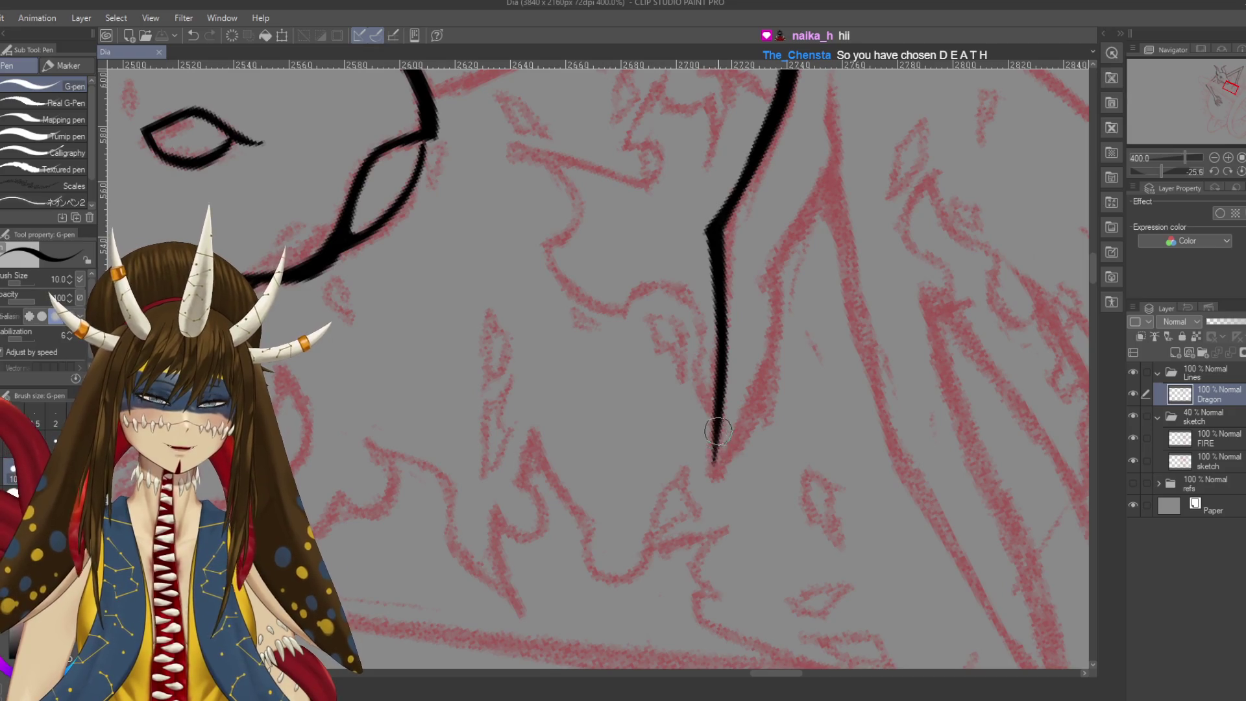
{"action": "left_click_drag", "start_coordinate": [714, 448], "coordinate": [710, 488]}
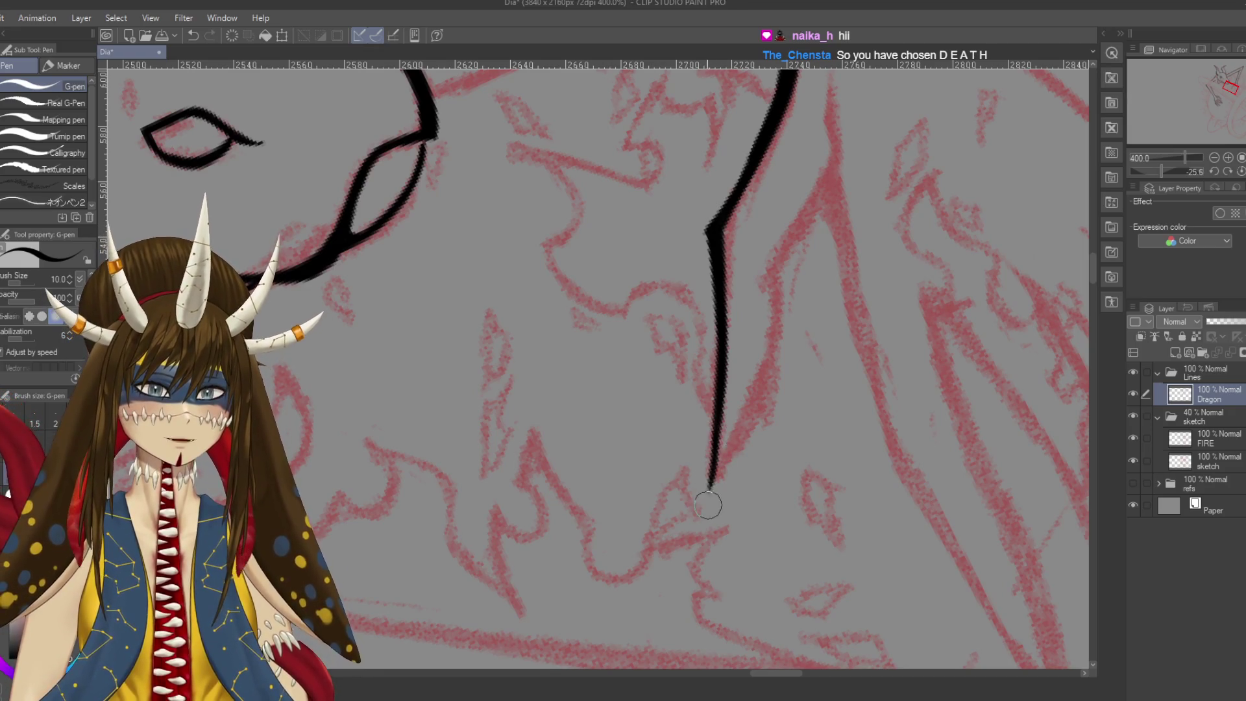
{"action": "key", "text": "ctrl+s"}
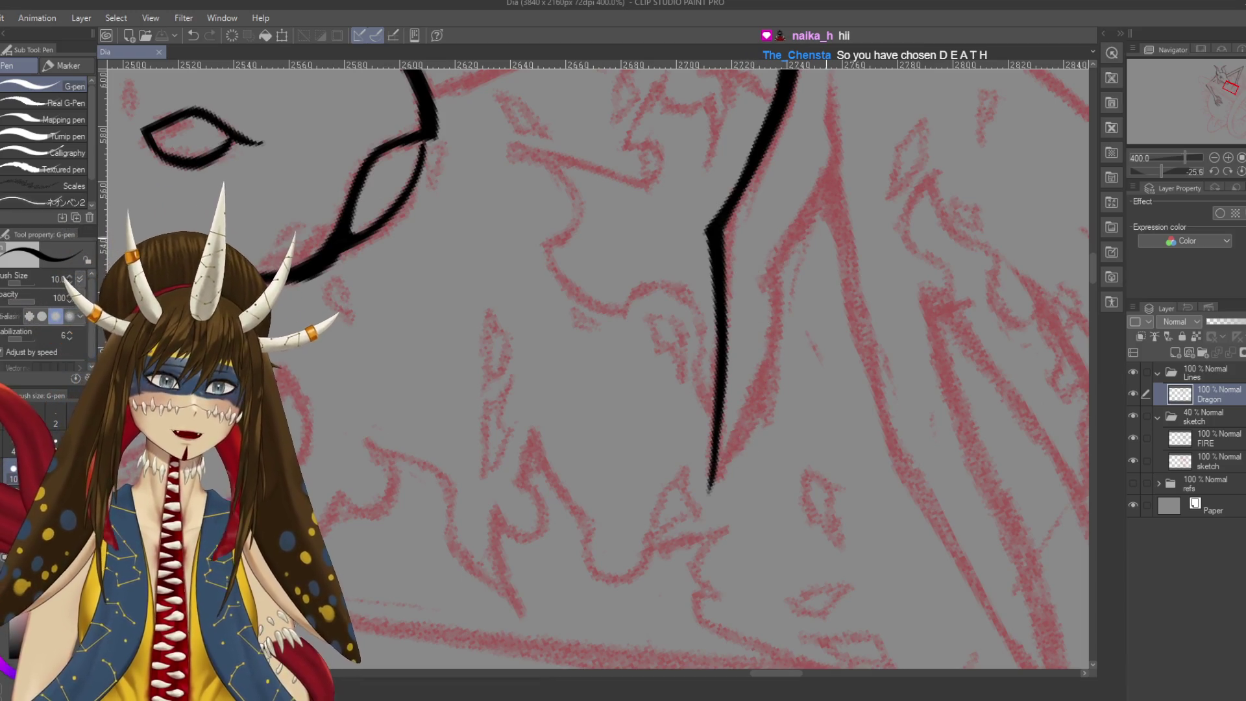
Draw the claw's other side with the G-pen and save
{"action": "scroll", "coordinate": [747, 279], "scroll_direction": "up", "scroll_amount": 3}
{"action": "left_click_drag", "start_coordinate": [753, 177], "coordinate": [789, 409]}
{"action": "key", "text": "ctrl+z"}
{"action": "mouse_move", "coordinate": [748, 172]}
{"action": "left_mouse_down"}
{"action": "mouse_move", "coordinate": [741, 209]}
{"action": "mouse_move", "coordinate": [810, 530]}
{"action": "left_mouse_up"}
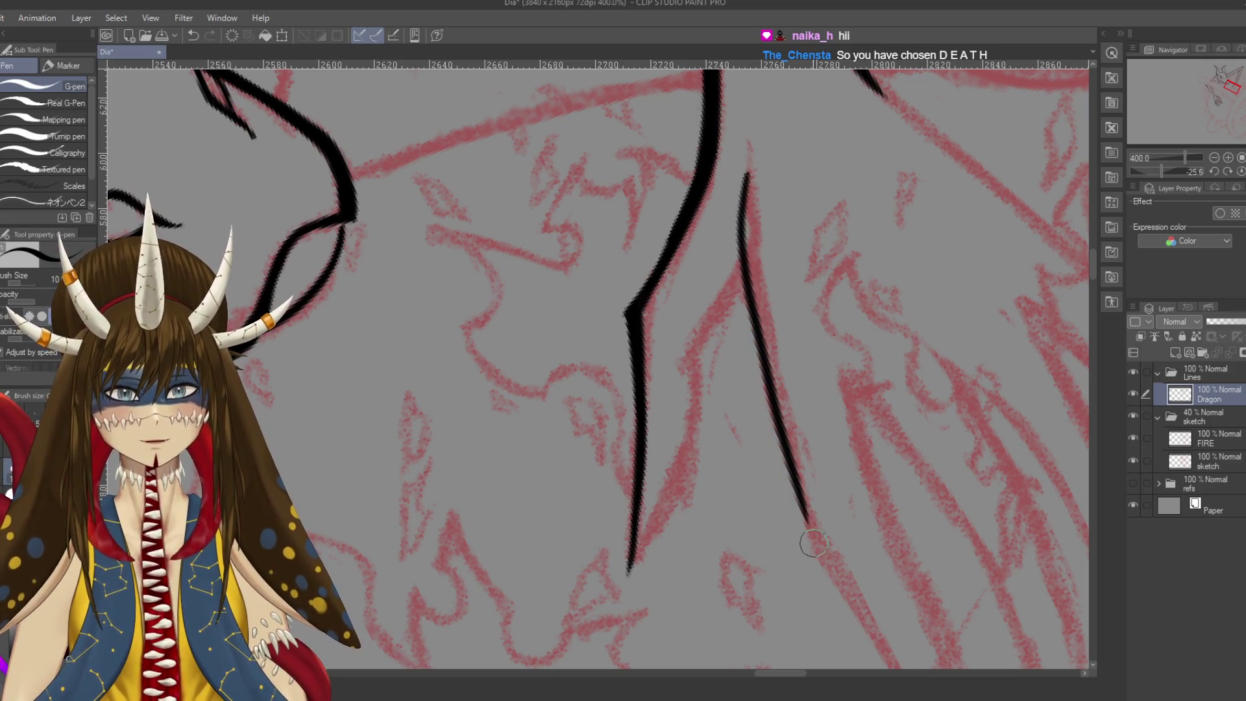
{"action": "key", "text": "ctrl+s"}
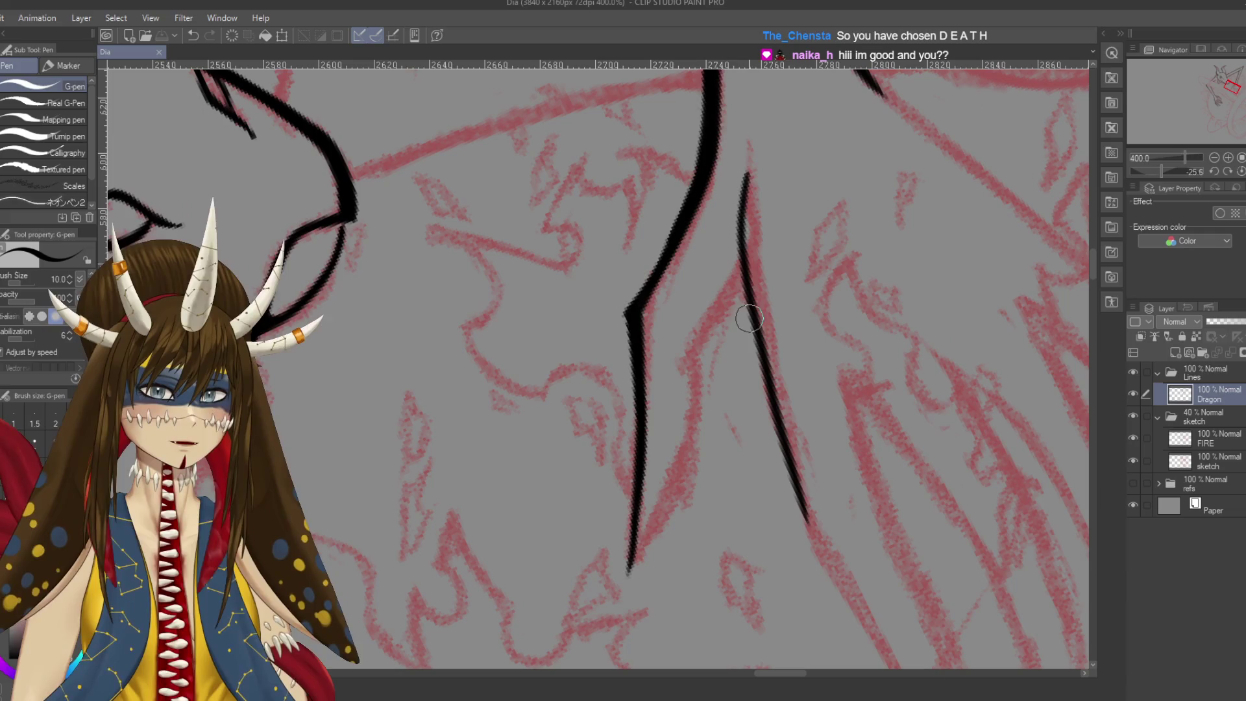
Replace the long right stroke with one running down-left from the right line's top
{"action": "key", "text": "ctrl+z"}
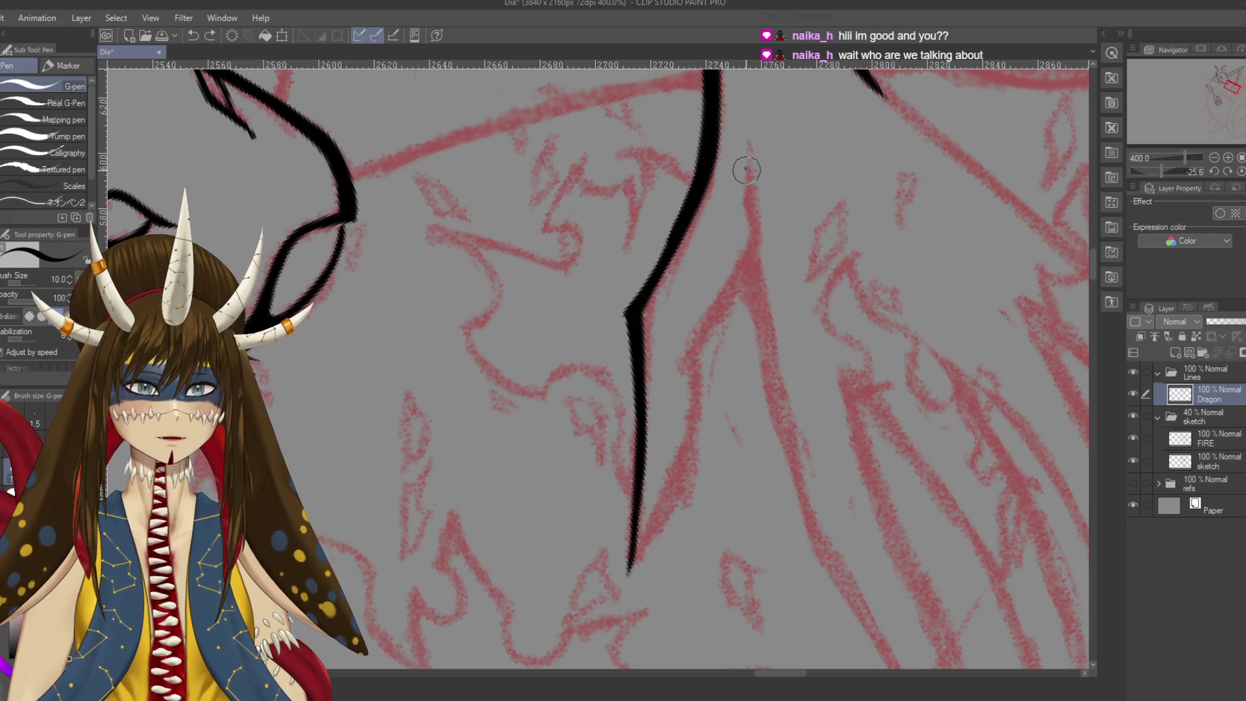
{"action": "left_click_drag", "start_coordinate": [745, 244], "coordinate": [799, 549]}
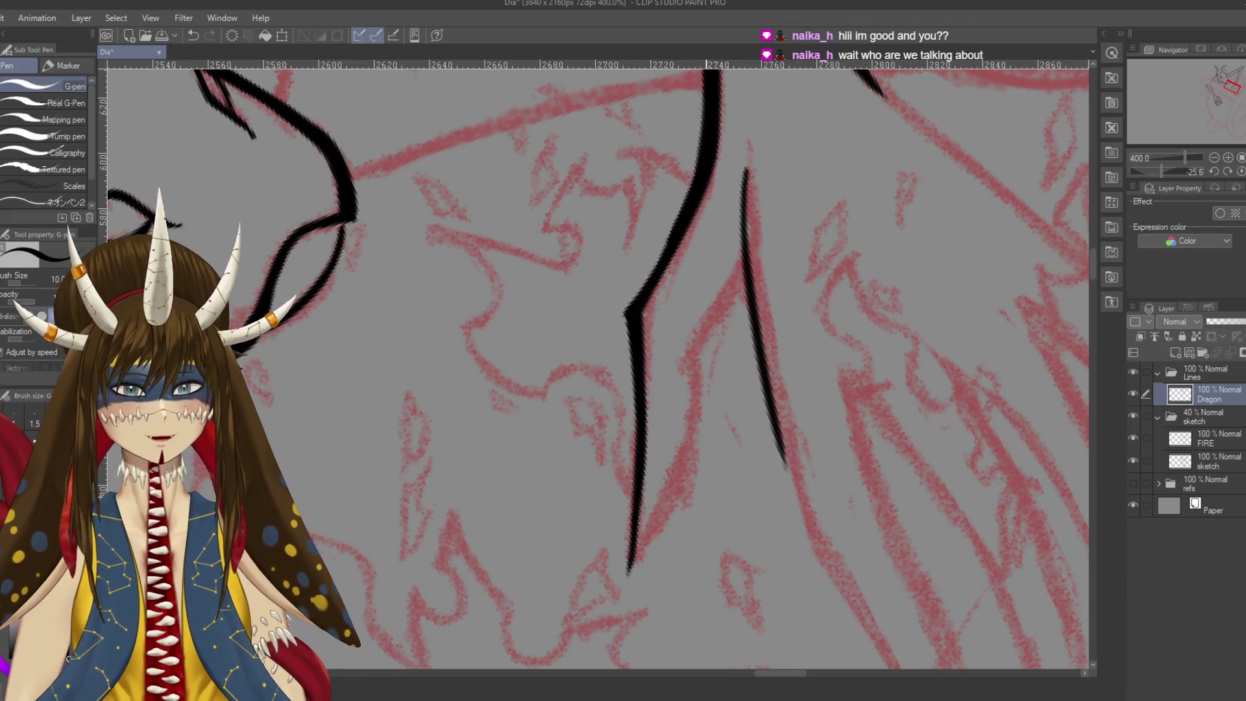
{"action": "scroll", "coordinate": [642, 448], "scroll_direction": "down", "scroll_amount": 3}
{"action": "left_click_drag", "start_coordinate": [637, 461], "coordinate": [714, 318]}
{"action": "key", "text": "ctrl+z"}
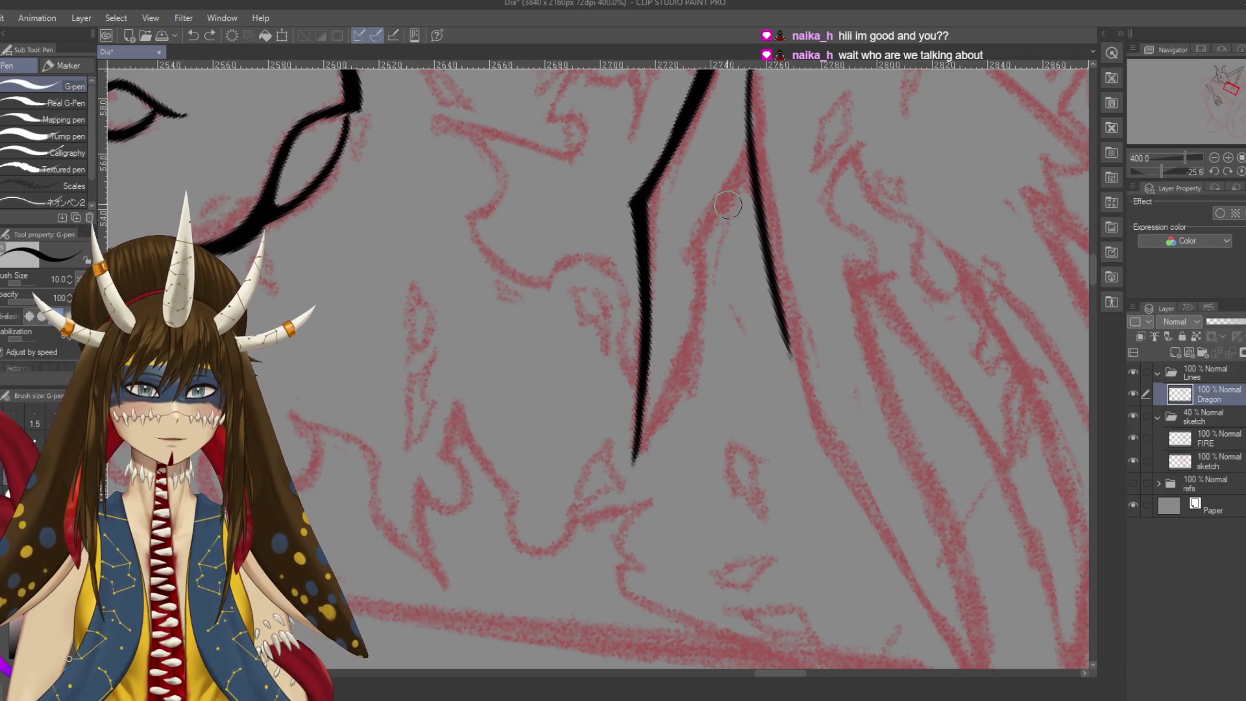
{"action": "left_click_drag", "start_coordinate": [751, 155], "coordinate": [639, 454]}
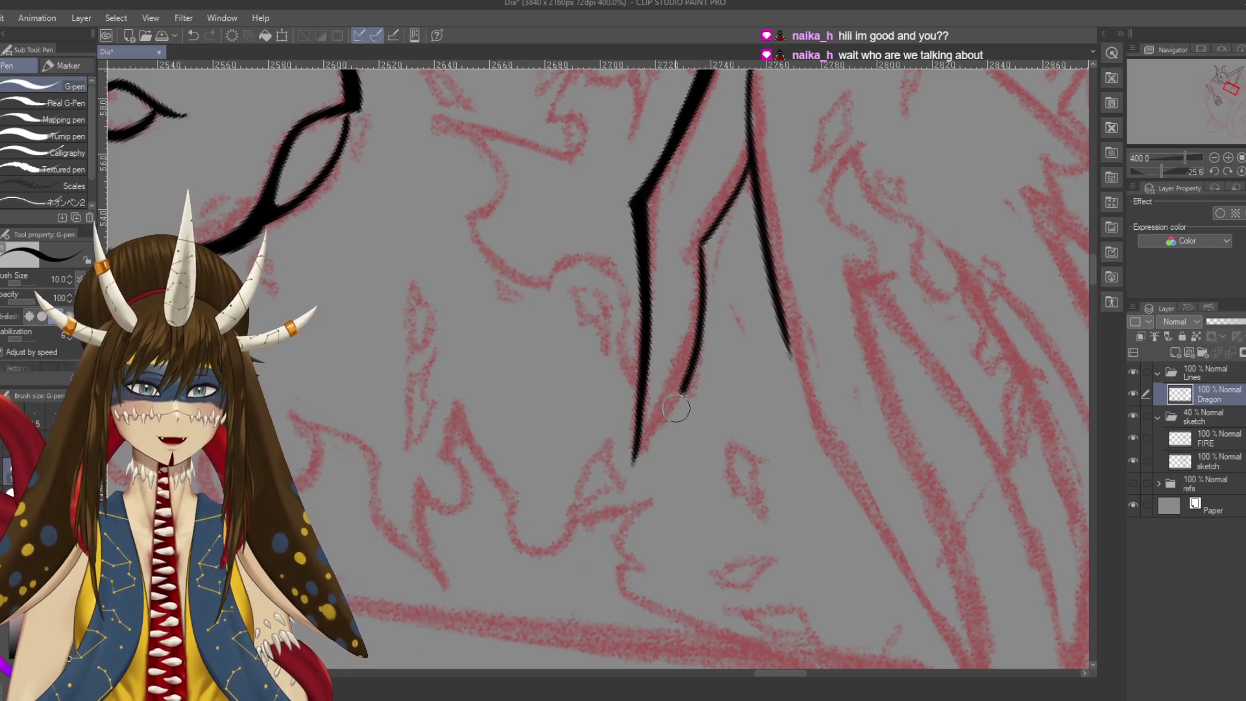
Redraw the lower claw stroke down to the tip, refine the tip, and save
{"action": "key", "text": "ctrl+z"}
{"action": "left_click_drag", "start_coordinate": [703, 233], "coordinate": [636, 458]}
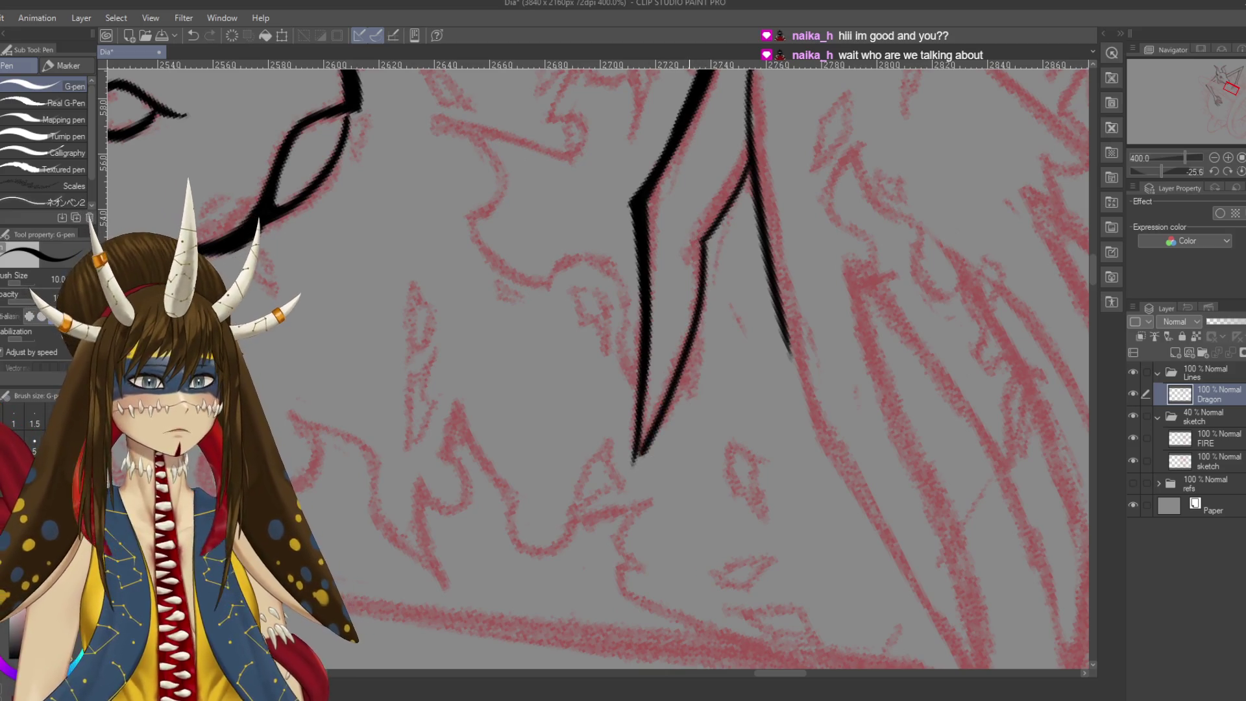
{"action": "key", "text": "ctrl+z"}
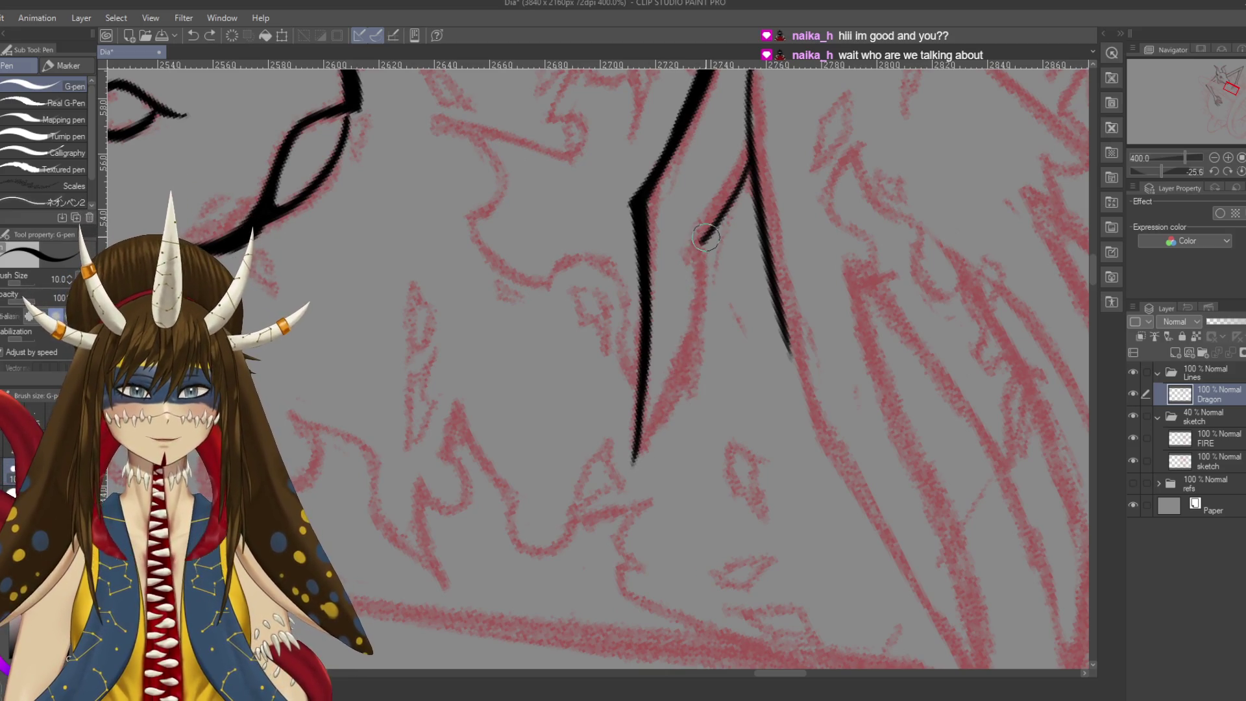
{"action": "left_click_drag", "start_coordinate": [704, 279], "coordinate": [628, 483]}
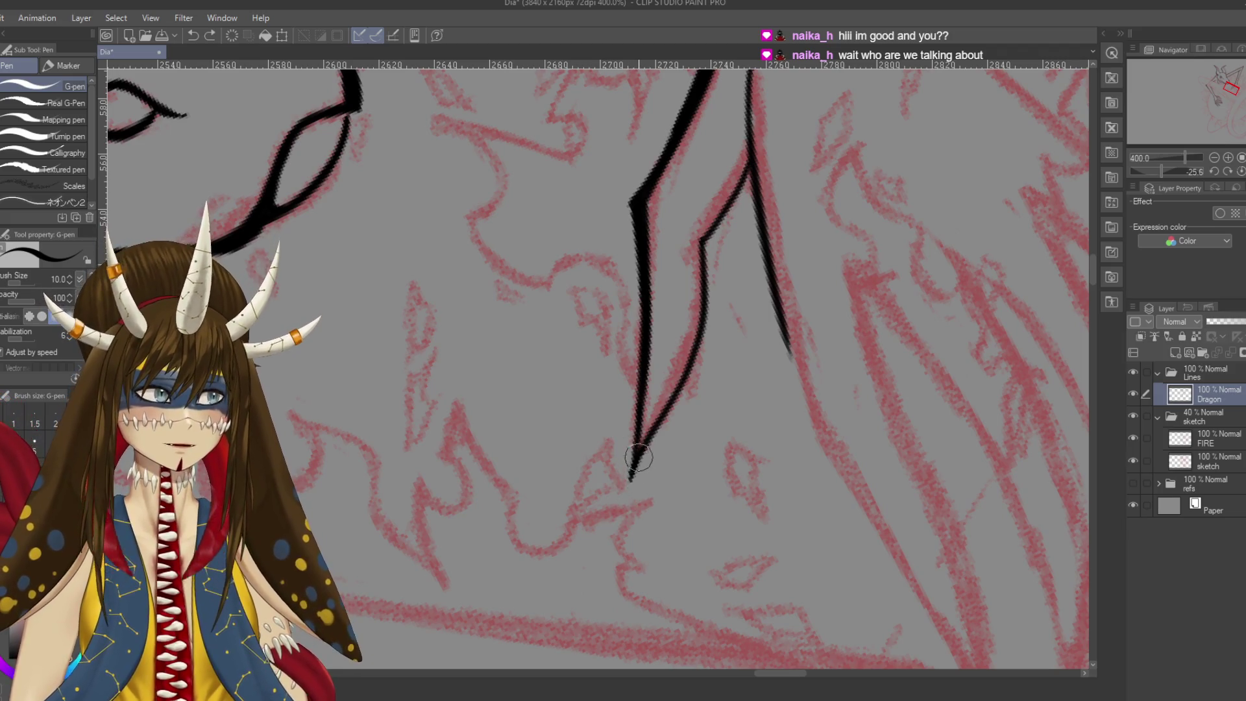
{"action": "left_click_drag", "start_coordinate": [638, 445], "coordinate": [633, 480]}
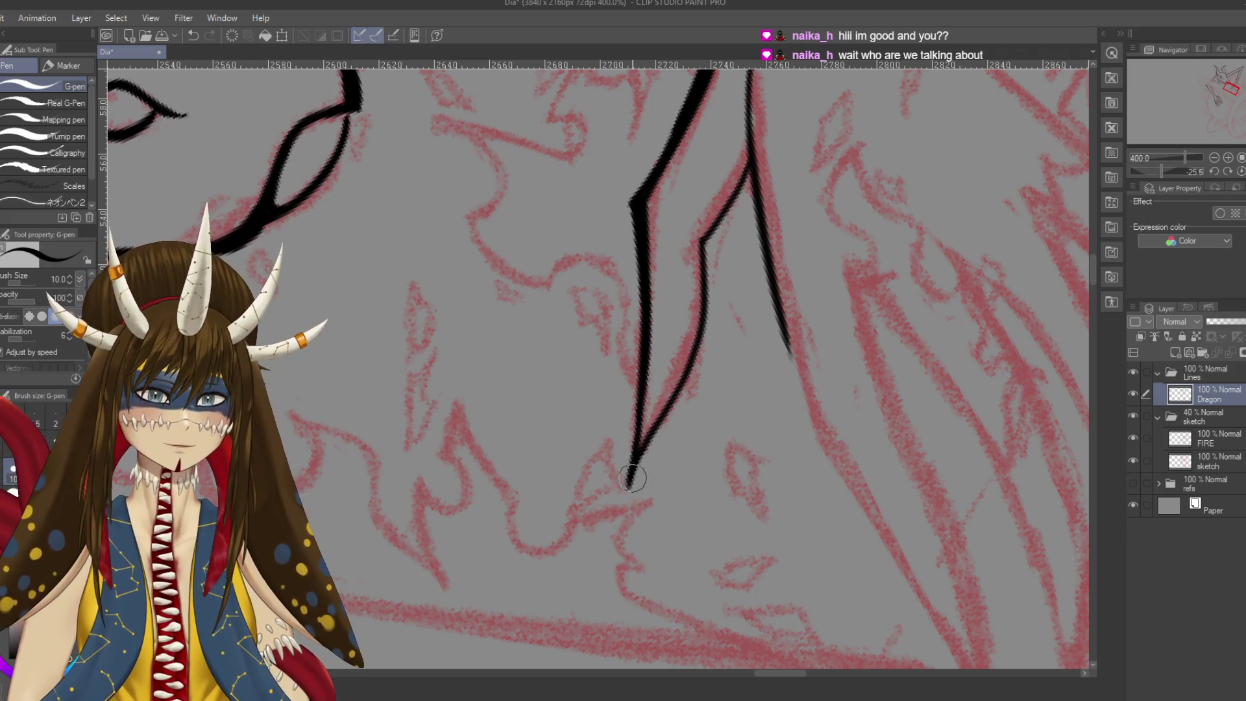
{"action": "left_click_drag", "start_coordinate": [643, 428], "coordinate": [631, 484]}
{"action": "key", "text": "ctrl+s"}
Add an angular jog to the claw line and touch up the claw tip
{"action": "scroll", "coordinate": [638, 483], "scroll_direction": "up", "scroll_amount": 3}
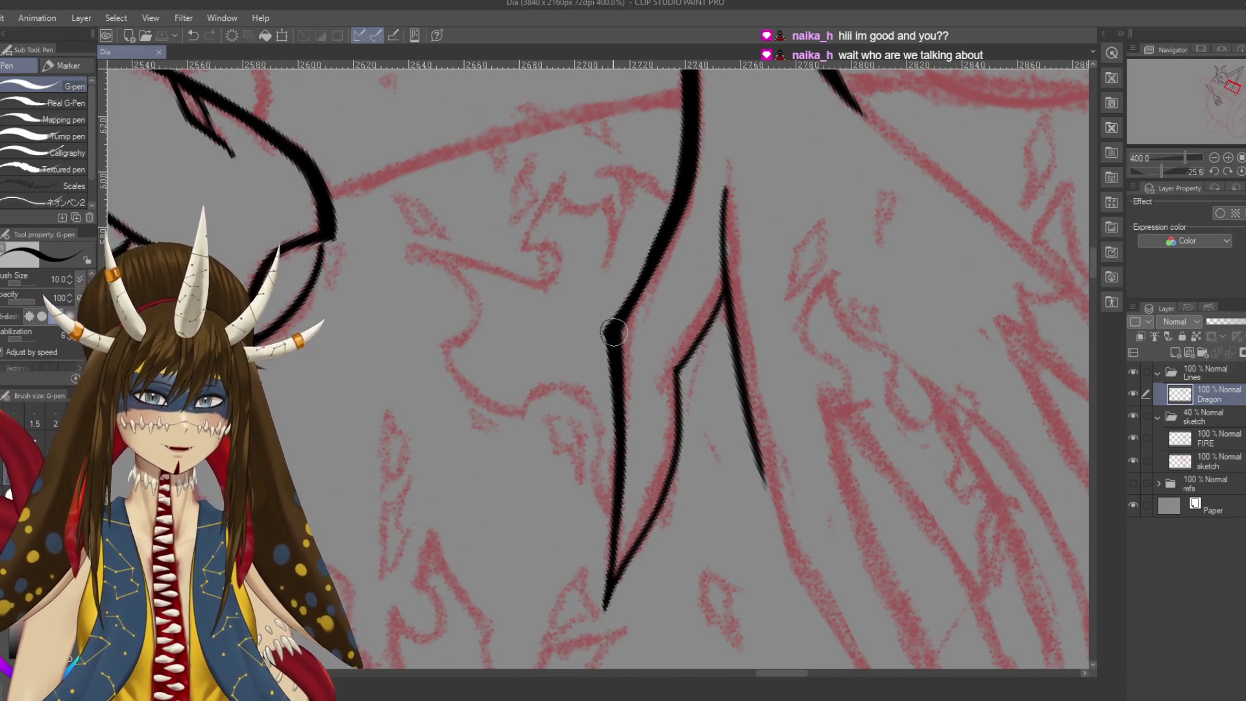
{"action": "key", "text": "ctrl+z"}
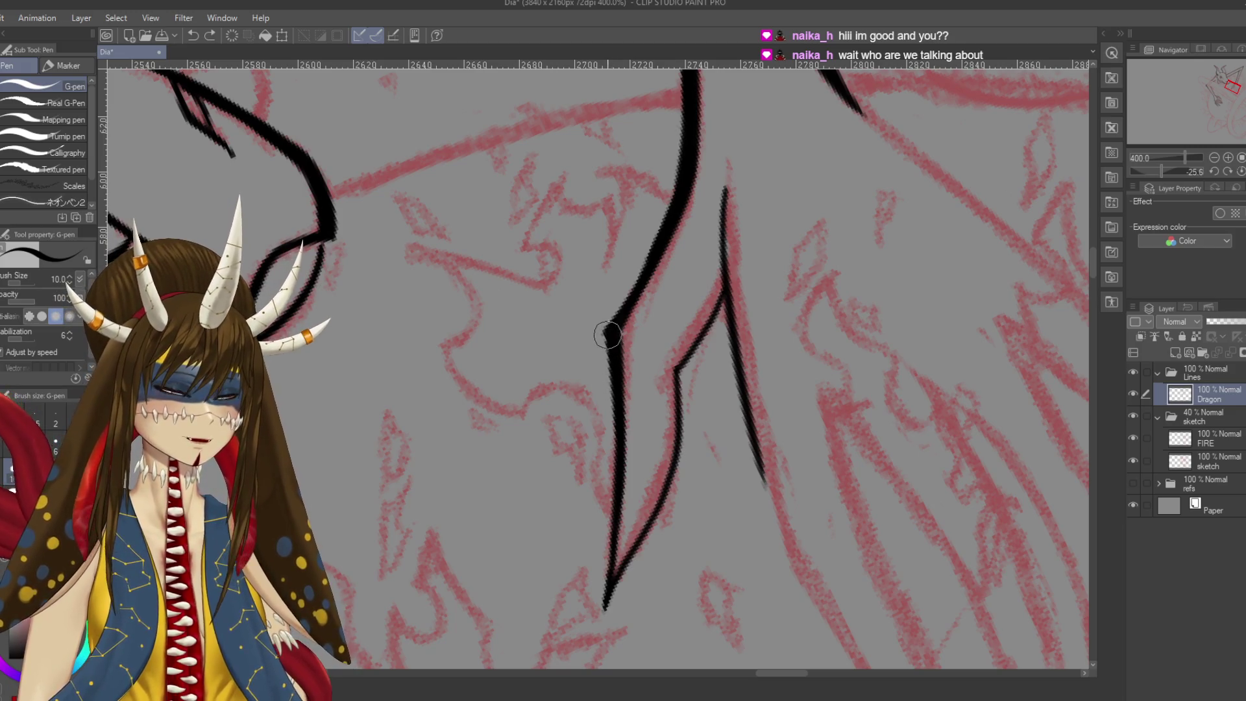
{"action": "left_click_drag", "start_coordinate": [624, 317], "coordinate": [611, 357]}
{"action": "key", "text": "ctrl+s"}
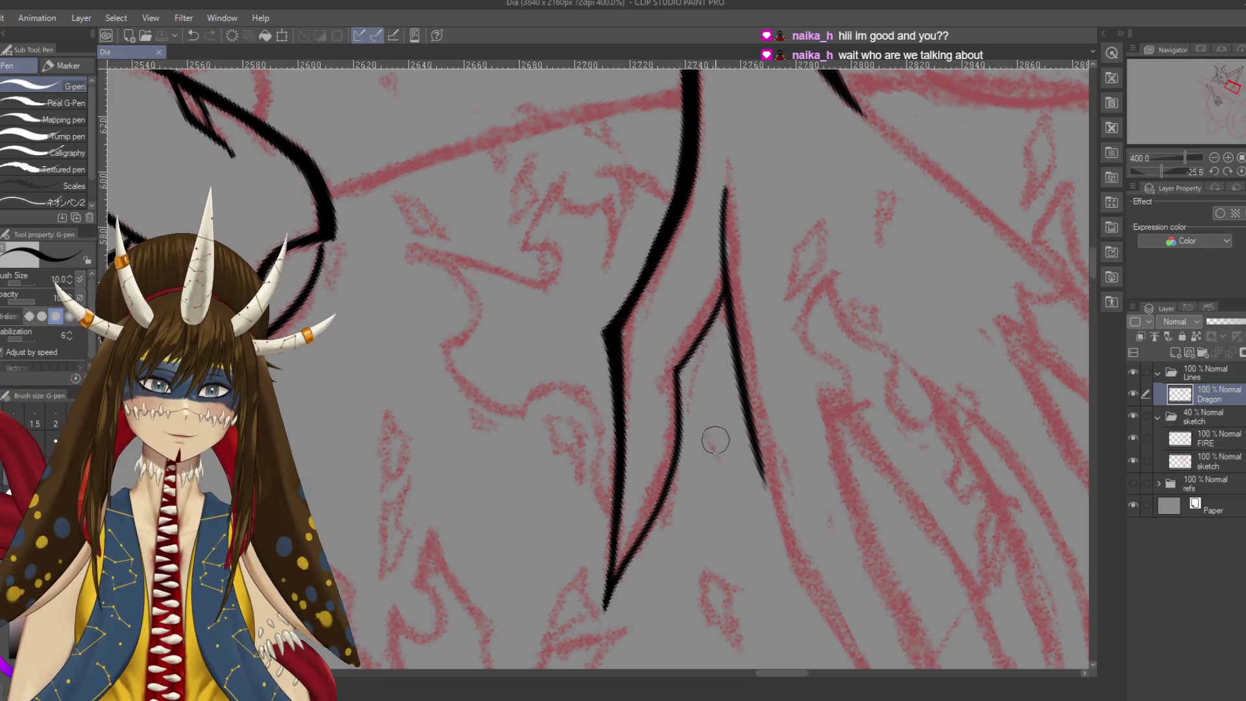
{"action": "scroll", "coordinate": [716, 442], "scroll_direction": "down", "scroll_amount": 3}
{"action": "left_click_drag", "start_coordinate": [613, 503], "coordinate": [640, 456]}
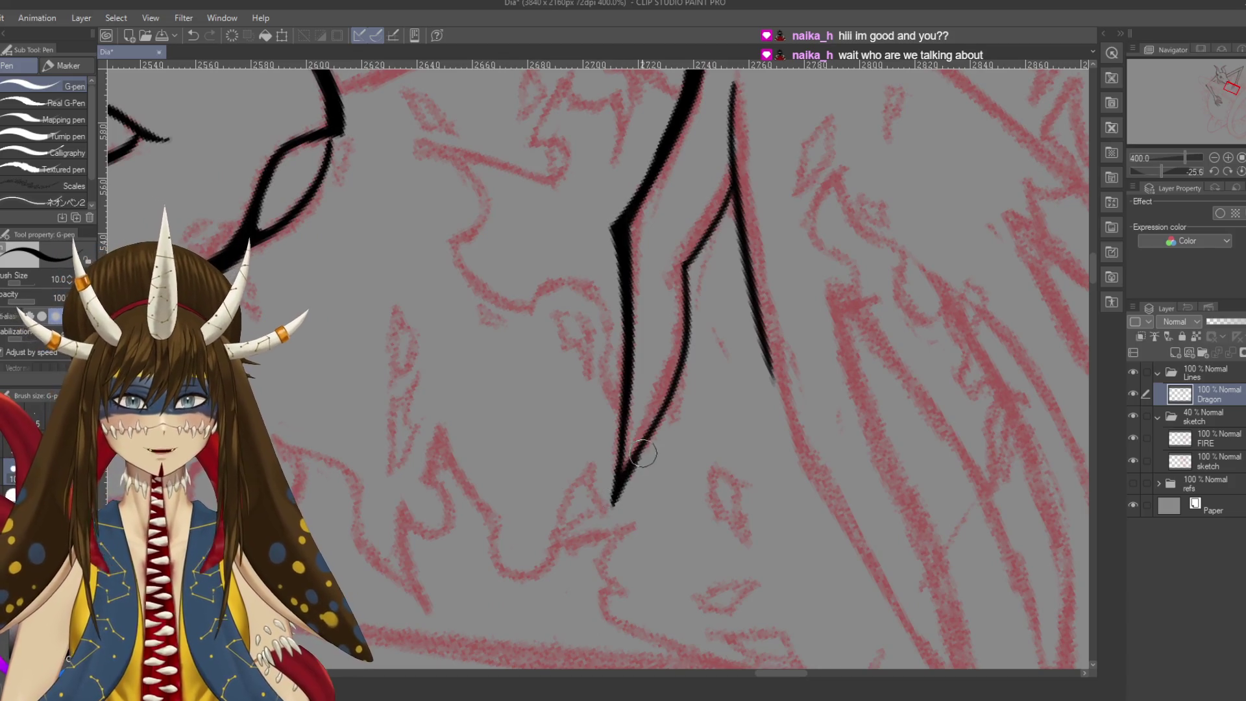
{"action": "mouse_move", "coordinate": [614, 499]}
{"action": "left_mouse_down"}
{"action": "mouse_move", "coordinate": [646, 446]}
{"action": "mouse_move", "coordinate": [687, 288]}
{"action": "mouse_move", "coordinate": [693, 367]}
{"action": "left_mouse_up"}
Thicken the inner edge of the claw line with repeated strokes
{"action": "left_click_drag", "start_coordinate": [691, 302], "coordinate": [686, 383]}
{"action": "mouse_move", "coordinate": [688, 281]}
{"action": "left_mouse_down"}
{"action": "mouse_move", "coordinate": [672, 375]}
{"action": "mouse_move", "coordinate": [630, 470]}
{"action": "left_mouse_up"}
{"action": "left_click_drag", "start_coordinate": [685, 374], "coordinate": [627, 481]}
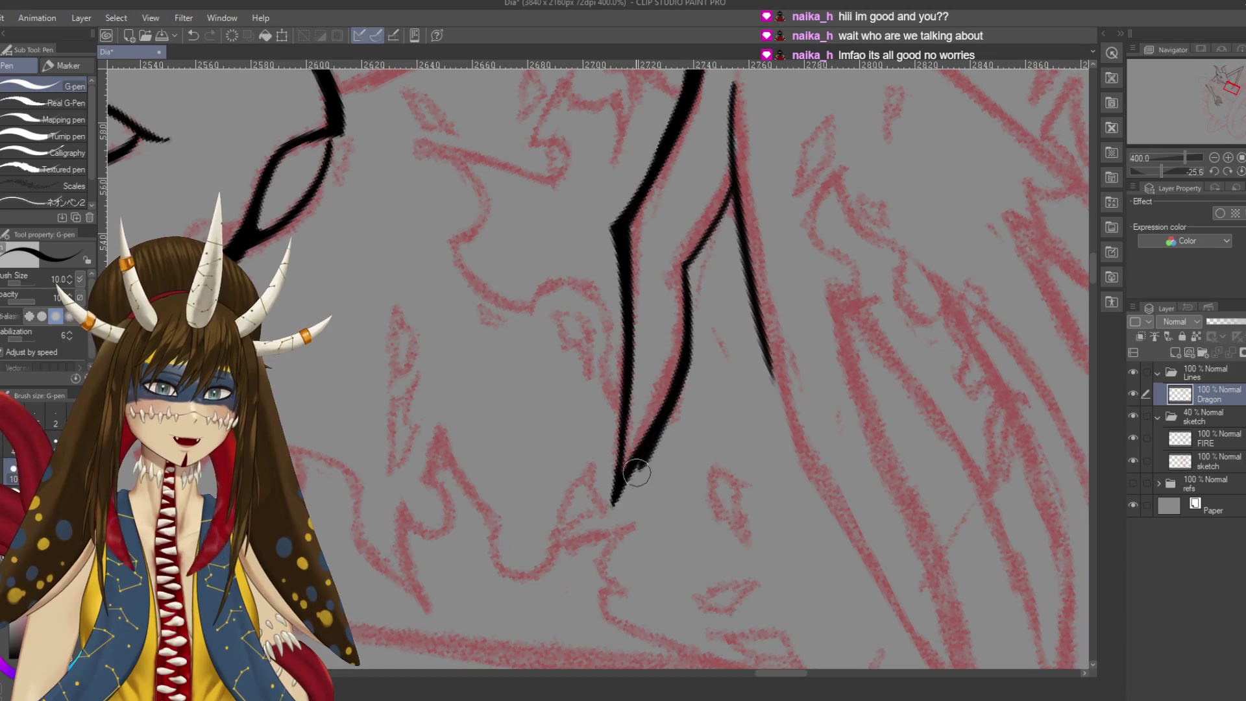
{"action": "left_click_drag", "start_coordinate": [694, 341], "coordinate": [636, 457]}
{"action": "left_click_drag", "start_coordinate": [684, 361], "coordinate": [631, 464]}
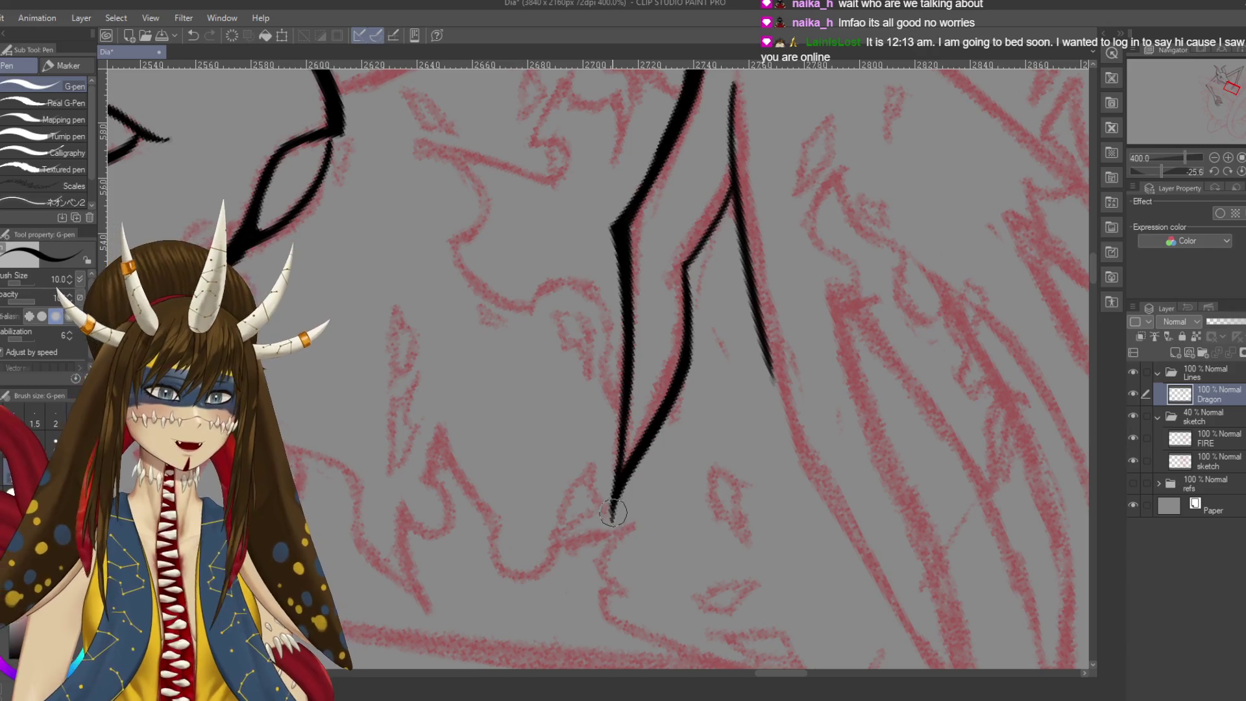
{"action": "left_click_drag", "start_coordinate": [689, 366], "coordinate": [660, 395]}
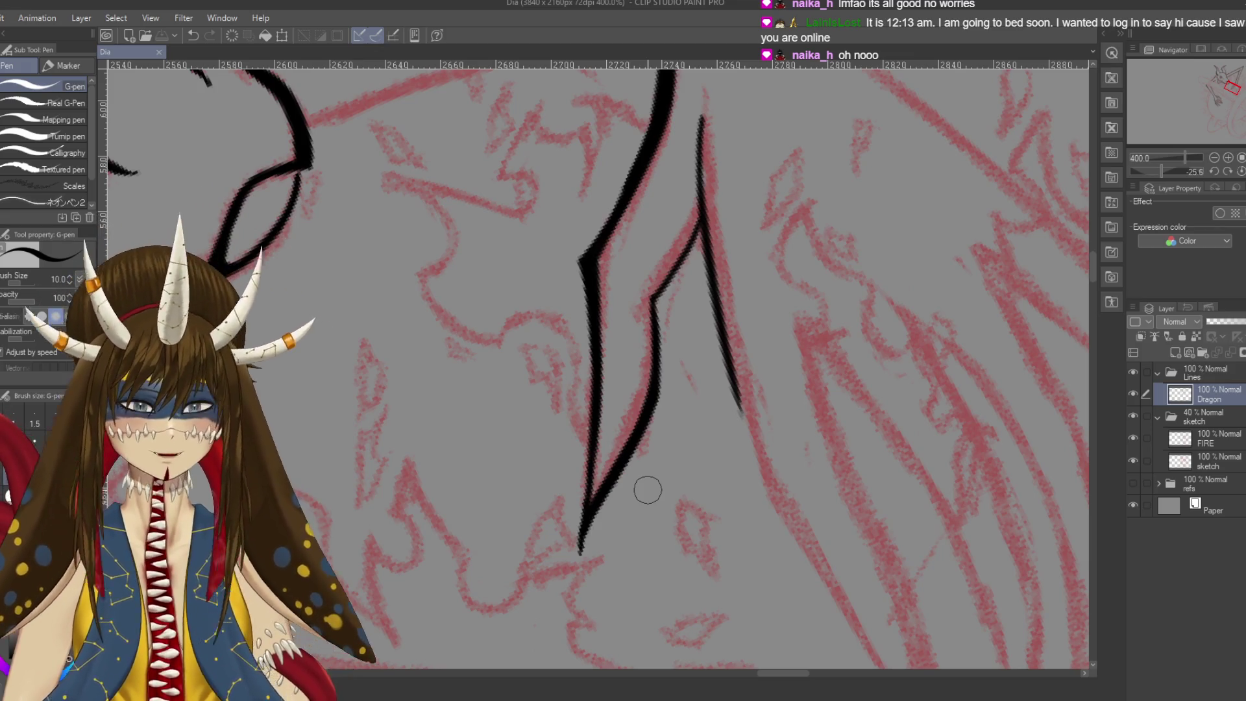
Ink the claw's inner edge and extend it down-left along the sketch, then save
{"action": "left_click_drag", "start_coordinate": [648, 490], "coordinate": [623, 513]}
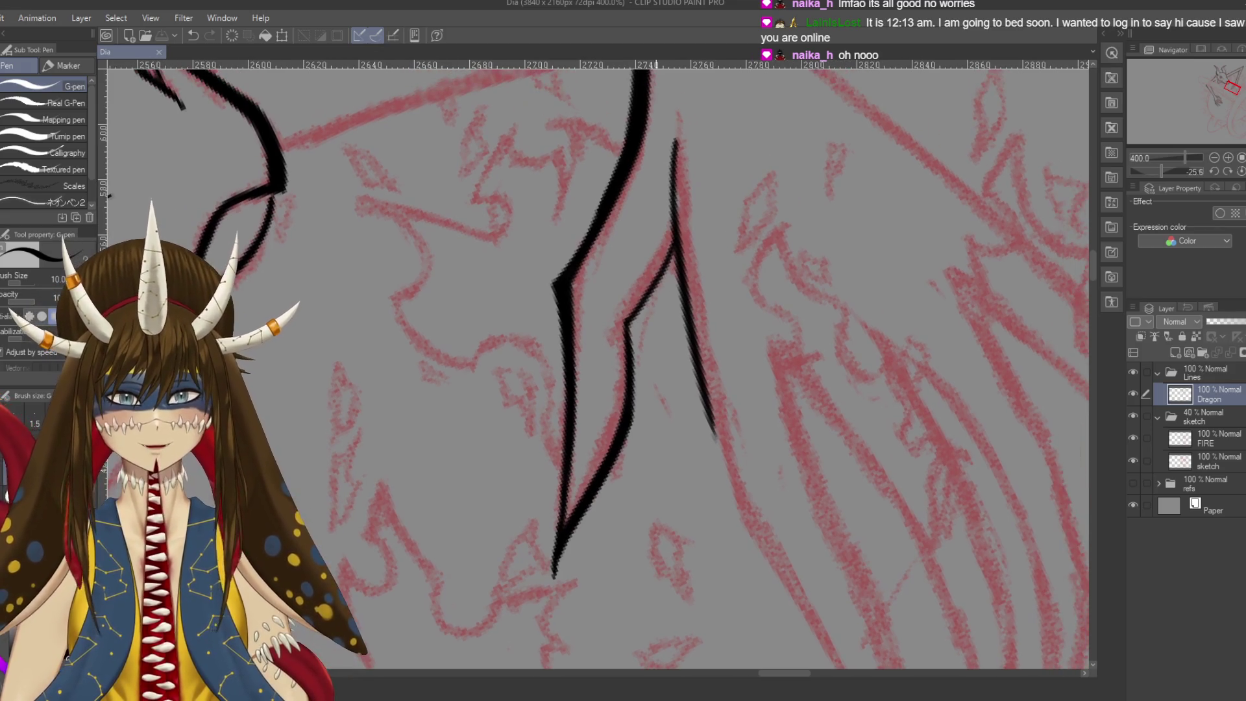
{"action": "left_click_drag", "start_coordinate": [627, 318], "coordinate": [656, 289]}
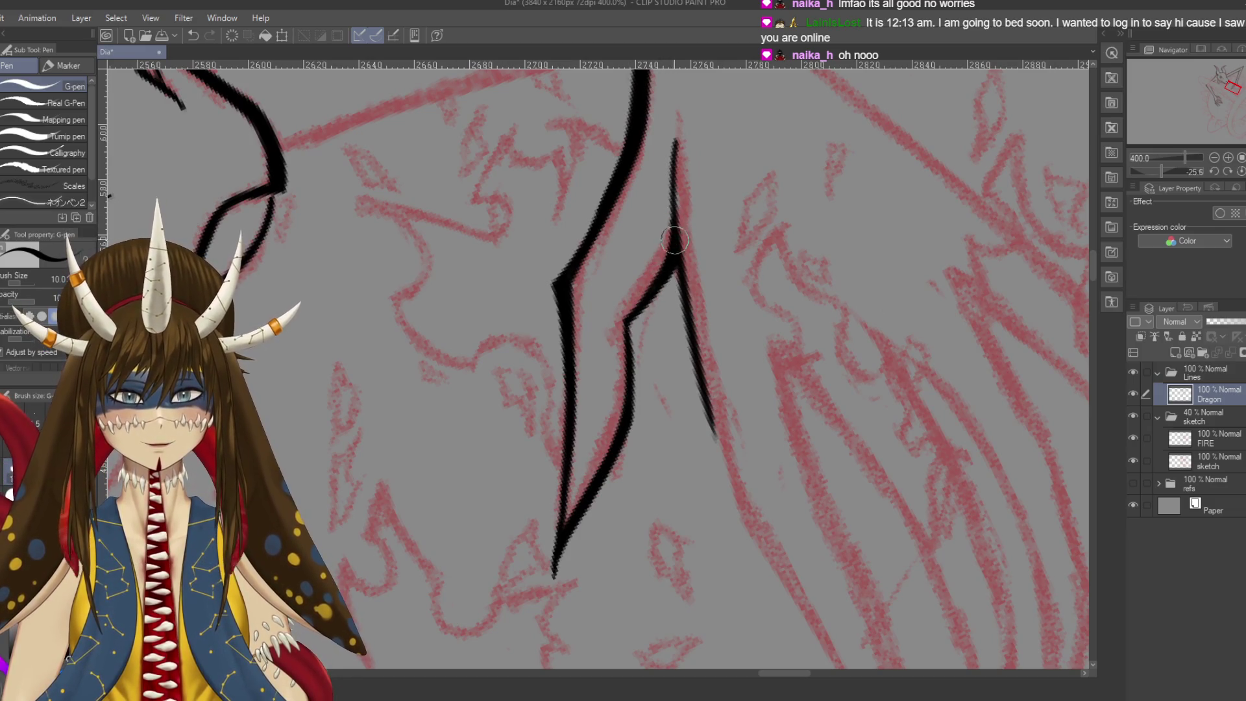
{"action": "left_click_drag", "start_coordinate": [650, 297], "coordinate": [623, 322]}
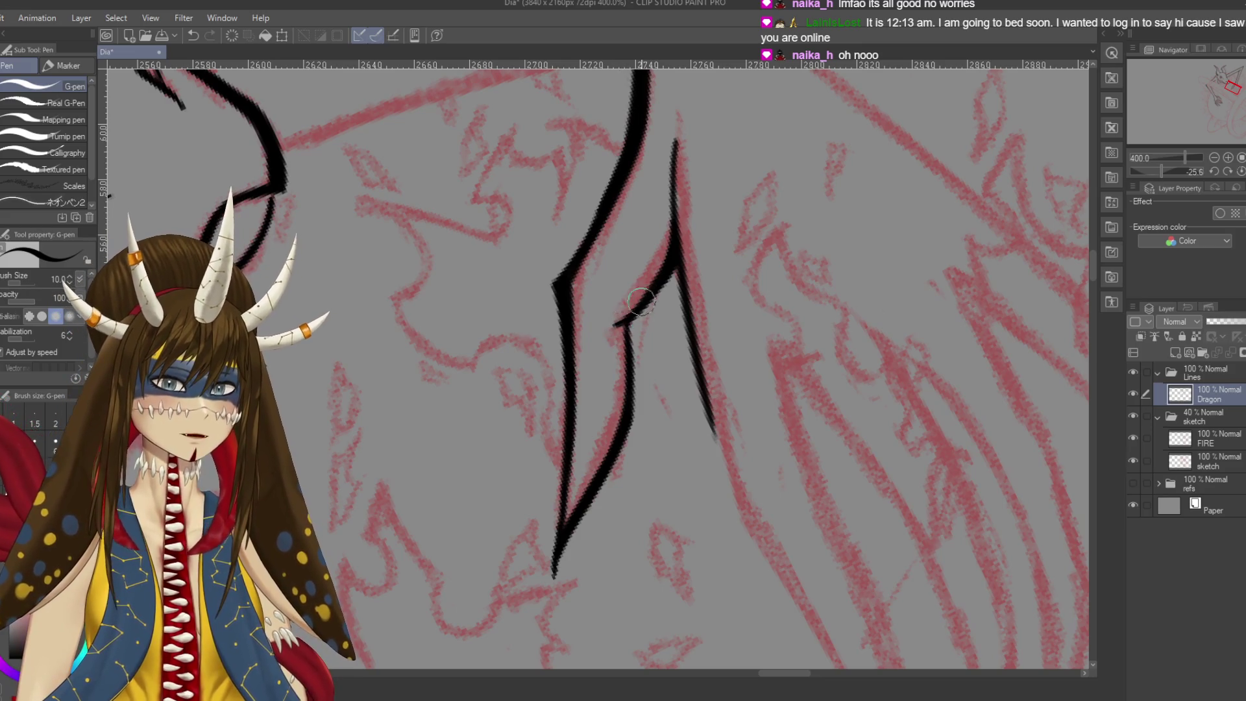
{"action": "key", "text": "ctrl+s"}
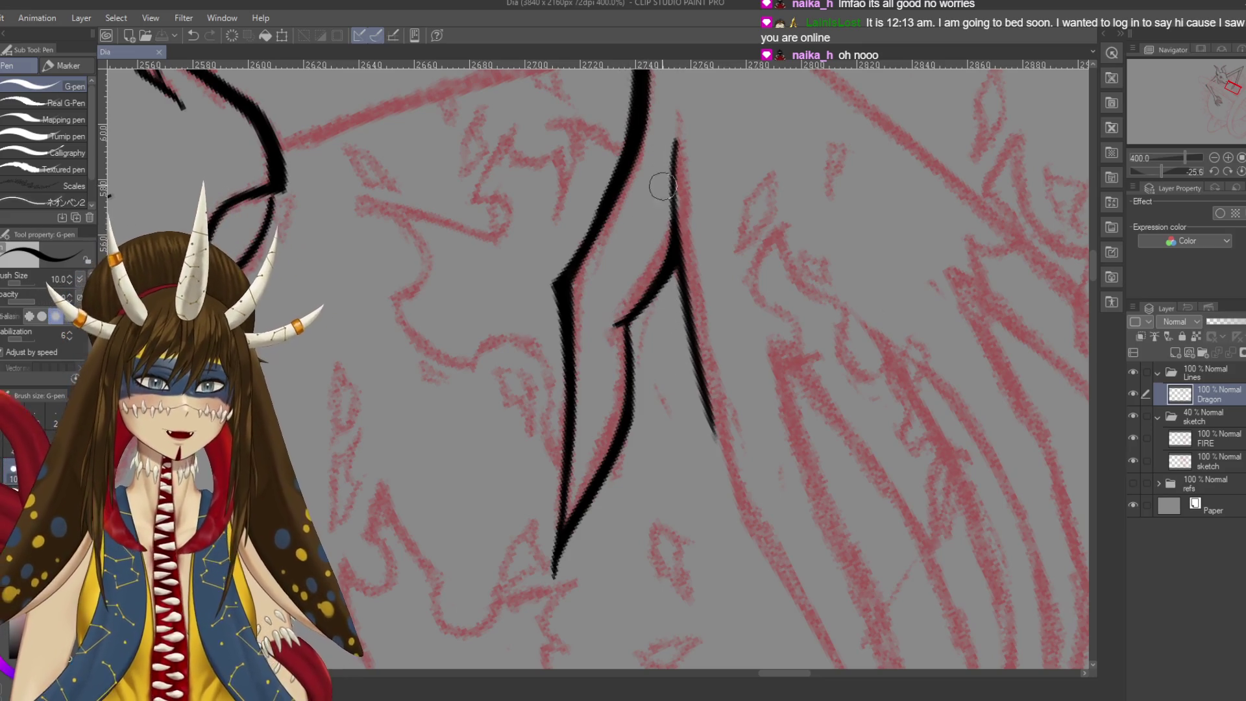
Darken and extend the thin claw line further down, then rotate the view back
{"action": "left_click_drag", "start_coordinate": [676, 129], "coordinate": [674, 159]}
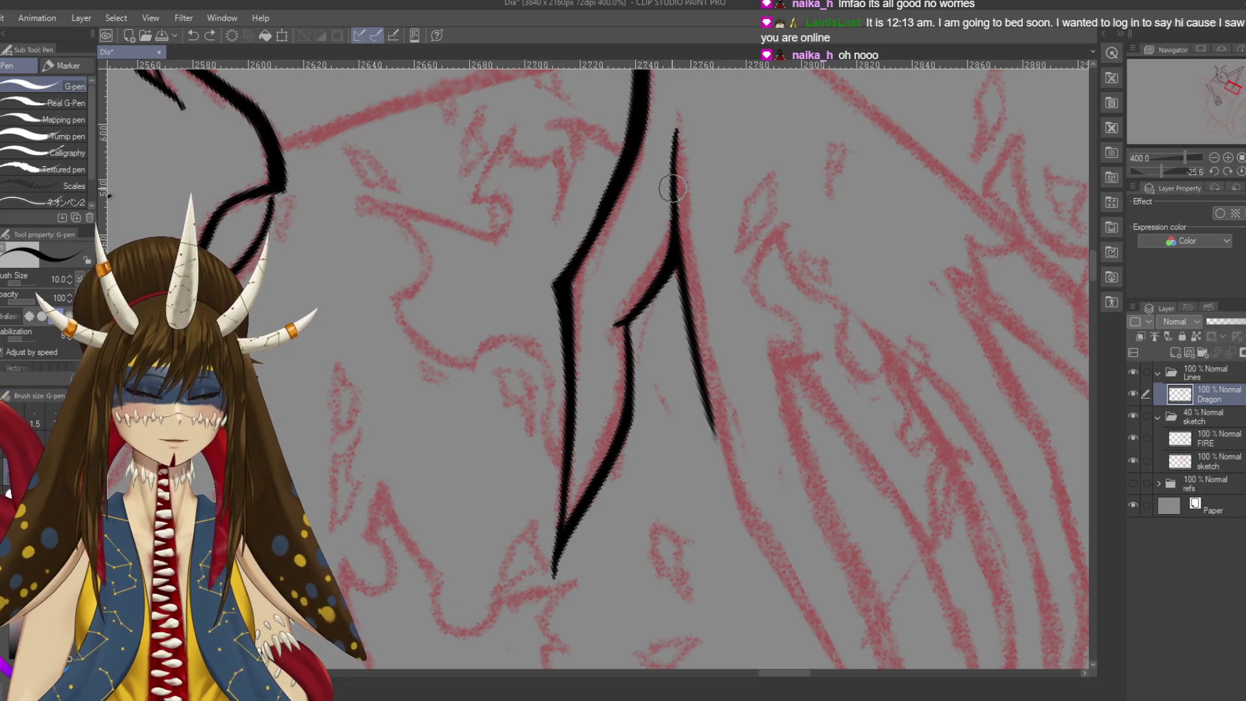
{"action": "left_click_drag", "start_coordinate": [675, 175], "coordinate": [743, 484]}
{"action": "left_click_drag", "start_coordinate": [774, 557], "coordinate": [731, 439]}
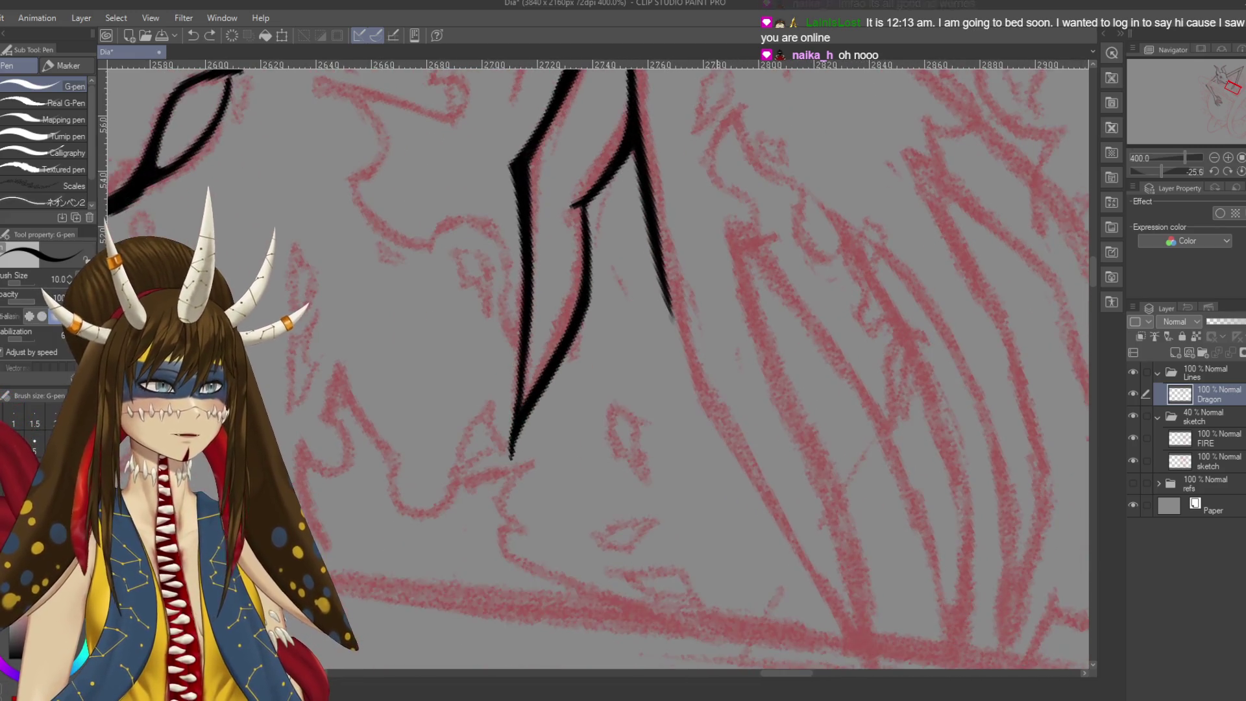
{"action": "left_click_drag", "start_coordinate": [656, 269], "coordinate": [694, 409]}
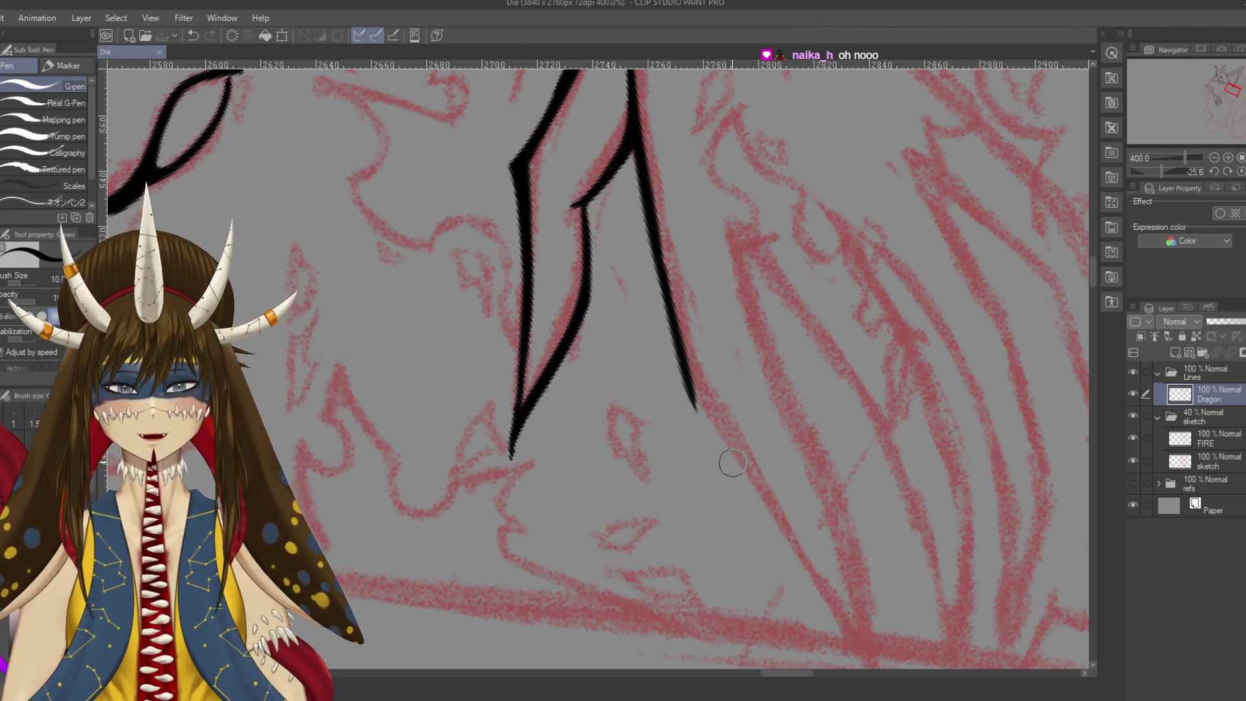
{"action": "left_click_drag", "start_coordinate": [753, 425], "coordinate": [785, 396]}
{"action": "scroll", "coordinate": [595, 364], "scroll_direction": "down", "scroll_amount": 3}
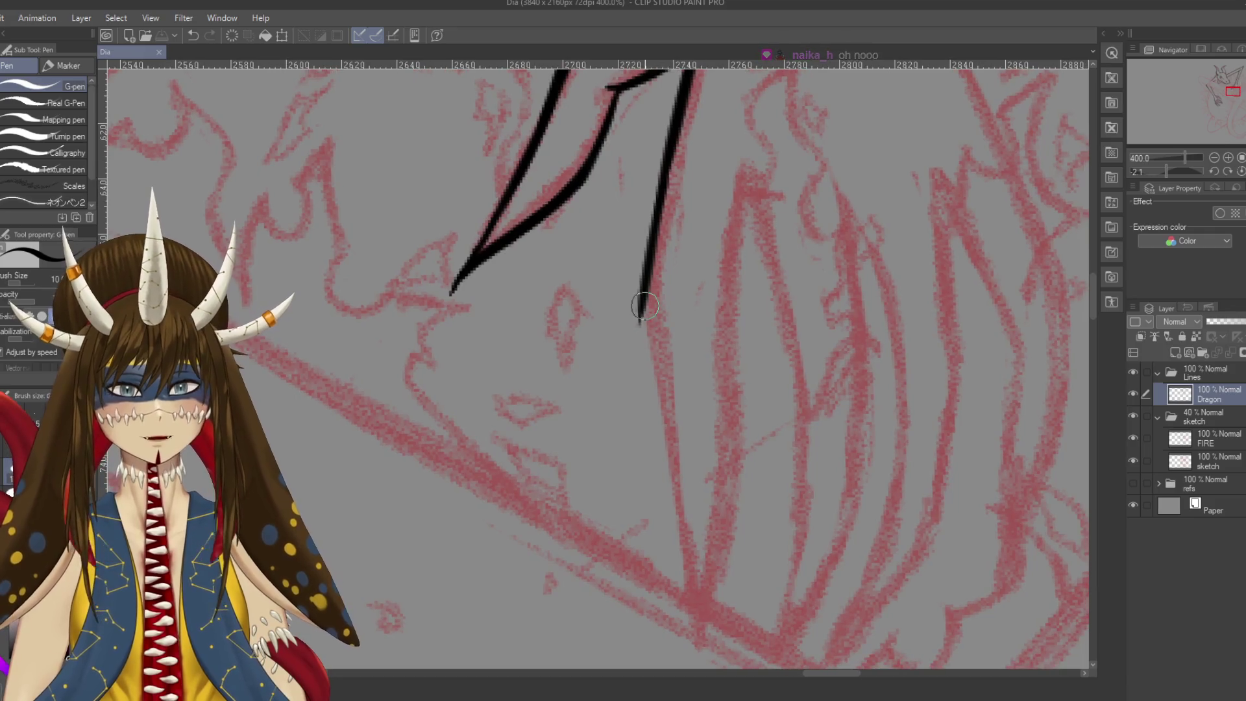
After several undone attempts, ink a shorter finger line from the knuckle toward its tip, then save
{"action": "scroll", "coordinate": [594, 364], "scroll_direction": "down", "scroll_amount": 2}
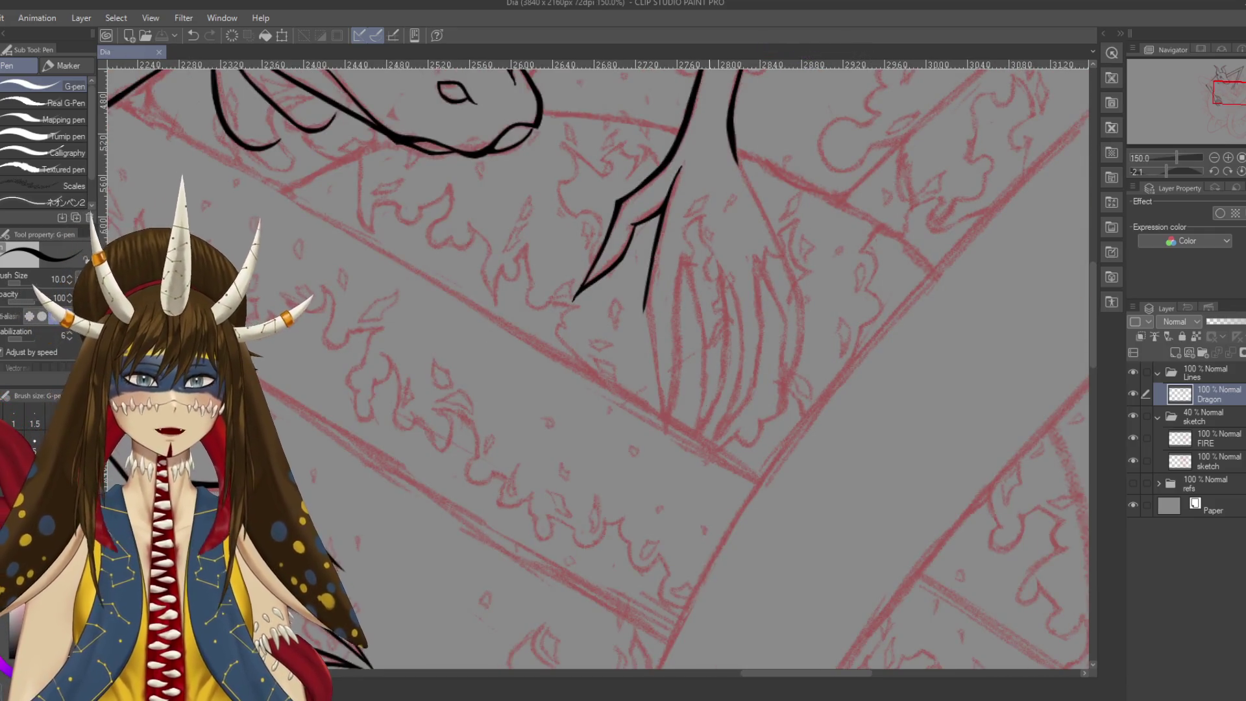
{"action": "left_click_drag", "start_coordinate": [706, 408], "coordinate": [696, 375]}
{"action": "left_click_drag", "start_coordinate": [633, 272], "coordinate": [659, 399]}
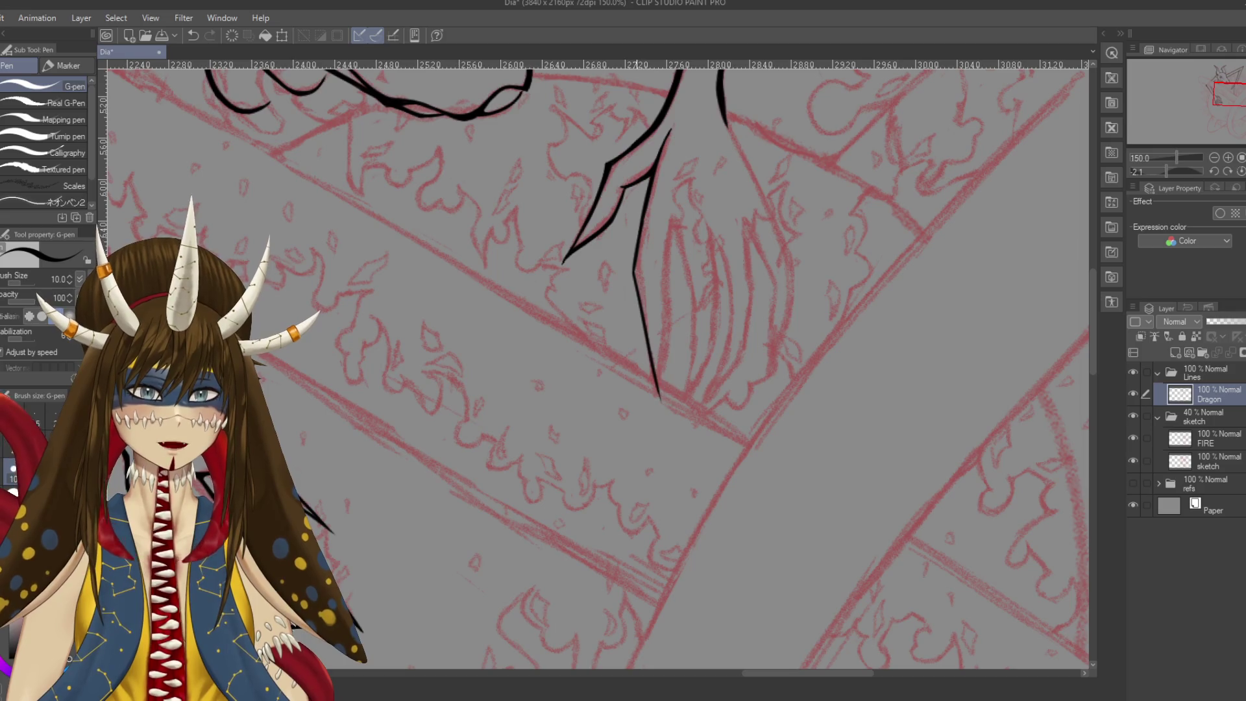
{"action": "key", "text": "ctrl+z"}
{"action": "left_click_drag", "start_coordinate": [632, 272], "coordinate": [652, 418]}
{"action": "key", "text": "ctrl+z"}
{"action": "left_click_drag", "start_coordinate": [632, 277], "coordinate": [654, 416]}
{"action": "key", "text": "ctrl+z"}
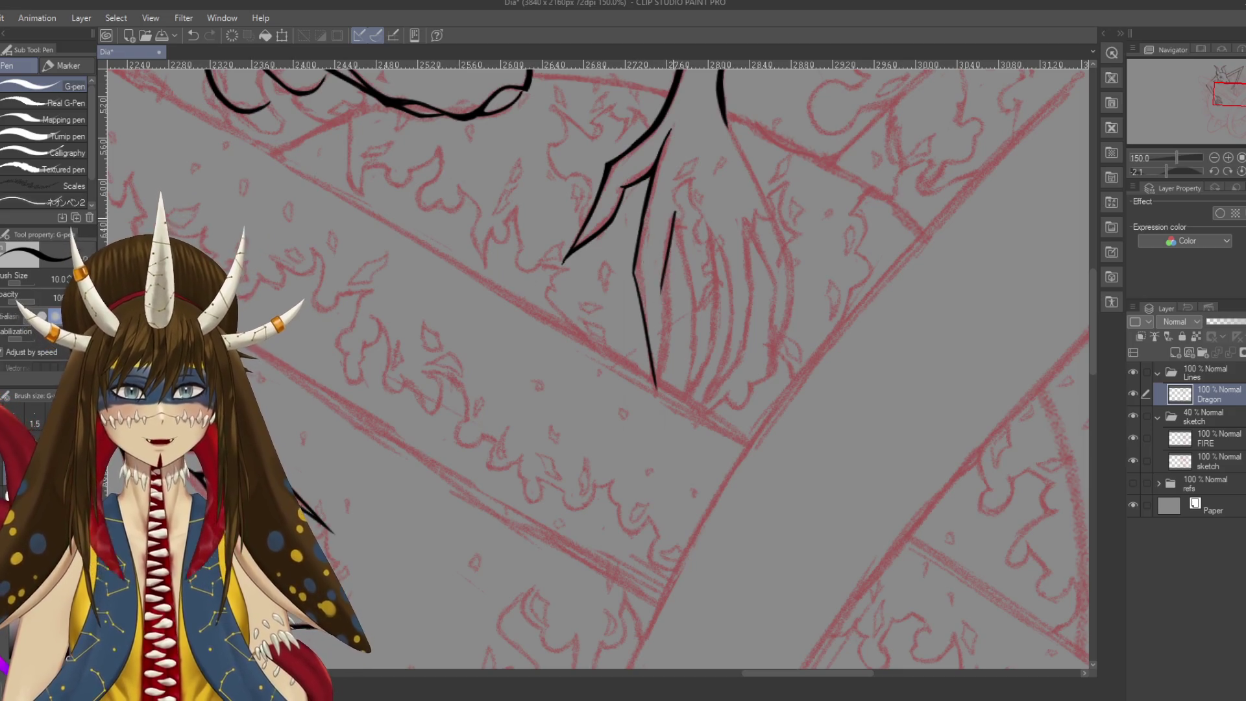
{"action": "key", "text": "ctrl+z"}
{"action": "left_click_drag", "start_coordinate": [676, 212], "coordinate": [656, 380]}
{"action": "key", "text": "ctrl+z"}
{"action": "key", "text": "ctrl+z"}
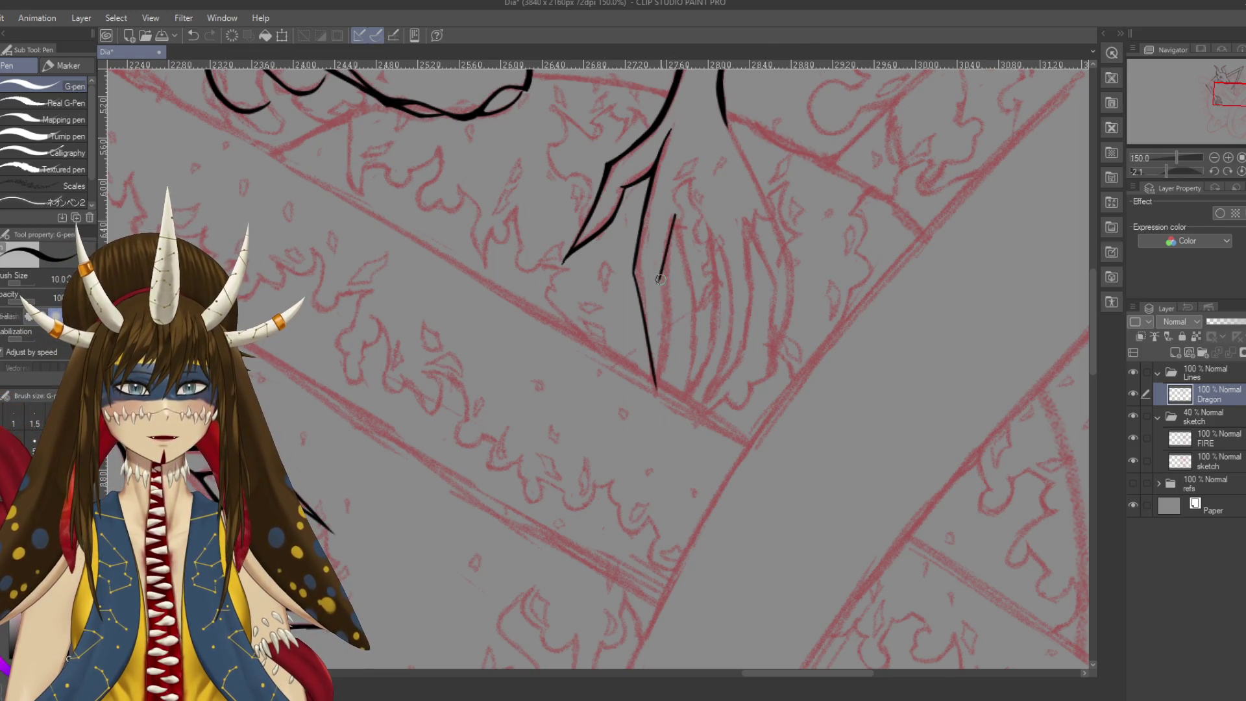
{"action": "key", "text": "ctrl+z"}
{"action": "left_click_drag", "start_coordinate": [675, 218], "coordinate": [662, 283]}
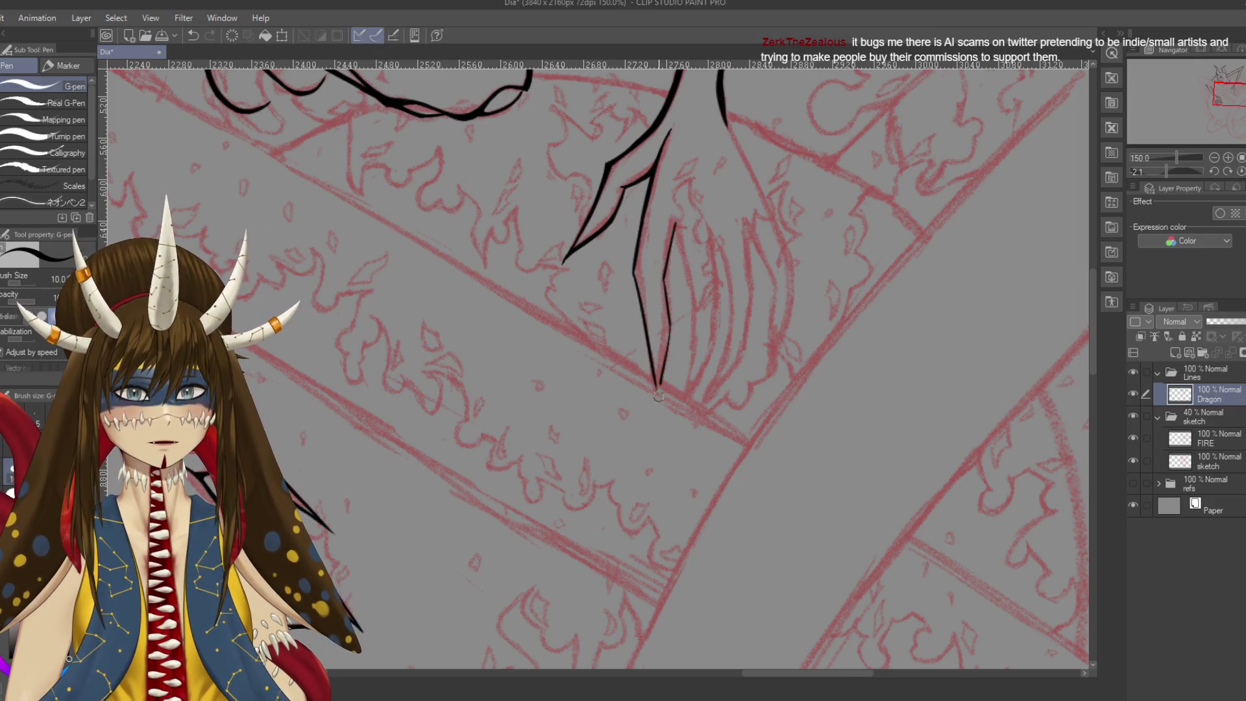
{"action": "left_click_drag", "start_coordinate": [675, 403], "coordinate": [646, 425]}
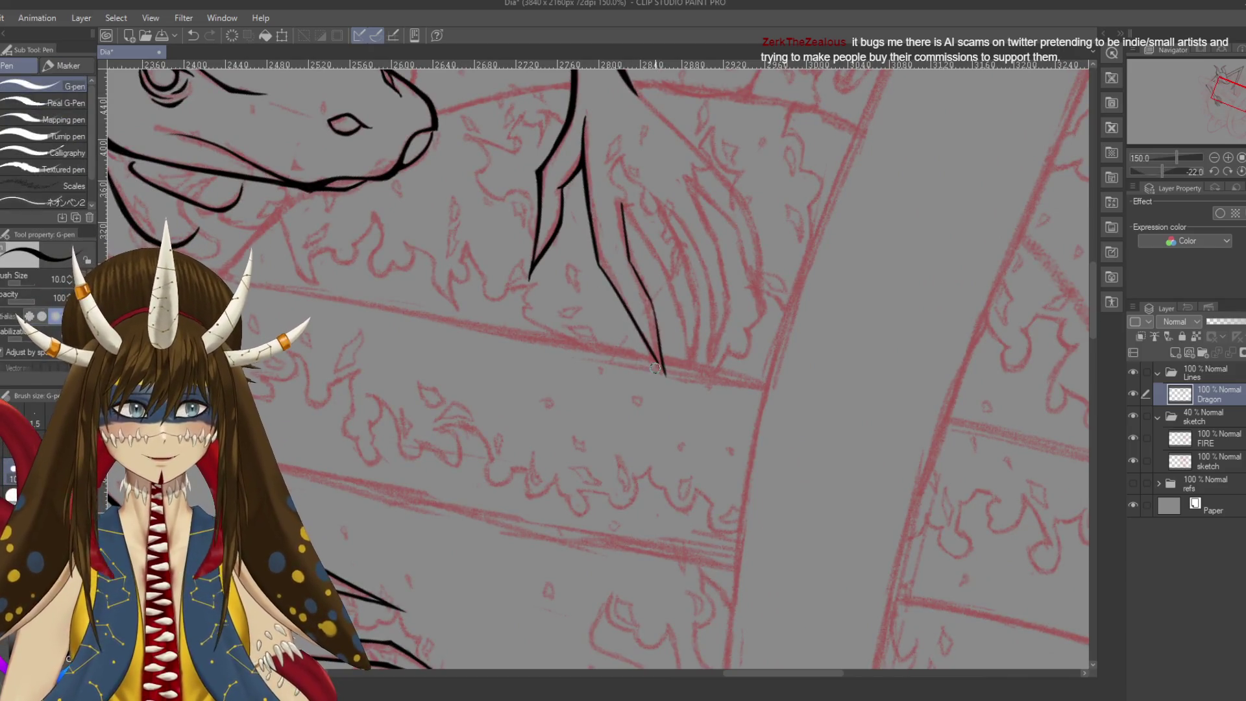
{"action": "key", "text": "ctrl+s"}
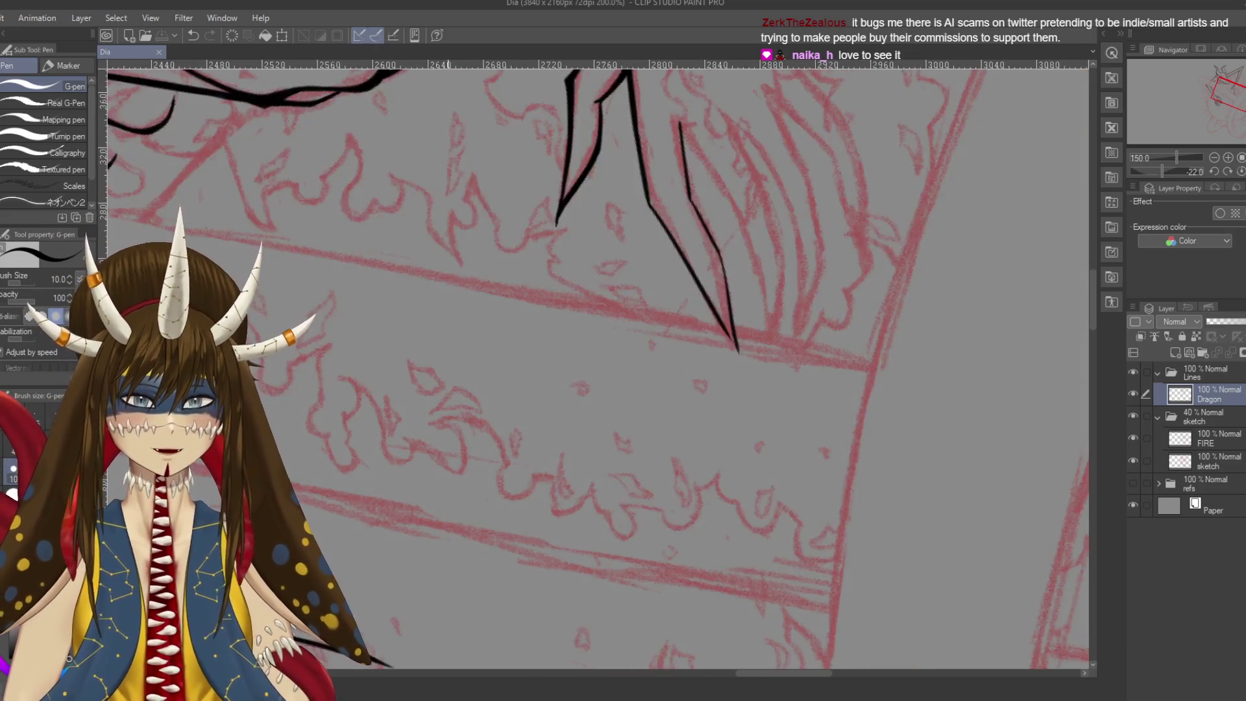
Retrace the middle finger line thicker, darkening its lower part down to the tip
{"action": "scroll", "coordinate": [447, 446], "scroll_direction": "up", "scroll_amount": 3}
{"action": "scroll", "coordinate": [448, 446], "scroll_direction": "up", "scroll_amount": 3}
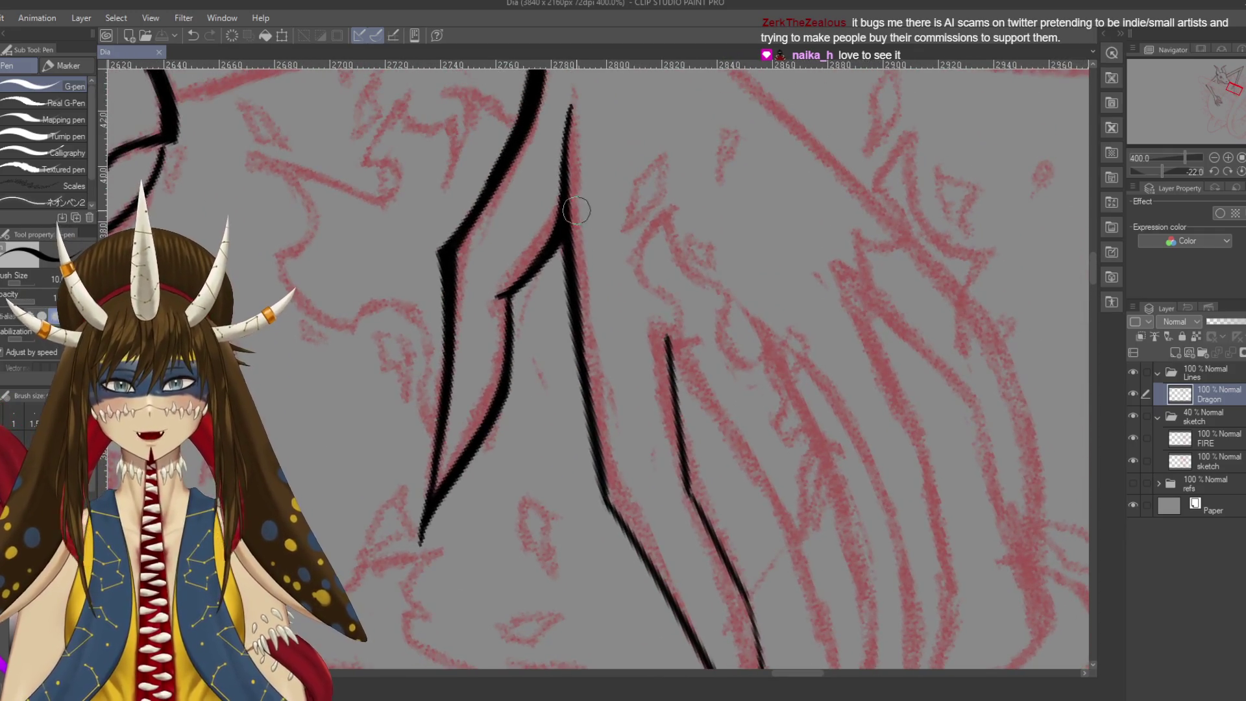
{"action": "left_click_drag", "start_coordinate": [572, 281], "coordinate": [610, 475]}
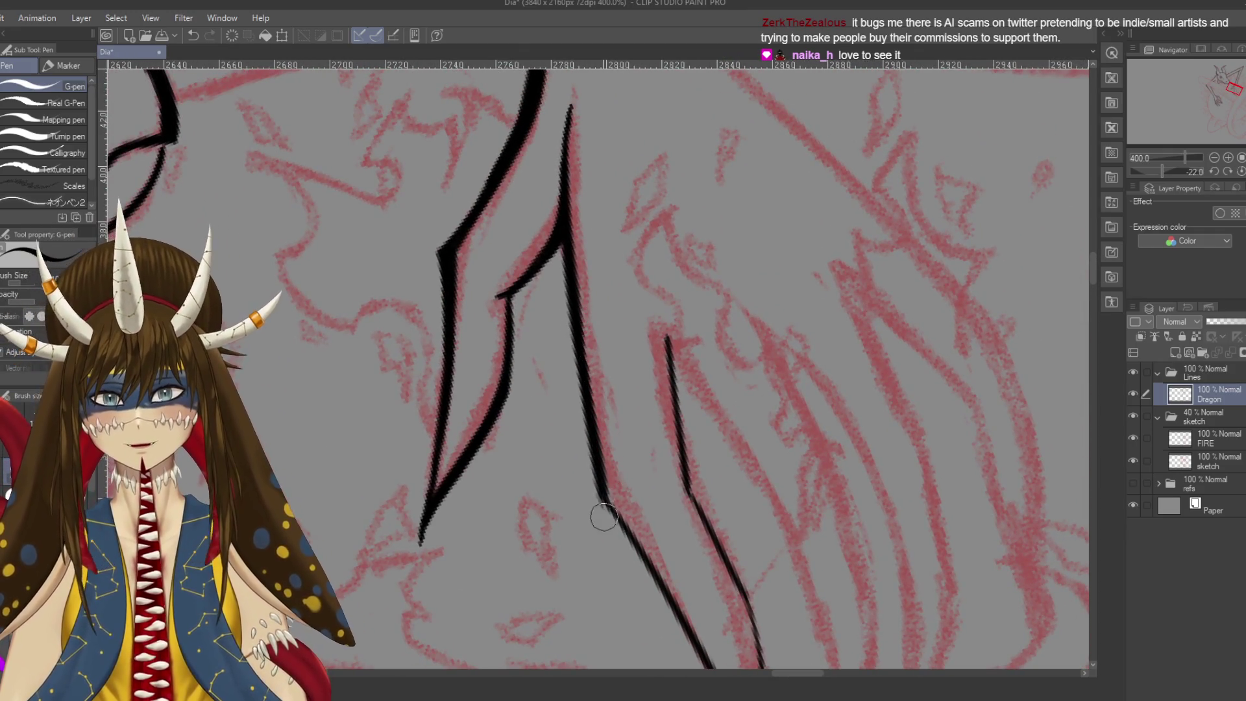
{"action": "scroll", "coordinate": [594, 481], "scroll_direction": "down", "scroll_amount": 3}
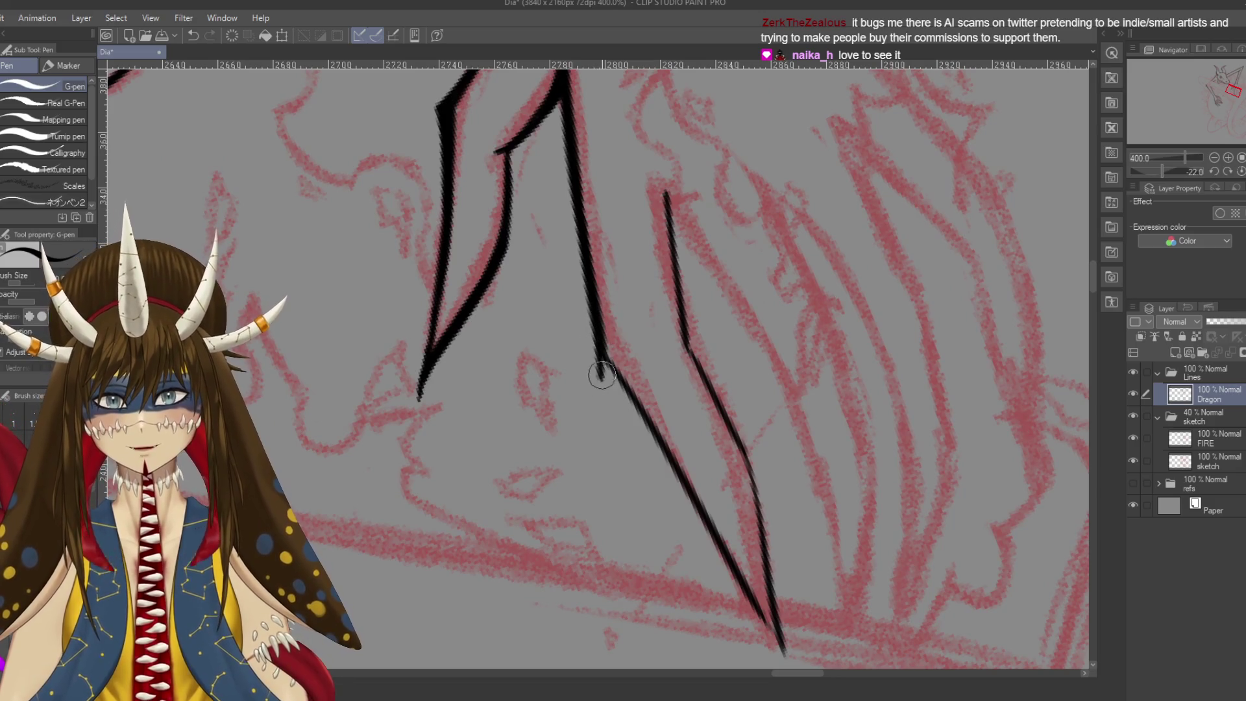
{"action": "left_click_drag", "start_coordinate": [594, 359], "coordinate": [662, 454]}
{"action": "mouse_move", "coordinate": [597, 365]}
{"action": "left_mouse_down"}
{"action": "mouse_move", "coordinate": [681, 490]}
{"action": "mouse_move", "coordinate": [628, 397]}
{"action": "left_mouse_up"}
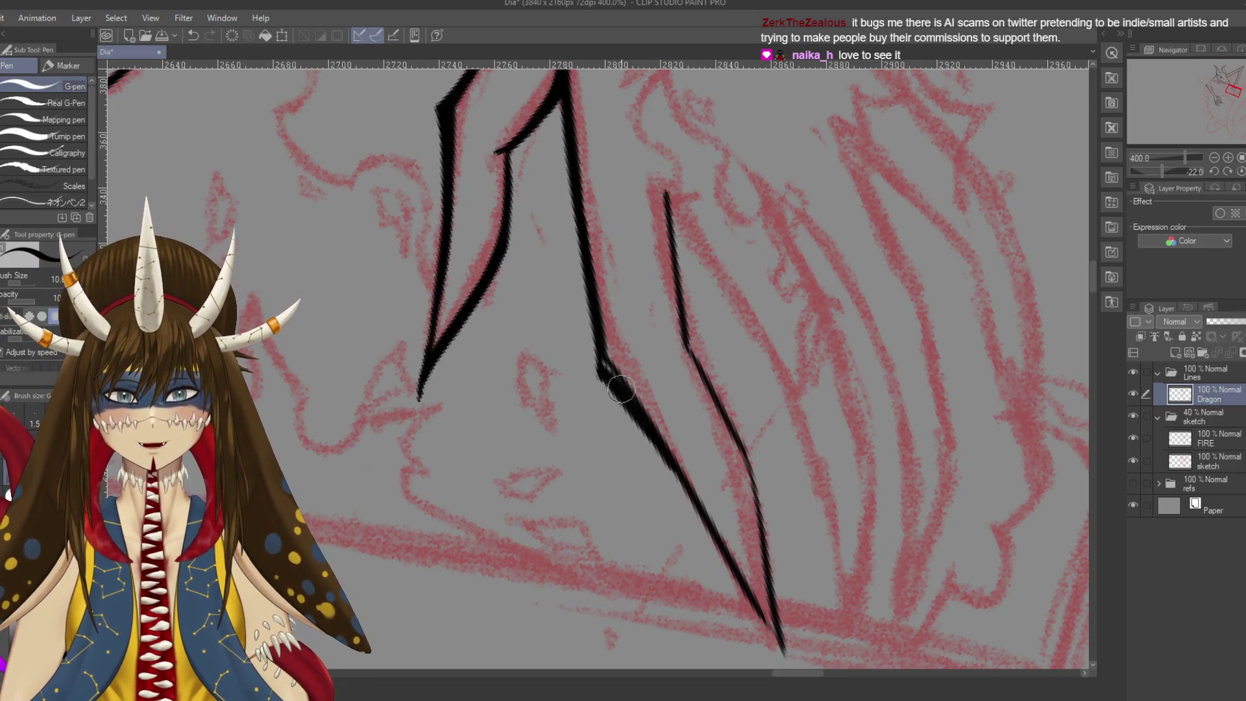
{"action": "left_click_drag", "start_coordinate": [650, 438], "coordinate": [761, 612]}
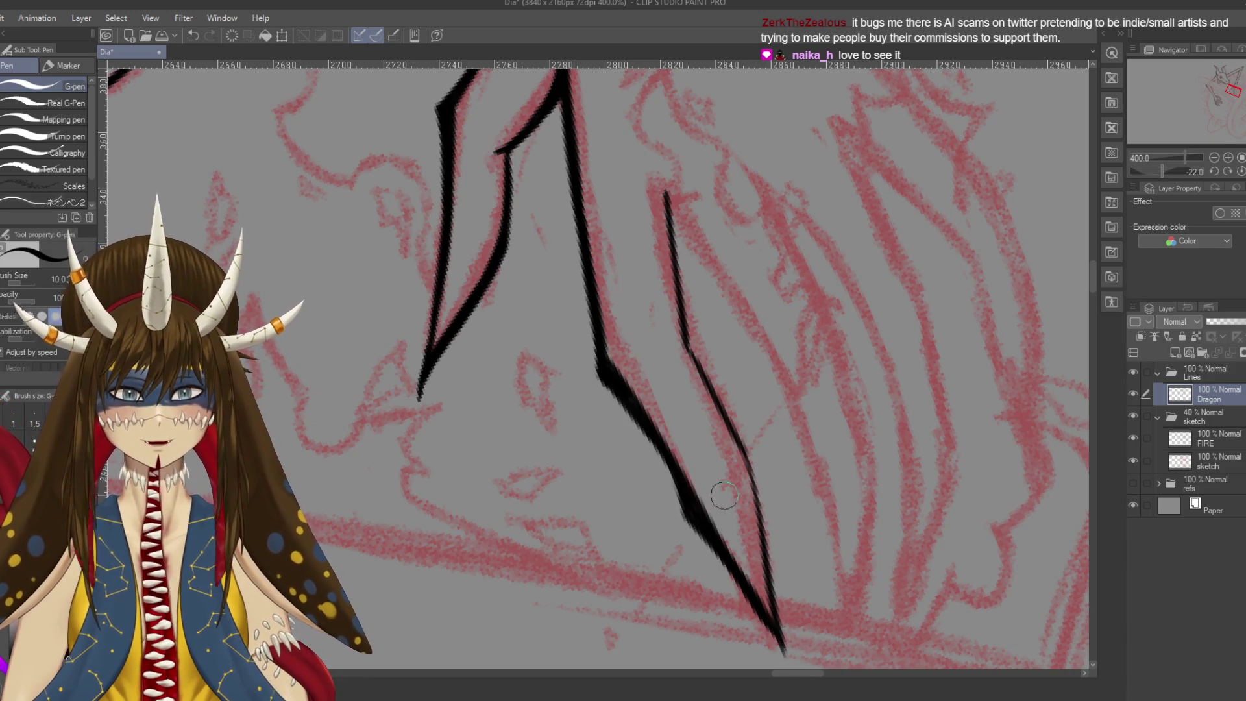
Thicken the finger line's upper and middle sections cleanly, save, and zoom out
{"action": "scroll", "coordinate": [596, 347], "scroll_direction": "up", "scroll_amount": 3}
{"action": "left_click_drag", "start_coordinate": [617, 284], "coordinate": [642, 431]}
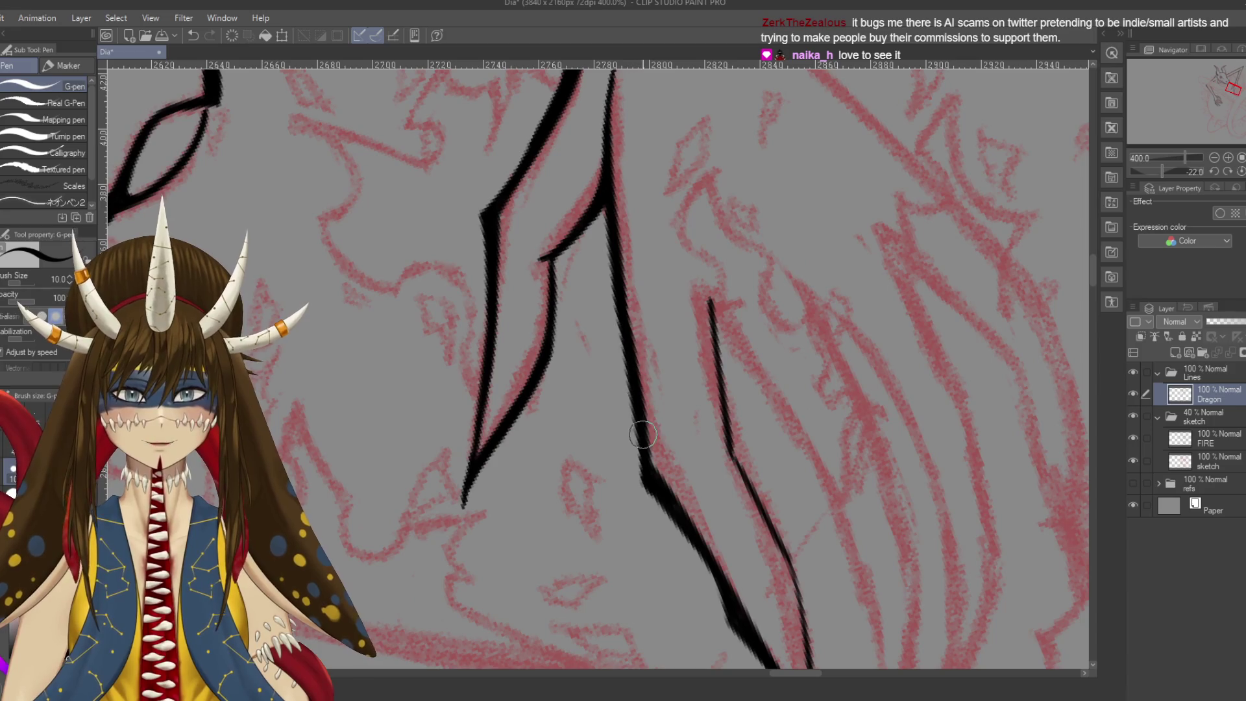
{"action": "left_click_drag", "start_coordinate": [631, 381], "coordinate": [642, 480]}
{"action": "key", "text": "ctrl+z"}
{"action": "mouse_move", "coordinate": [623, 314]}
{"action": "left_mouse_down"}
{"action": "mouse_move", "coordinate": [643, 478]}
{"action": "mouse_move", "coordinate": [657, 496]}
{"action": "left_mouse_up"}
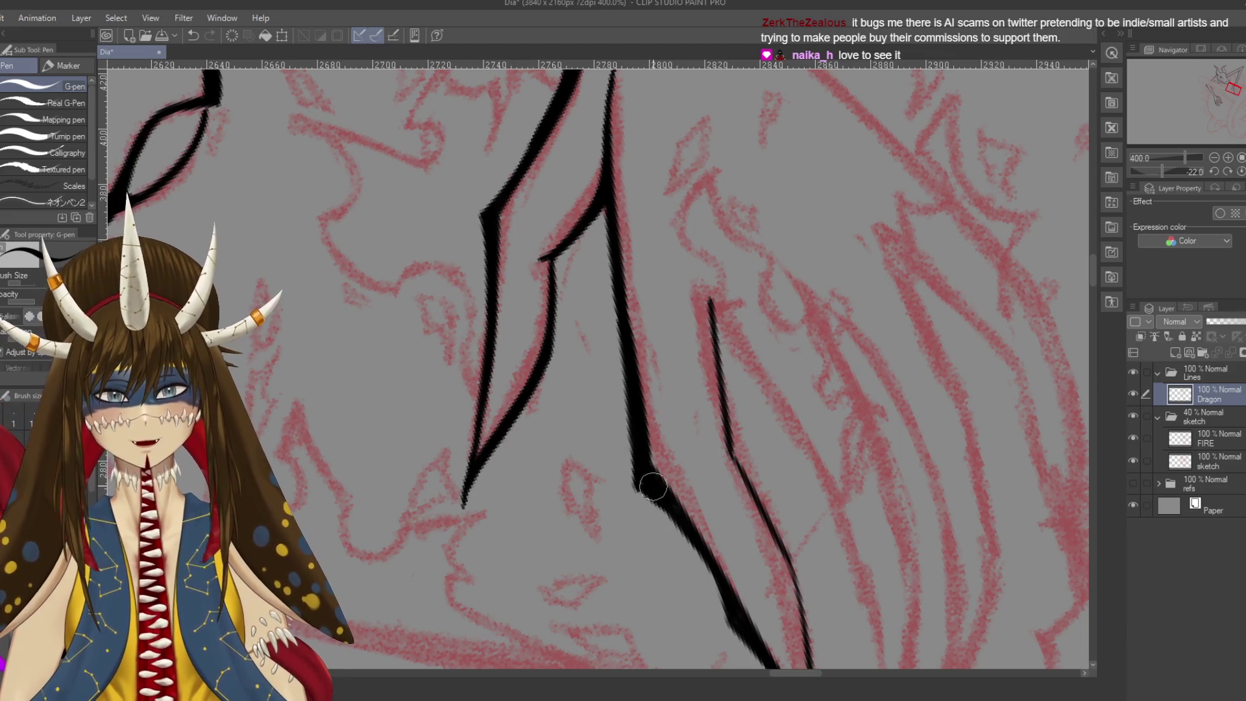
{"action": "key", "text": "ctrl+s"}
{"action": "key", "text": "ctrl+minus"}
{"action": "key", "text": "ctrl+minus"}
{"action": "key", "text": "ctrl+minus"}
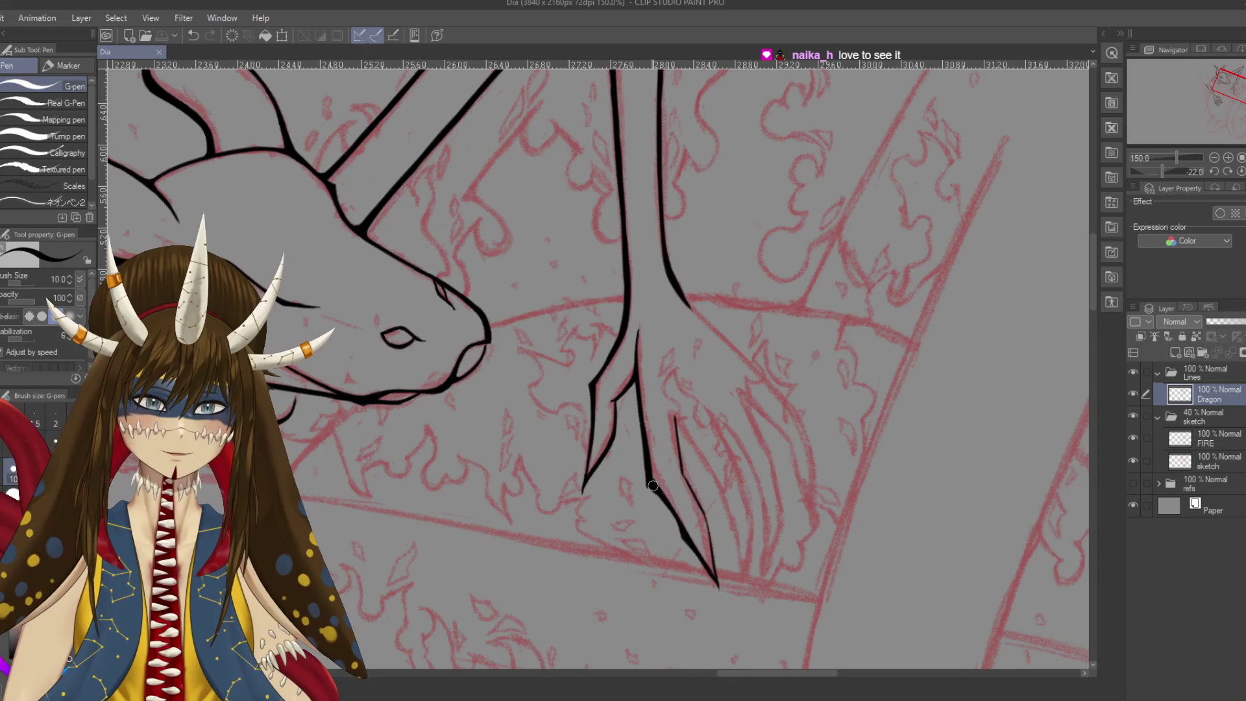
Zoom out to the whole dragon, then back in to thicken the hand's inner finger line
{"action": "key", "text": "ctrl+minus"}
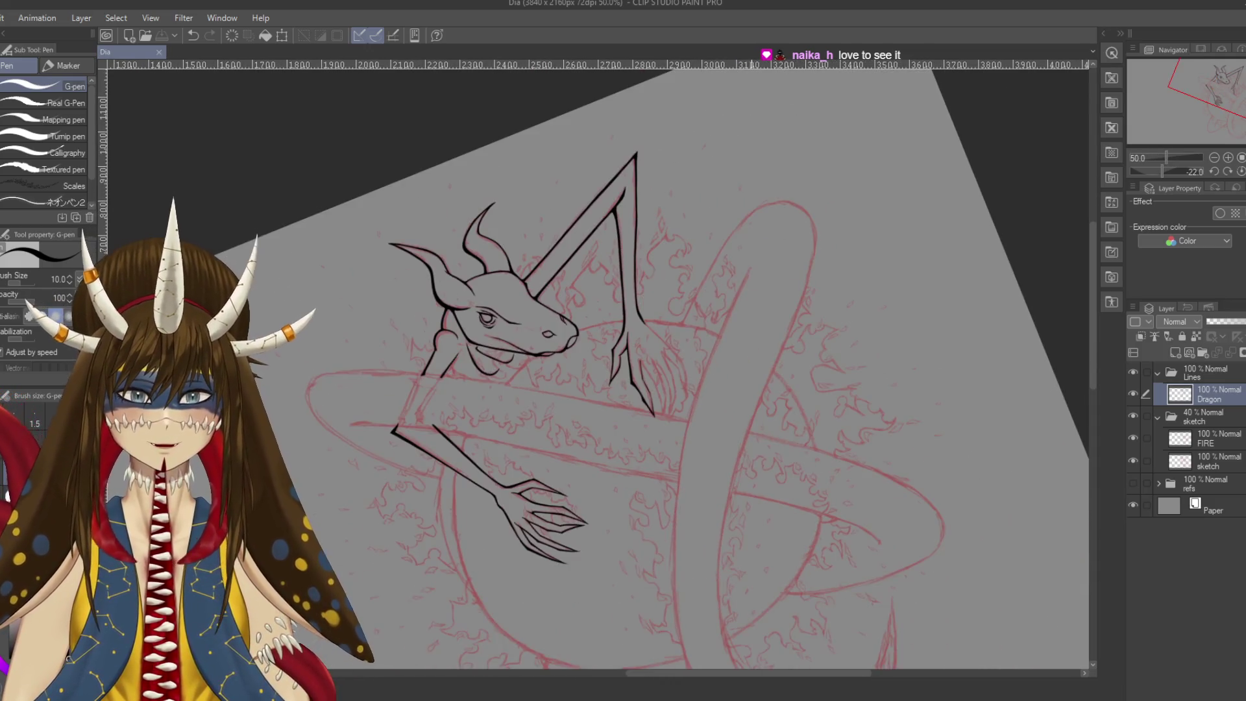
{"action": "scroll", "coordinate": [593, 364], "scroll_direction": "down", "scroll_amount": 5}
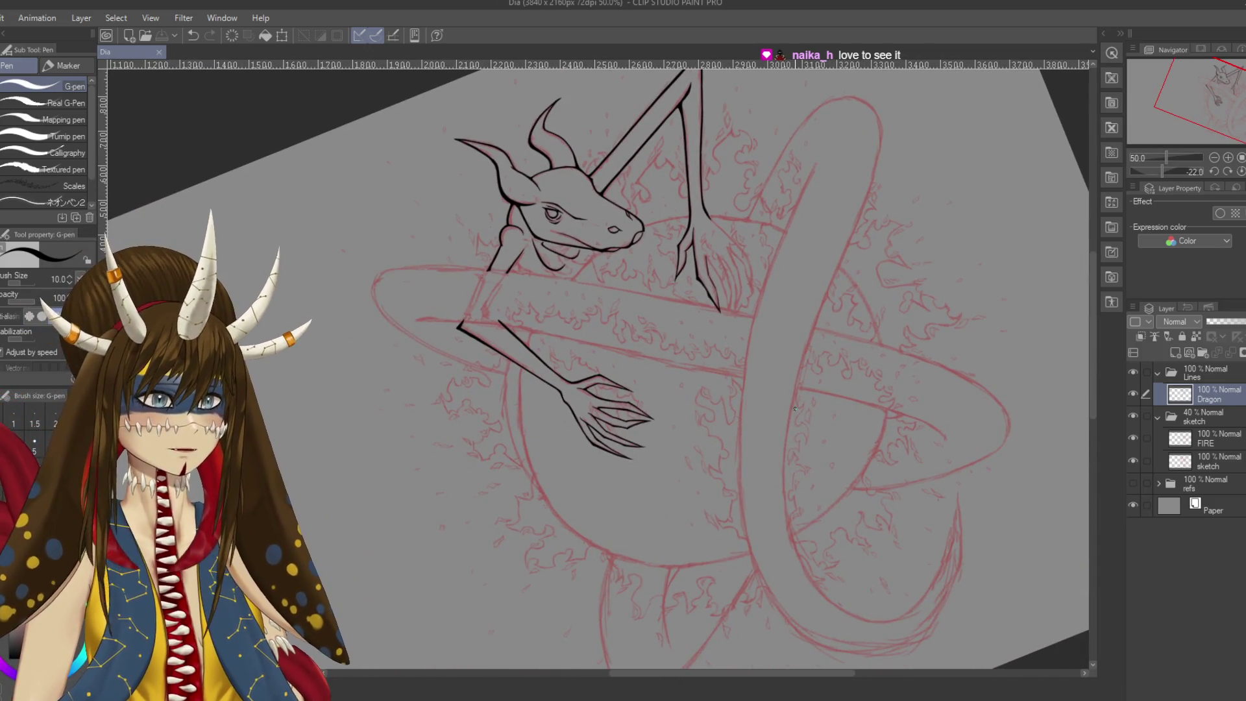
{"action": "key", "text": "ctrl+plus"}
{"action": "key", "text": "ctrl+plus"}
{"action": "key", "text": "ctrl+plus"}
{"action": "key", "text": "ctrl+plus"}
{"action": "scroll", "coordinate": [593, 364], "scroll_direction": "up", "scroll_amount": 3}
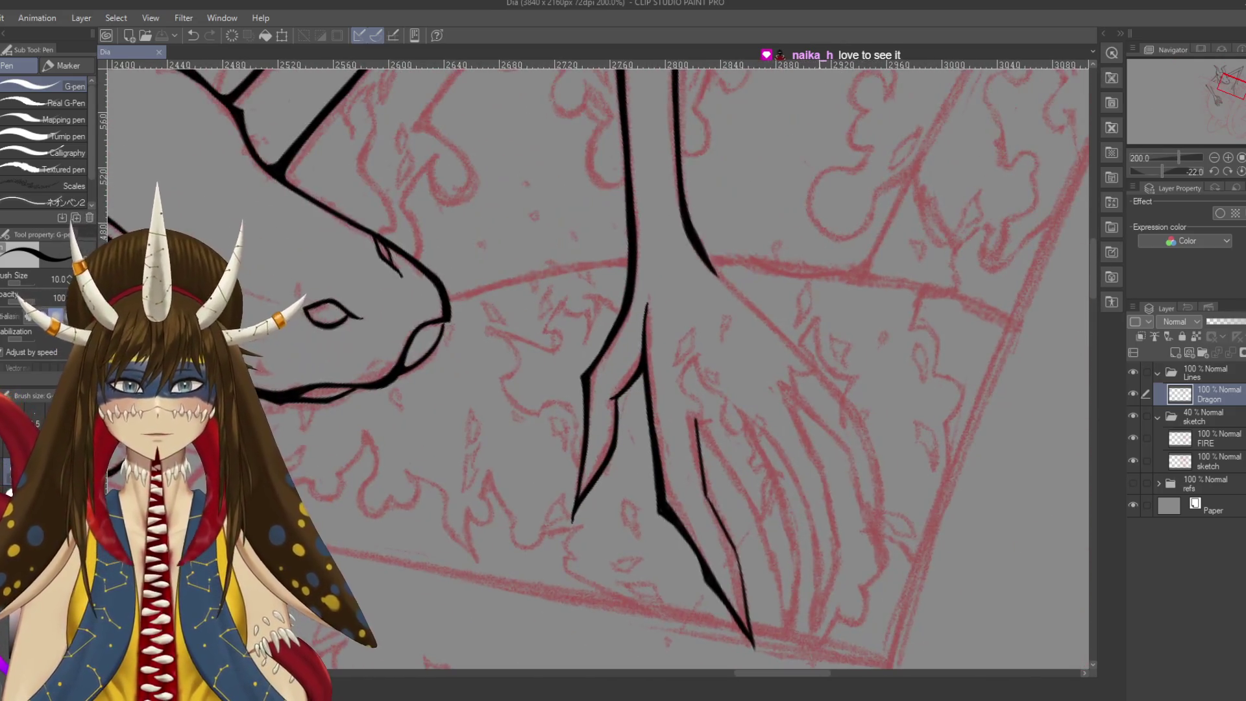
{"action": "left_click_drag", "start_coordinate": [711, 437], "coordinate": [682, 336]}
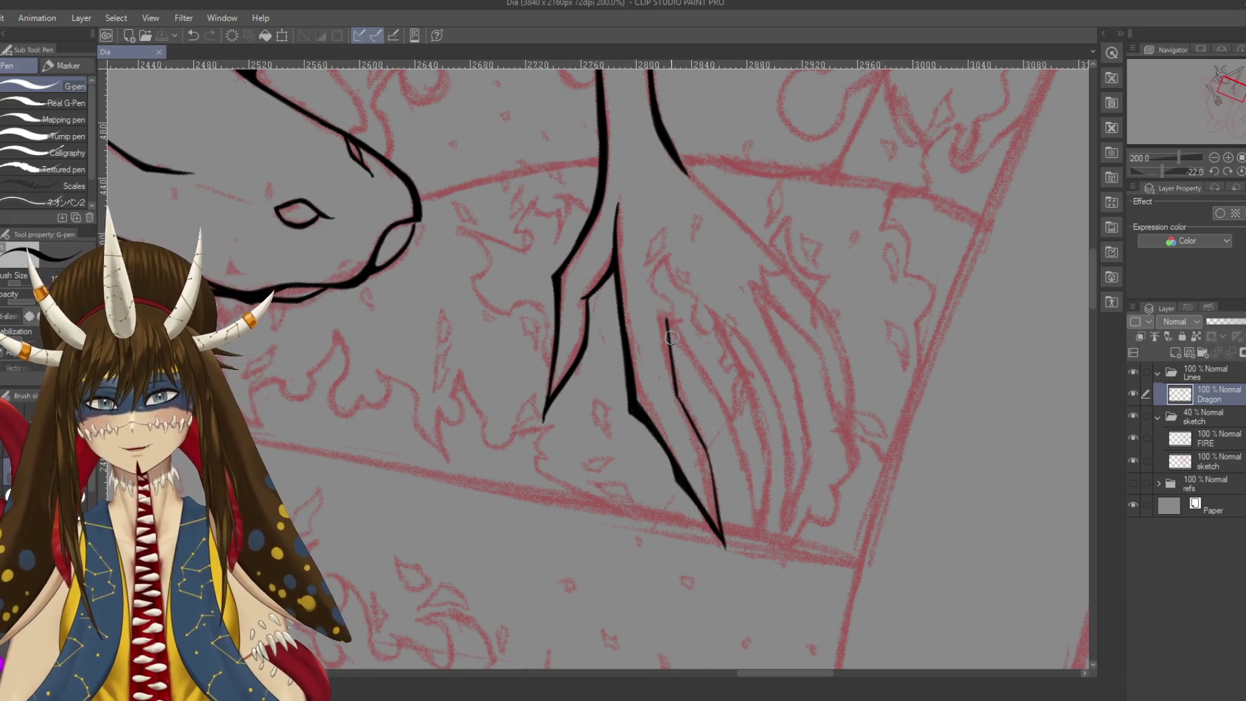
{"action": "left_click_drag", "start_coordinate": [678, 393], "coordinate": [668, 323]}
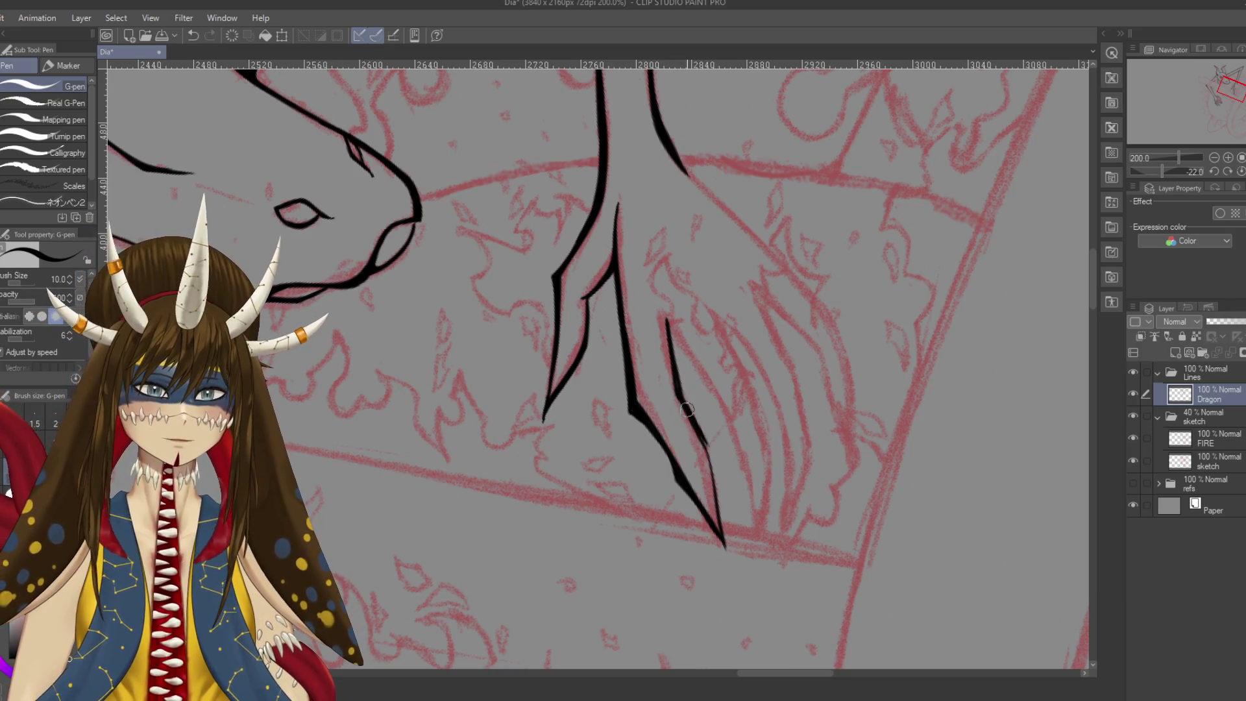
Rotate the canvas back to level and return to the G-pen over the lower claw area
{"action": "scroll", "coordinate": [714, 448], "scroll_direction": "down", "scroll_amount": 2}
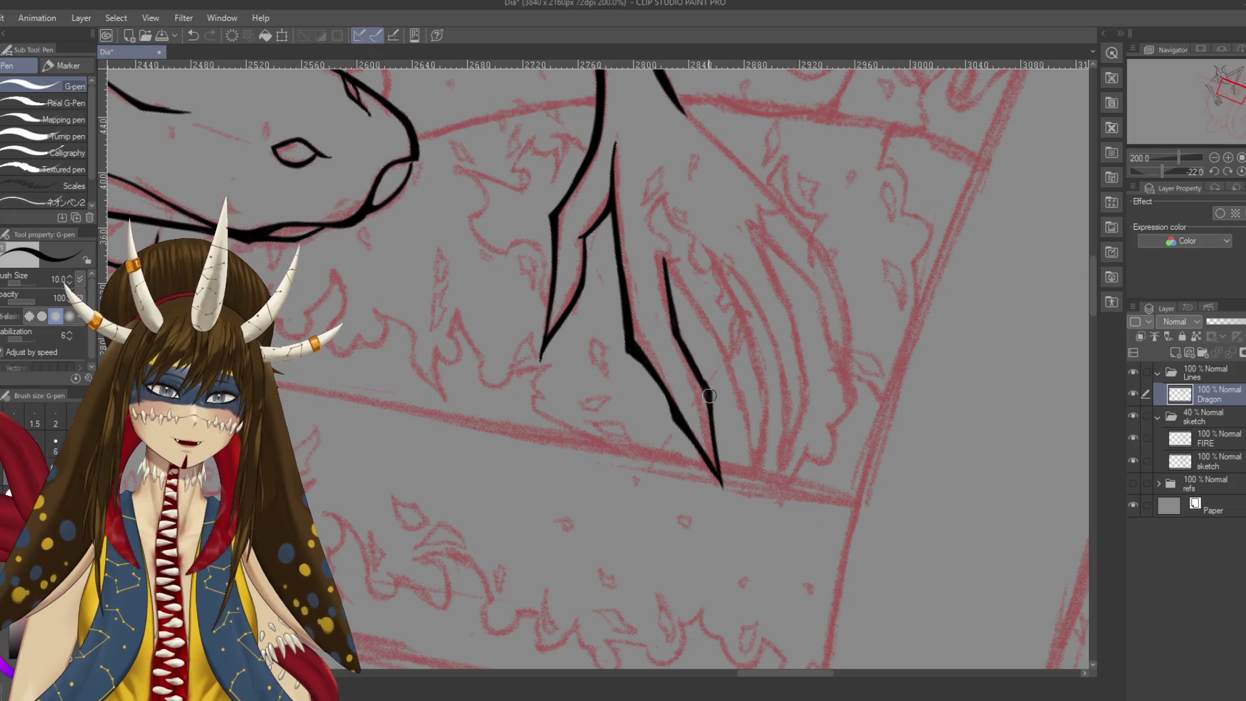
{"action": "key", "text": "e"}
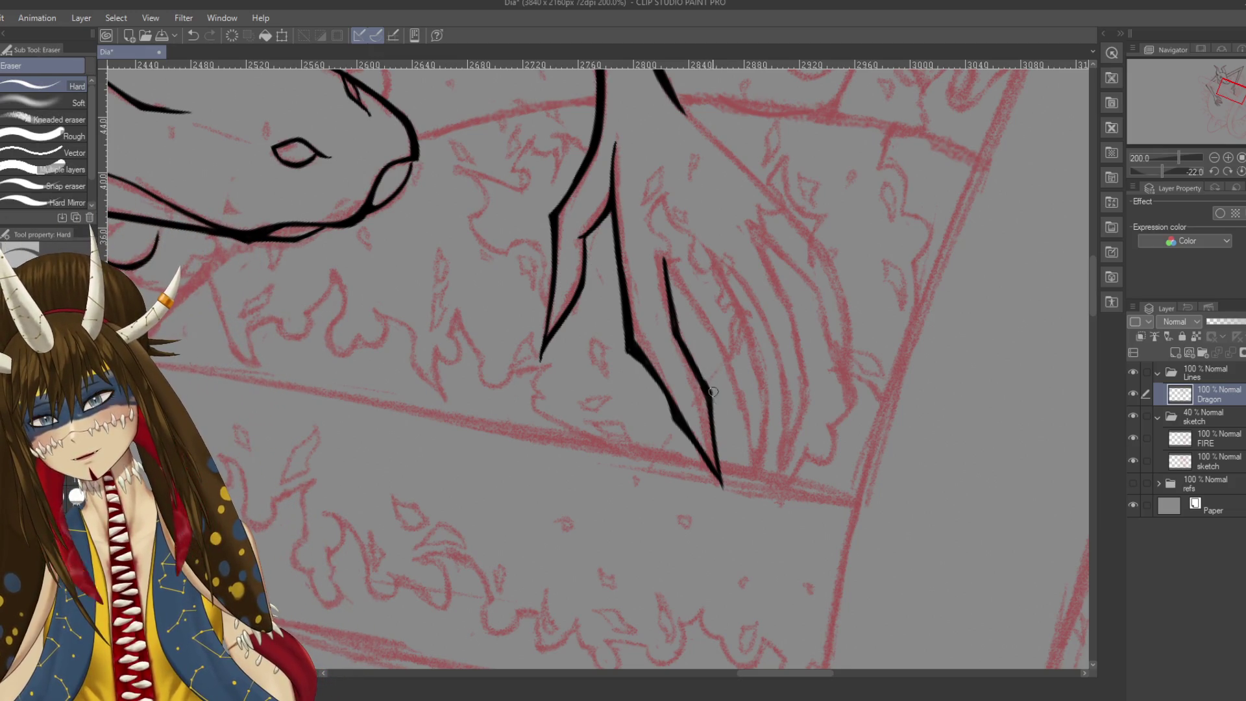
{"action": "key", "text": "h"}
{"action": "mouse_move", "coordinate": [721, 402]}
{"action": "left_mouse_down"}
{"action": "mouse_move", "coordinate": [649, 363]}
{"action": "mouse_move", "coordinate": [666, 414]}
{"action": "left_mouse_up"}
{"action": "key", "text": "e"}
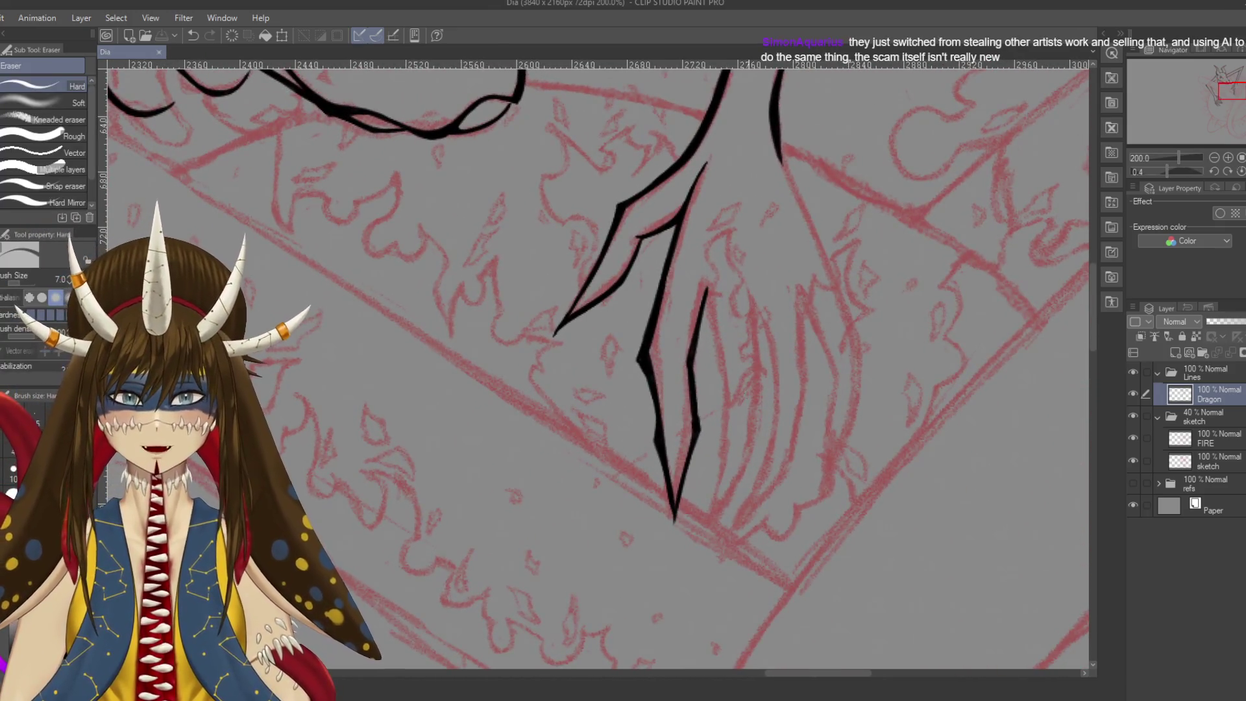
{"action": "key", "text": "p"}
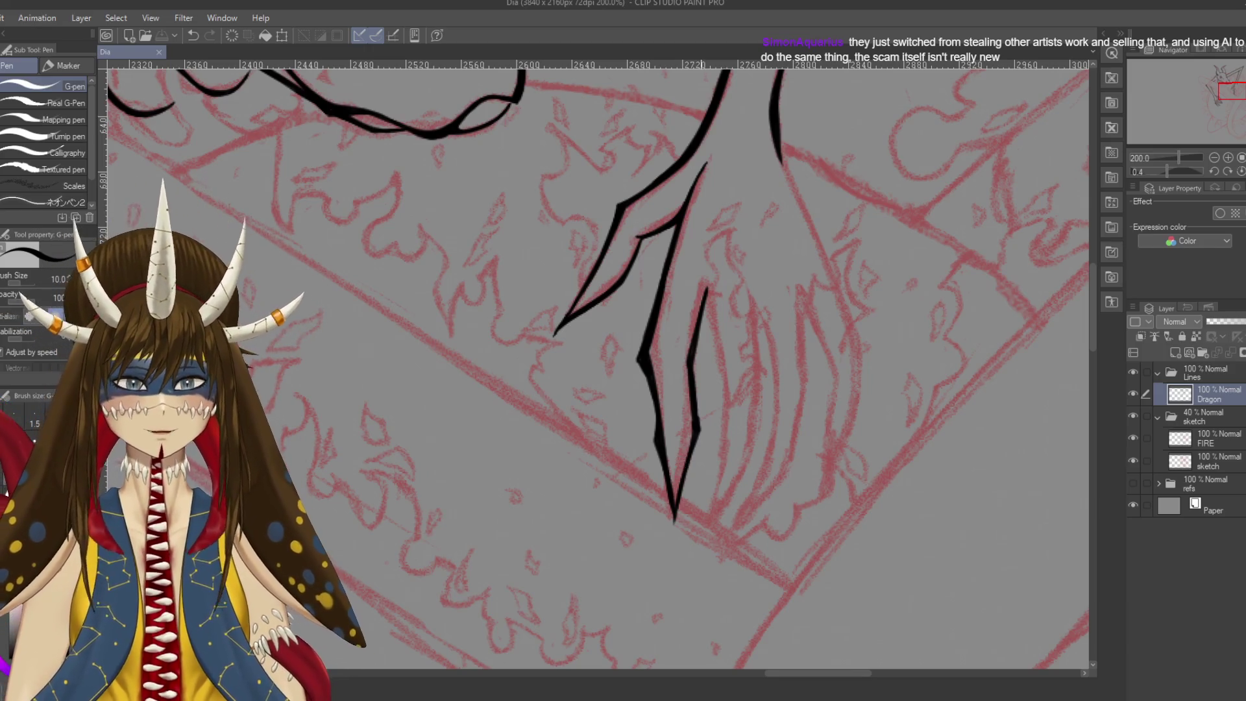
{"action": "left_click_drag", "start_coordinate": [681, 462], "coordinate": [648, 394]}
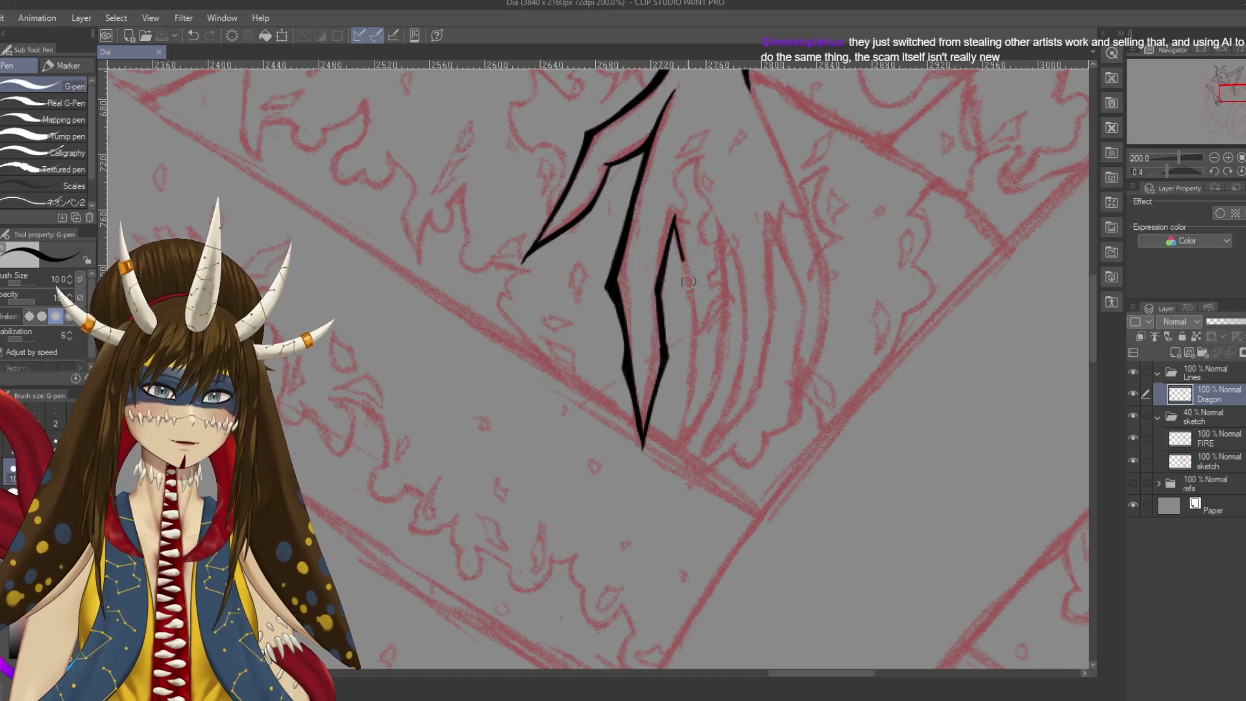
Ink the claw outline running down and right over the red sketch, redoing misstrokes
{"action": "left_click_drag", "start_coordinate": [685, 269], "coordinate": [695, 317]}
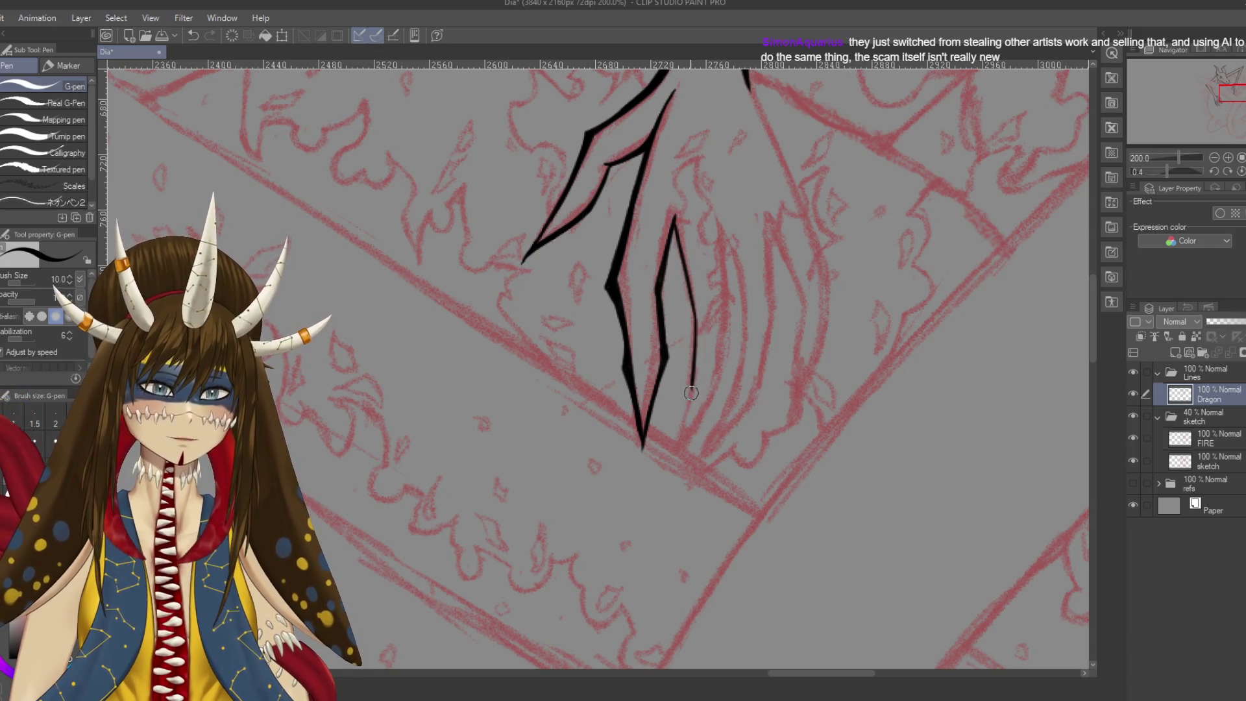
{"action": "left_click_drag", "start_coordinate": [691, 393], "coordinate": [669, 469]}
{"action": "mouse_move", "coordinate": [694, 416]}
{"action": "left_mouse_down"}
{"action": "mouse_move", "coordinate": [678, 276]}
{"action": "mouse_move", "coordinate": [712, 347]}
{"action": "left_mouse_up"}
{"action": "key", "text": "ctrl+z"}
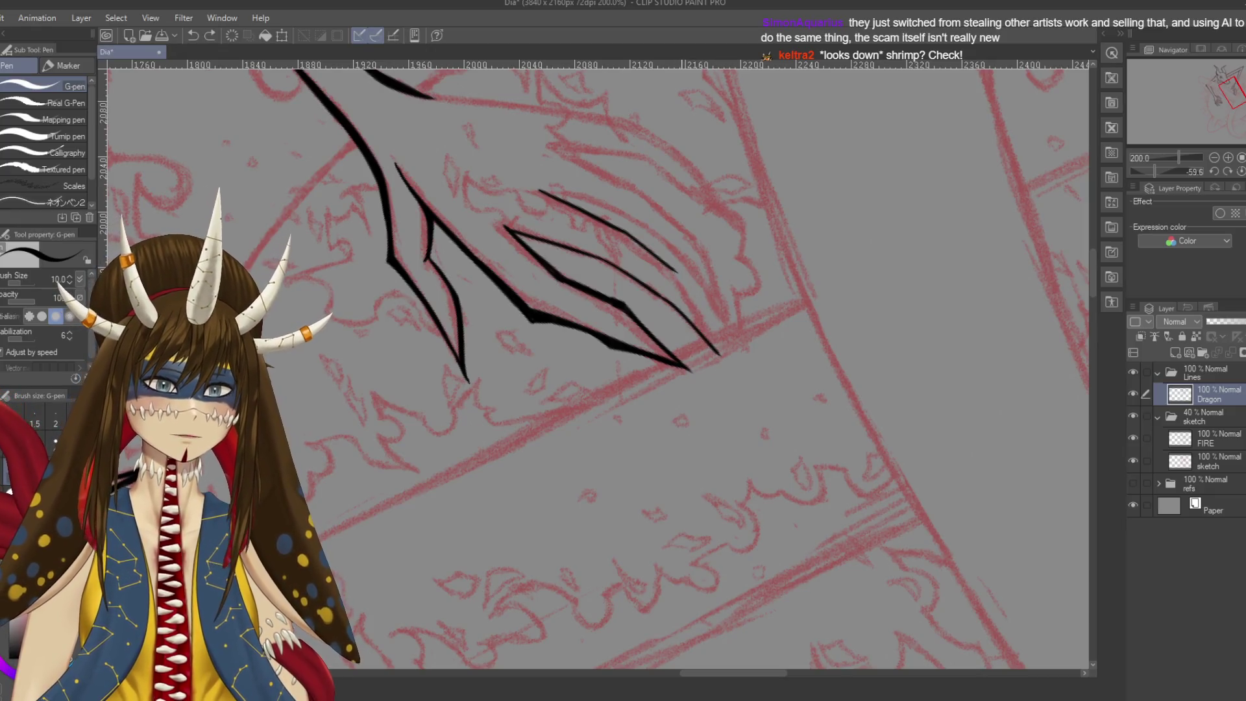
{"action": "left_click_drag", "start_coordinate": [686, 286], "coordinate": [713, 343]}
{"action": "key", "text": "ctrl+z"}
{"action": "mouse_move", "coordinate": [675, 271]}
{"action": "left_mouse_down"}
{"action": "mouse_move", "coordinate": [715, 339]}
{"action": "mouse_move", "coordinate": [765, 368]}
{"action": "left_mouse_up"}
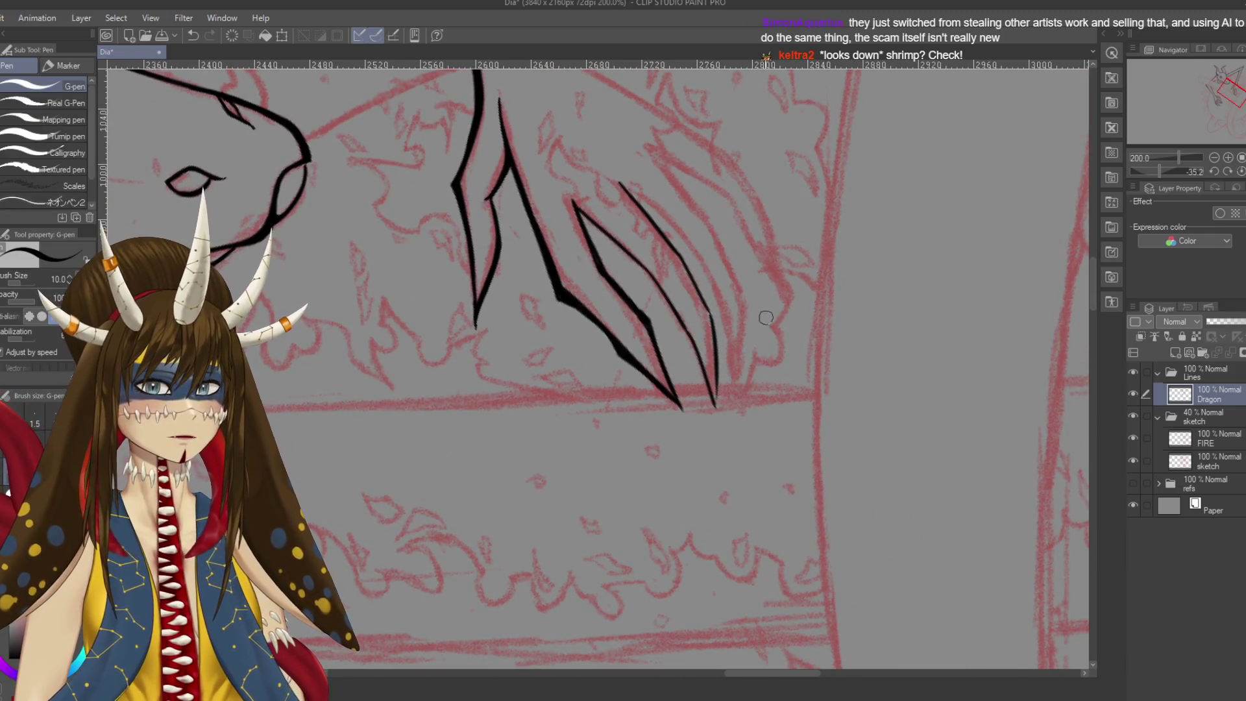
Draw and undo a reference arrow, then extend the inner claw line toward its tip
{"action": "left_click_drag", "start_coordinate": [835, 279], "coordinate": [880, 266]}
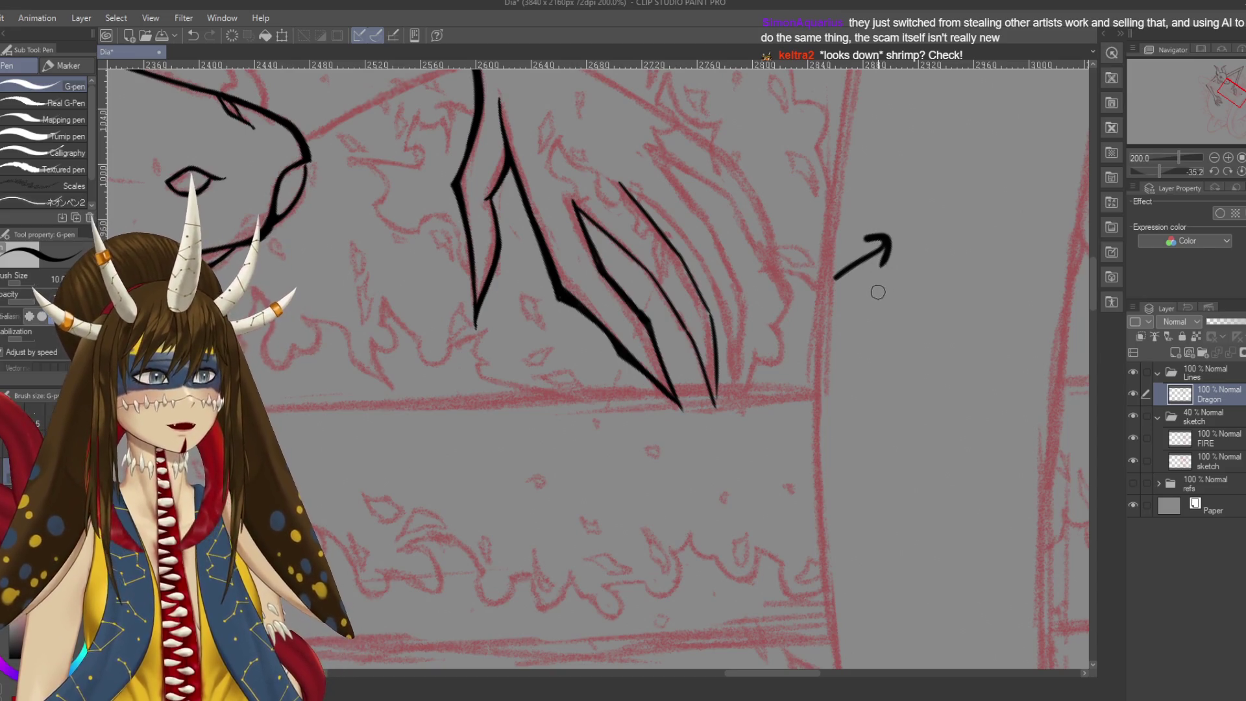
{"action": "key", "text": "ctrl+z"}
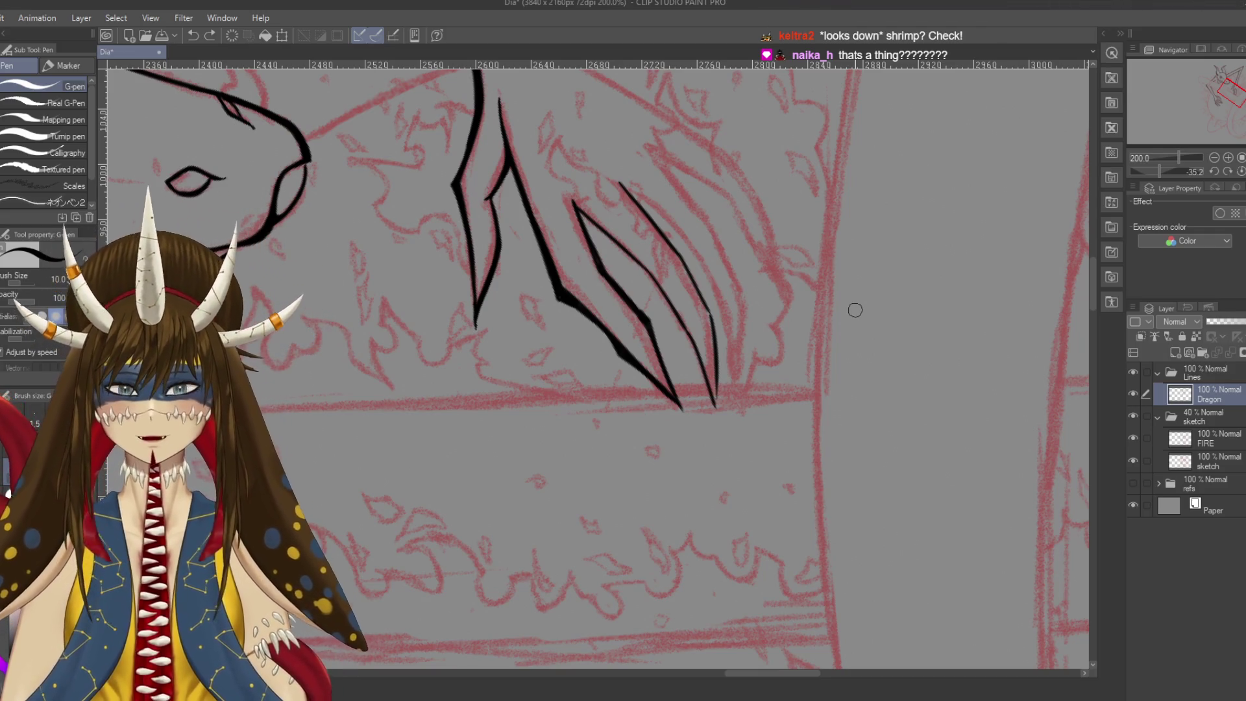
{"action": "scroll", "coordinate": [714, 292], "scroll_direction": "up", "scroll_amount": 3}
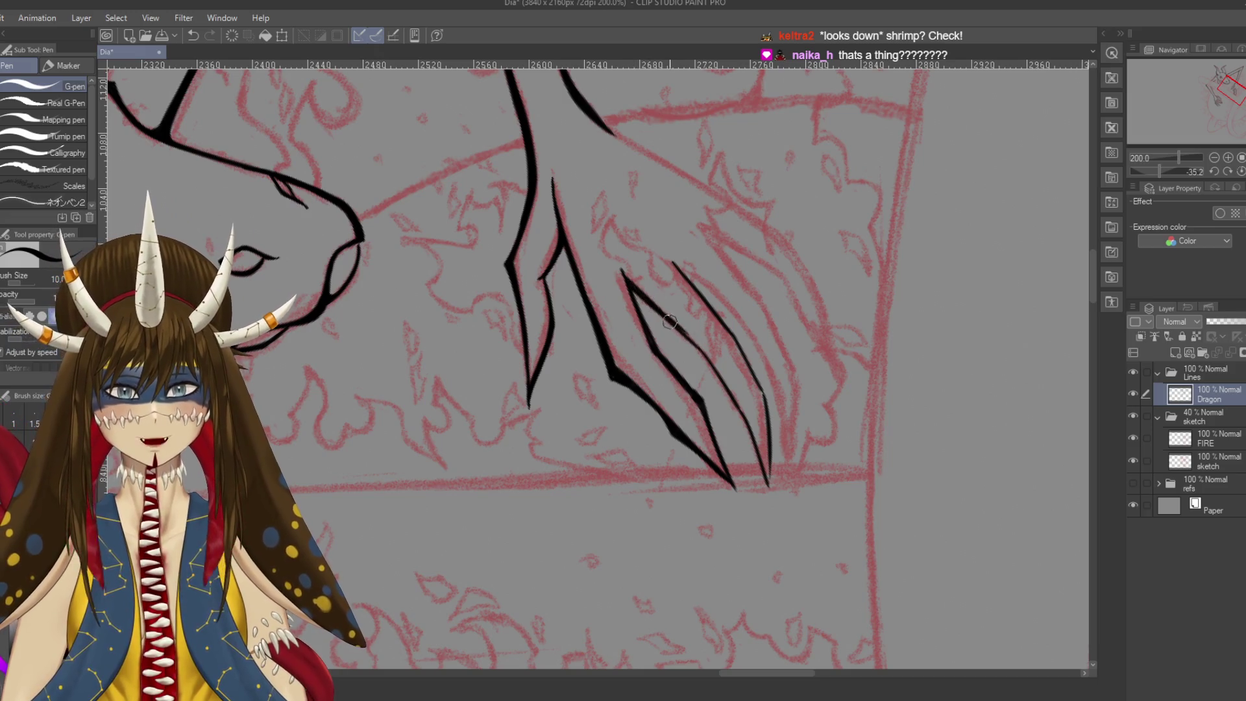
{"action": "mouse_move", "coordinate": [644, 296]}
{"action": "left_mouse_down"}
{"action": "mouse_move", "coordinate": [698, 344]}
{"action": "mouse_move", "coordinate": [692, 302]}
{"action": "left_mouse_up"}
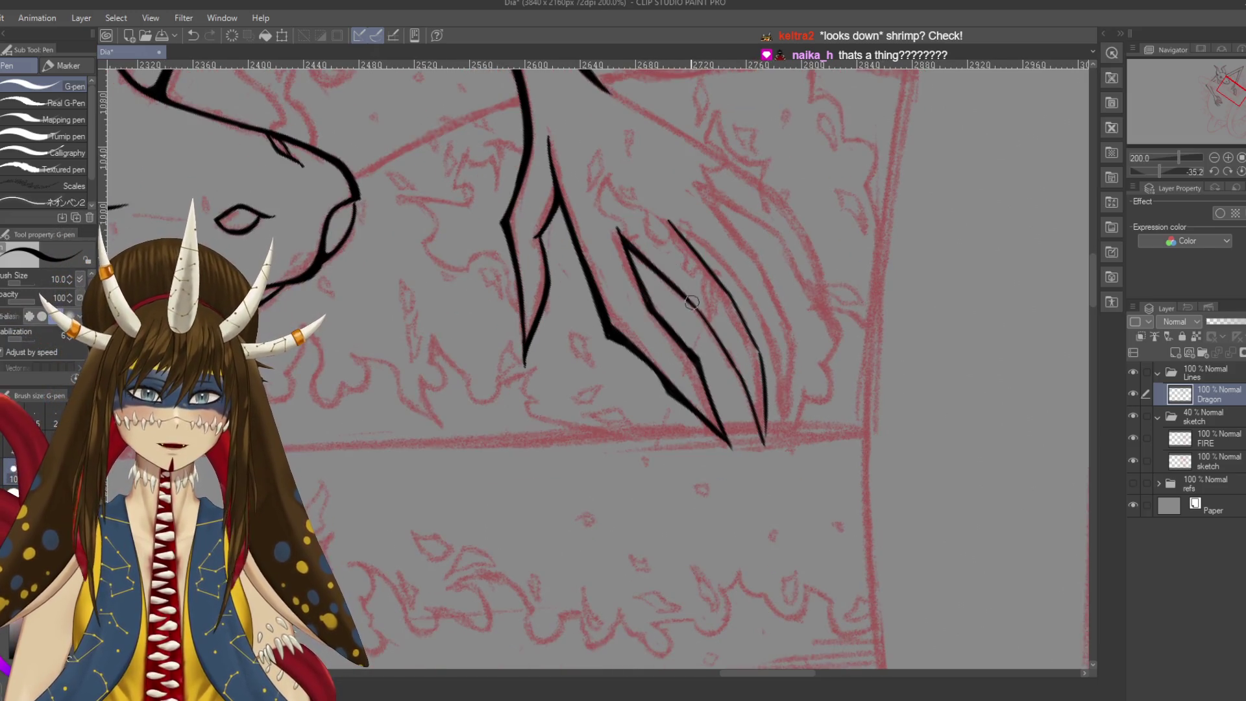
Redraw the thin inner claw line and save the drawing
{"action": "key", "text": "ctrl+z"}
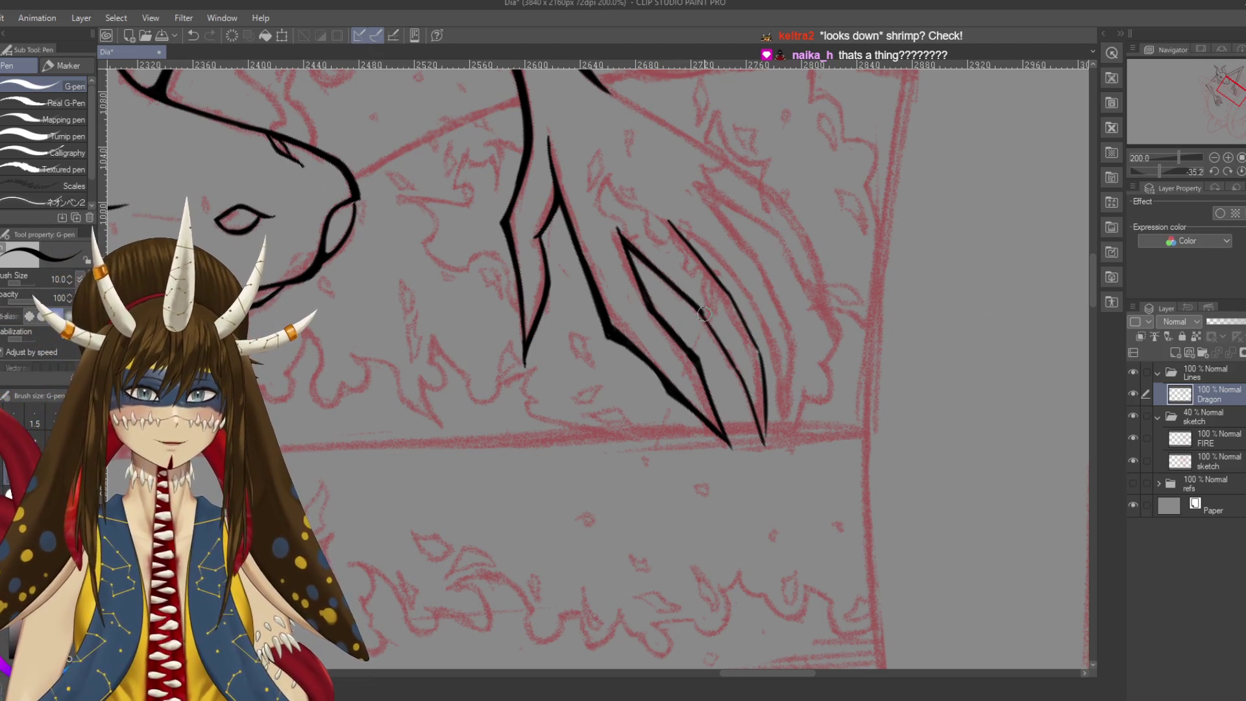
{"action": "left_click_drag", "start_coordinate": [706, 315], "coordinate": [742, 372]}
{"action": "left_click_drag", "start_coordinate": [701, 311], "coordinate": [765, 441]}
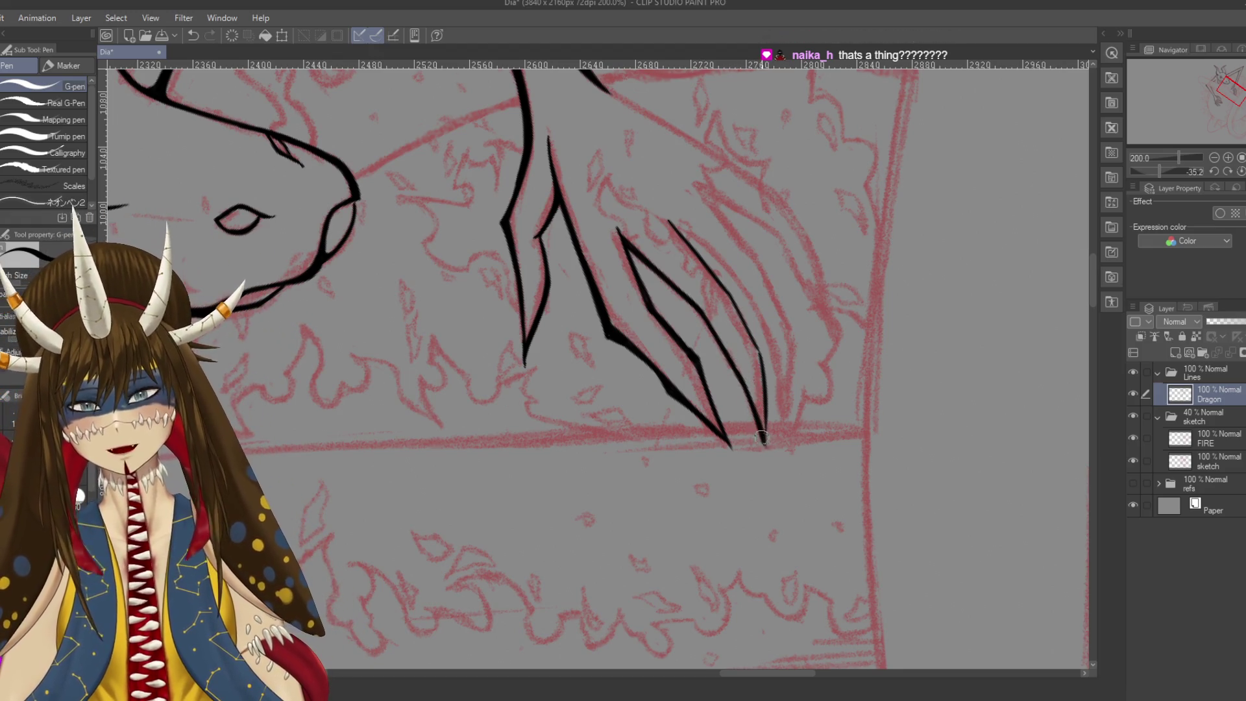
{"action": "key", "text": "ctrl+s"}
Thicken the claw's right edge and save the drawing again
{"action": "scroll", "coordinate": [762, 390], "scroll_direction": "up", "scroll_amount": 1}
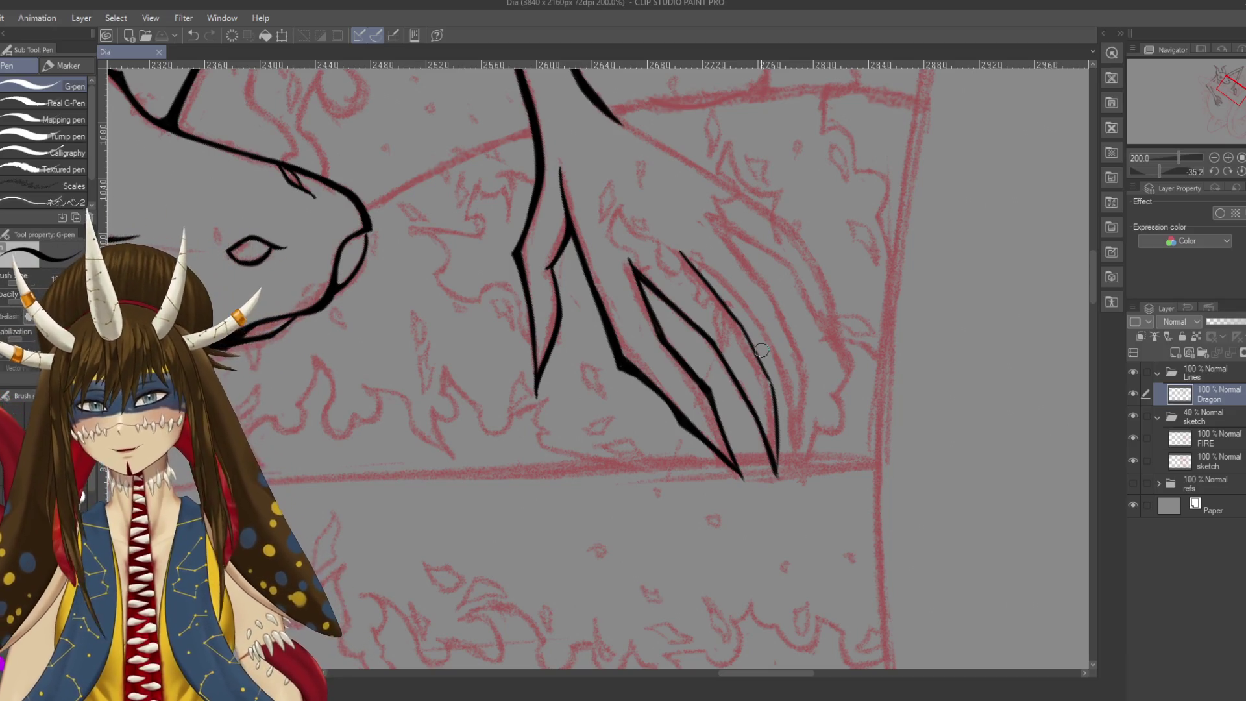
{"action": "key", "text": "ctrl+z"}
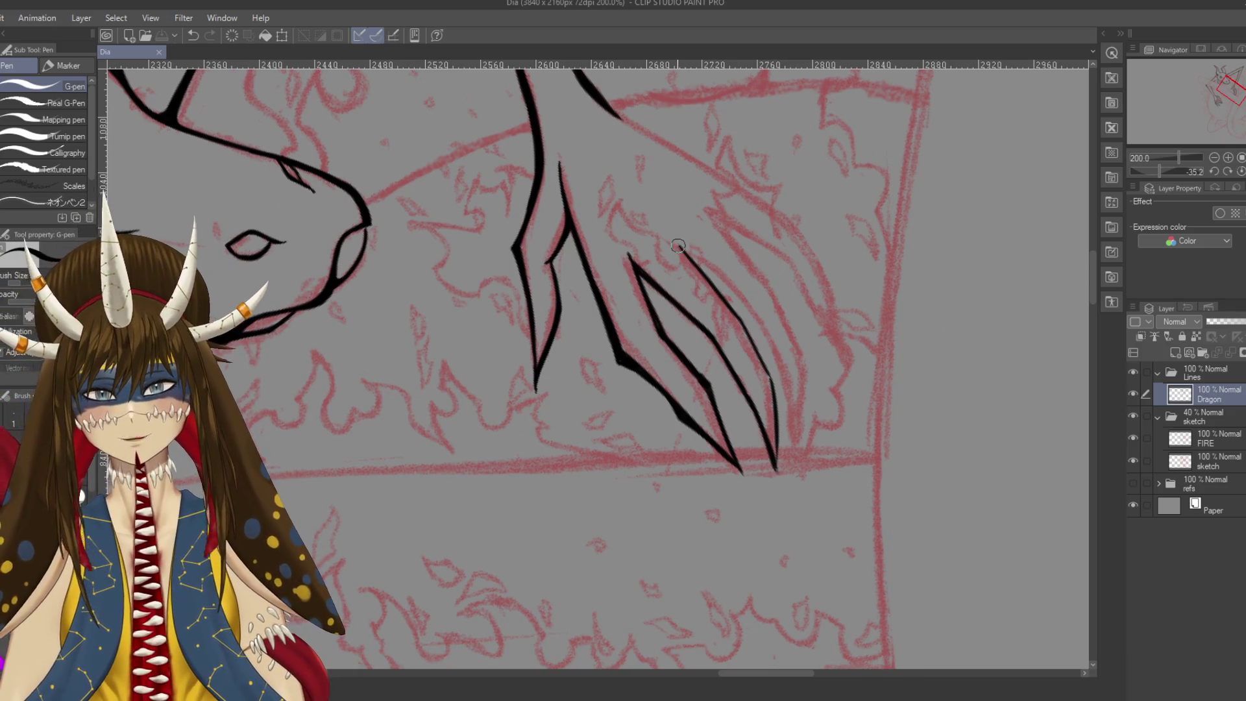
{"action": "left_click_drag", "start_coordinate": [678, 246], "coordinate": [771, 373]}
{"action": "key", "text": "ctrl+z"}
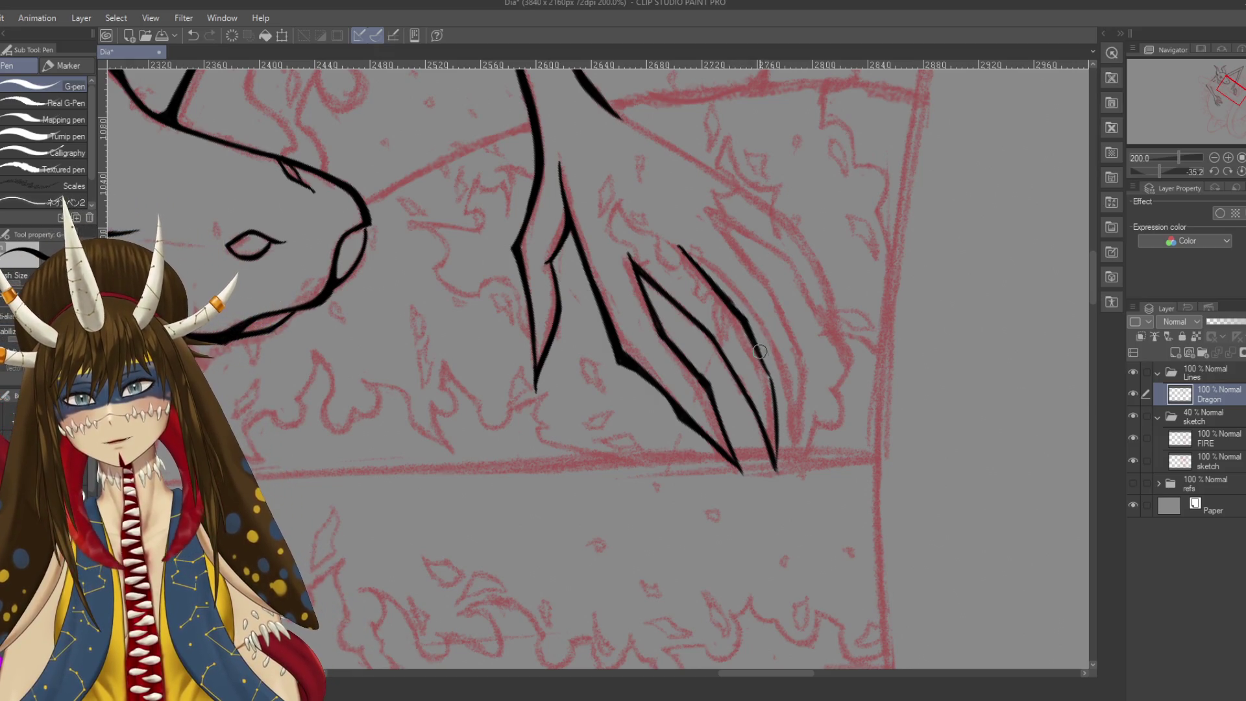
{"action": "scroll", "coordinate": [773, 363], "scroll_direction": "down", "scroll_amount": 1}
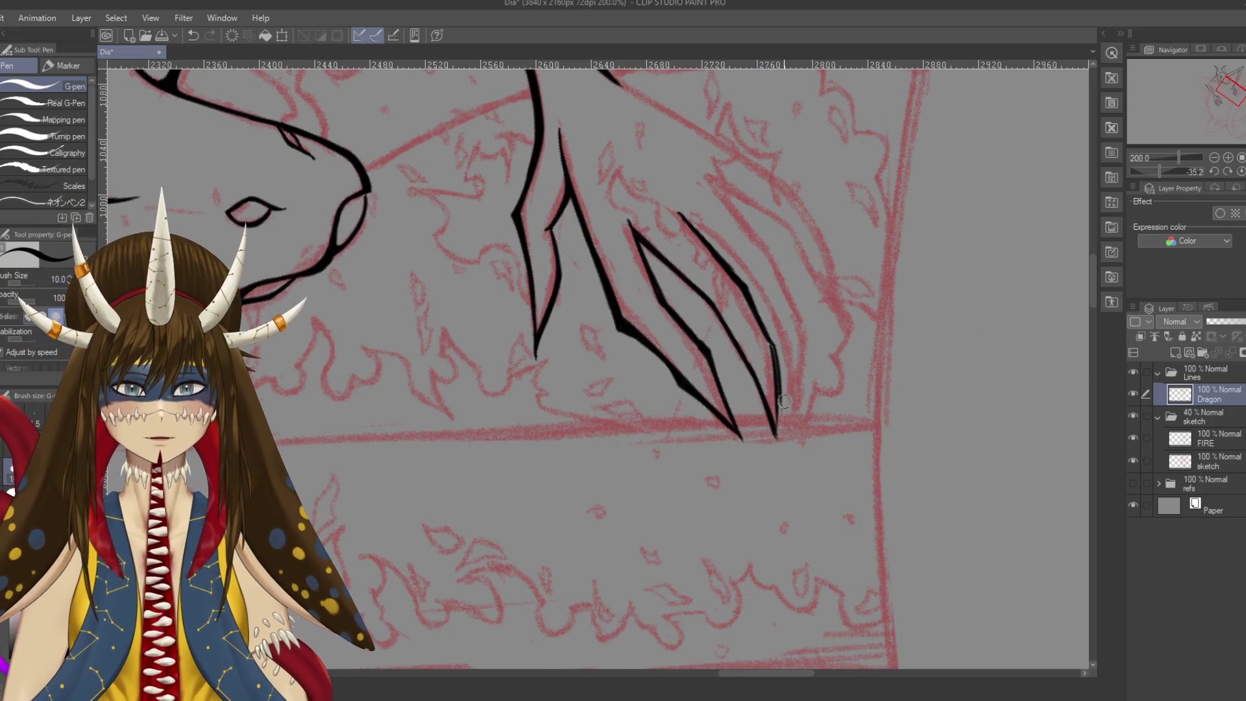
{"action": "left_click_drag", "start_coordinate": [773, 350], "coordinate": [781, 409]}
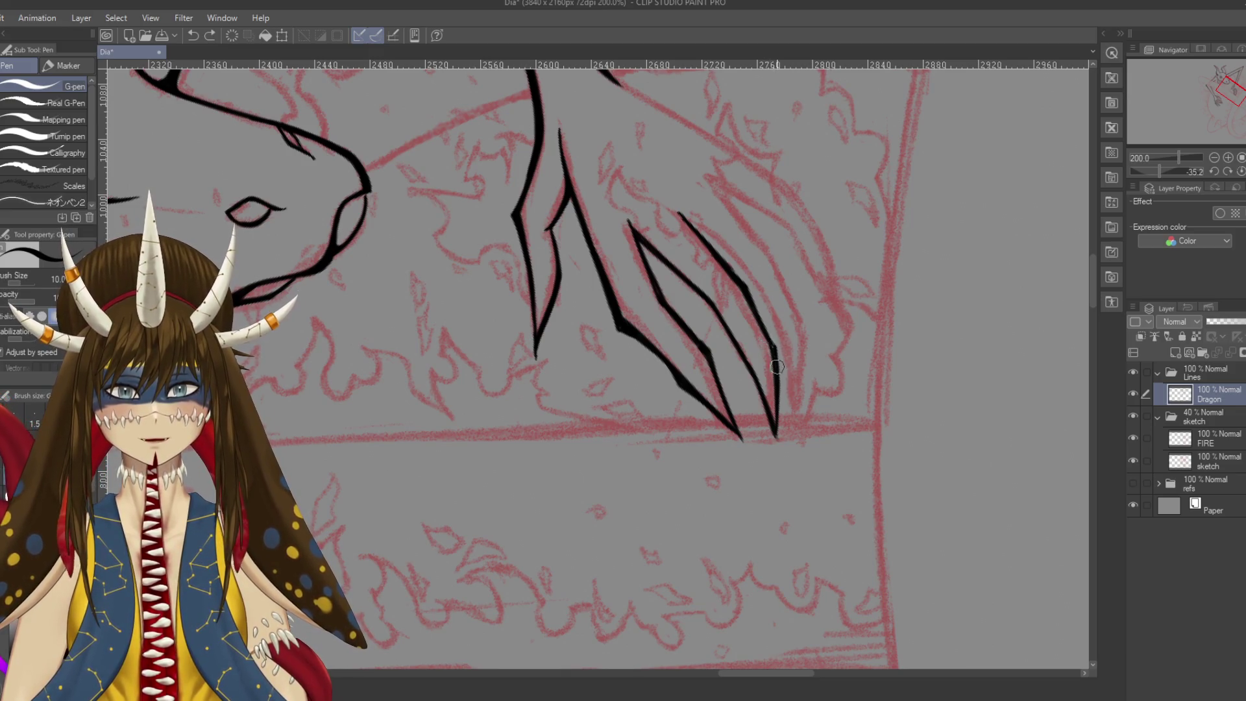
{"action": "scroll", "coordinate": [806, 448], "scroll_direction": "up", "scroll_amount": 3}
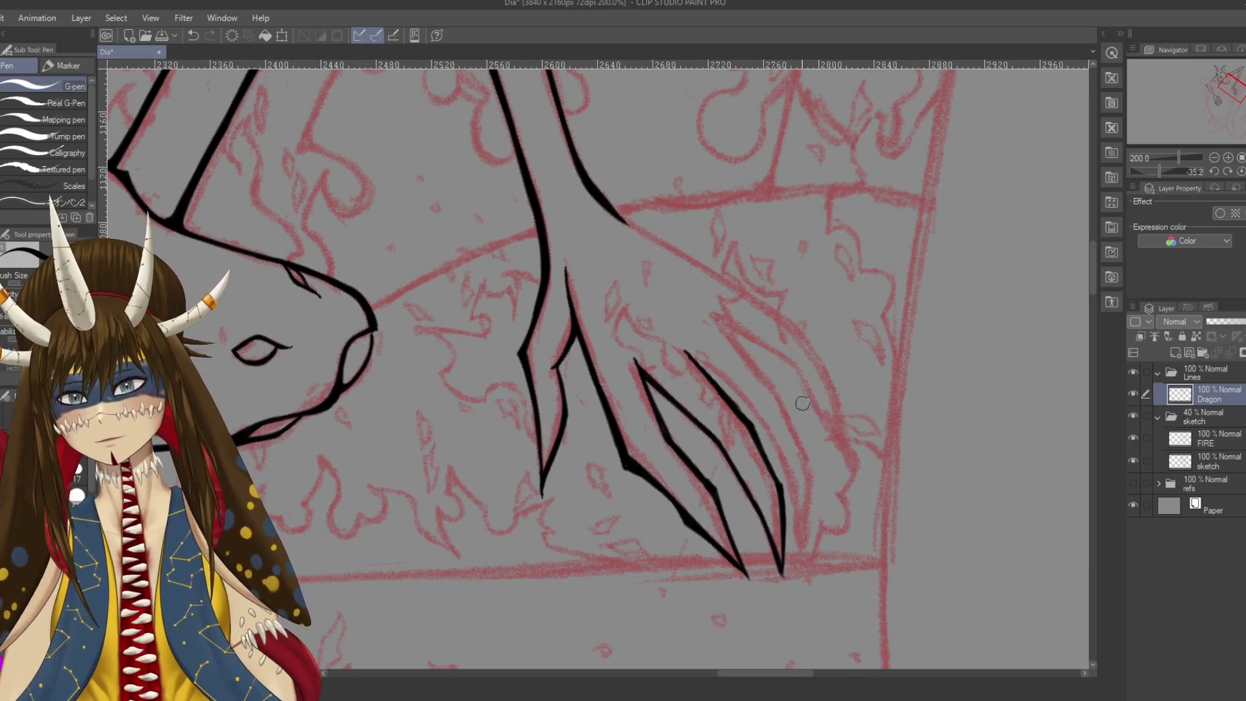
{"action": "key", "text": "e"}
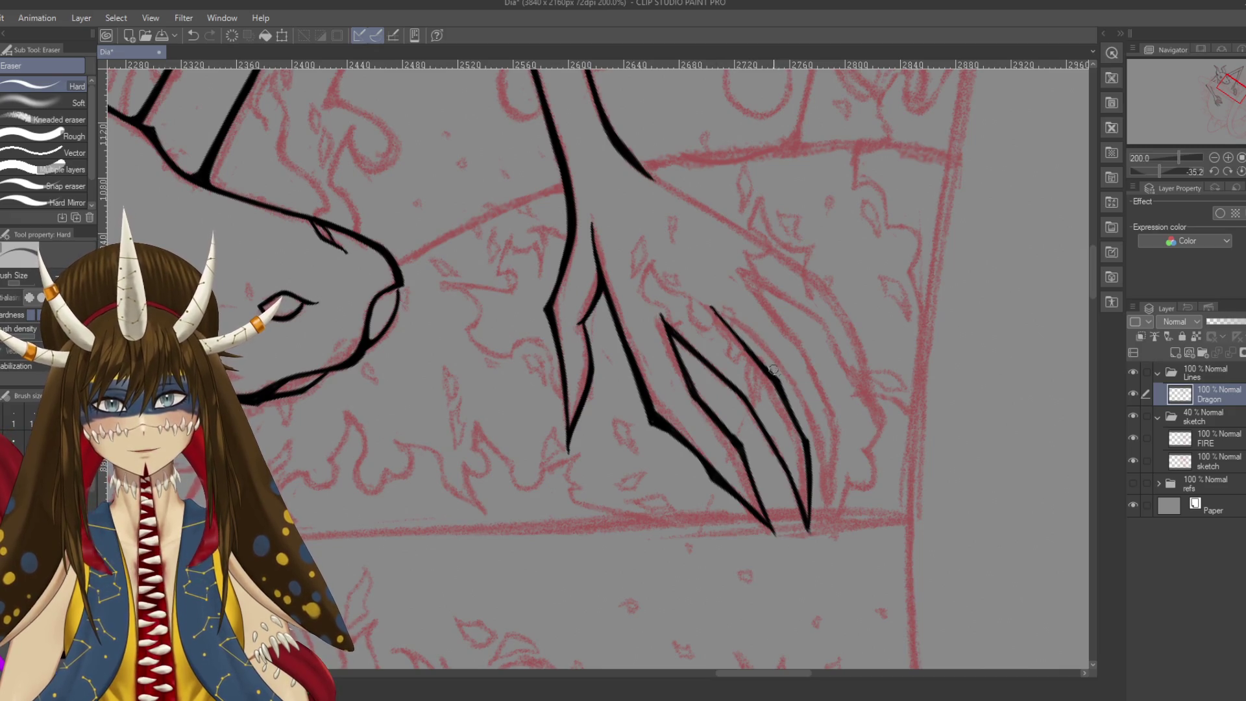
{"action": "key", "text": "p"}
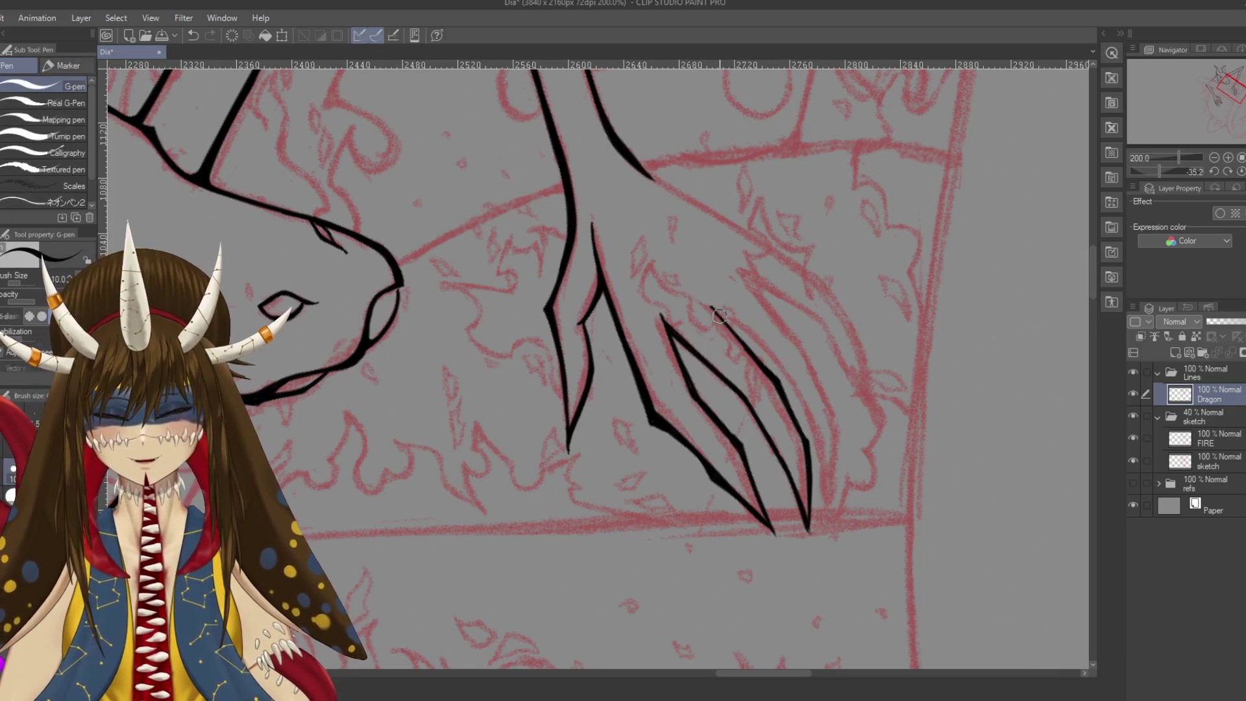
{"action": "key", "text": "ctrl+s"}
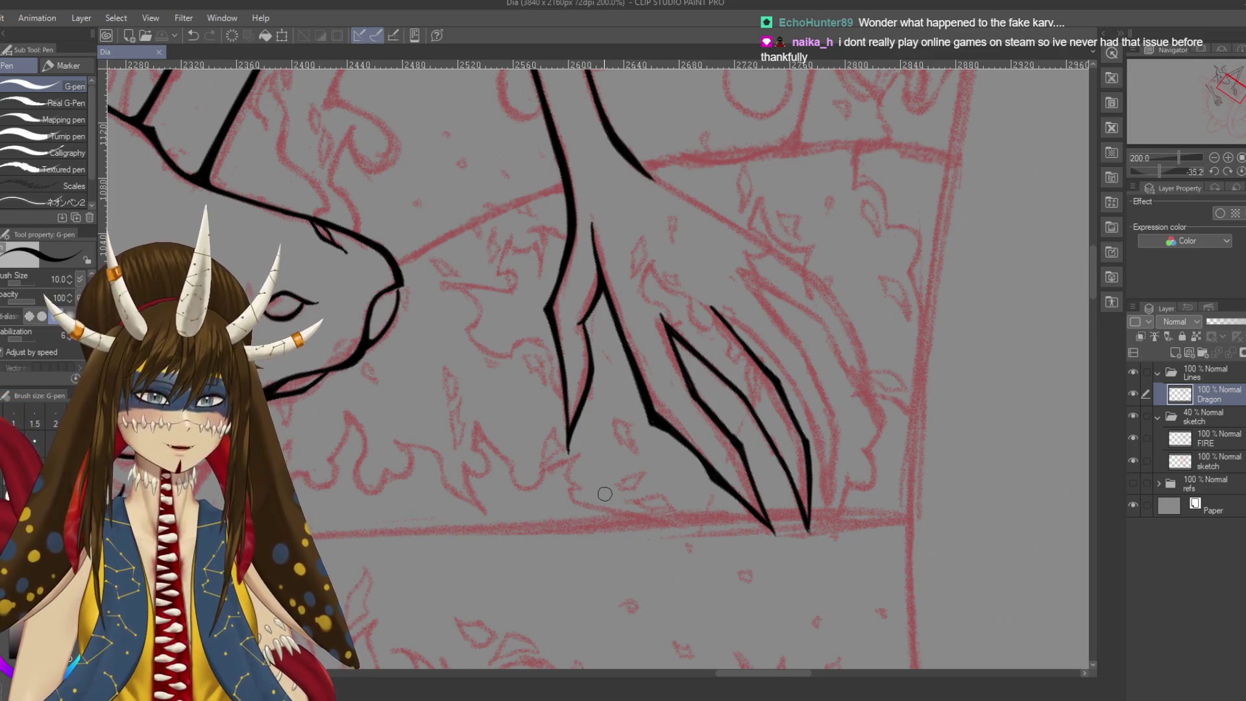
Erase a small stray ink mark near the claws
{"action": "left_click_drag", "start_coordinate": [604, 493], "coordinate": [559, 469]}
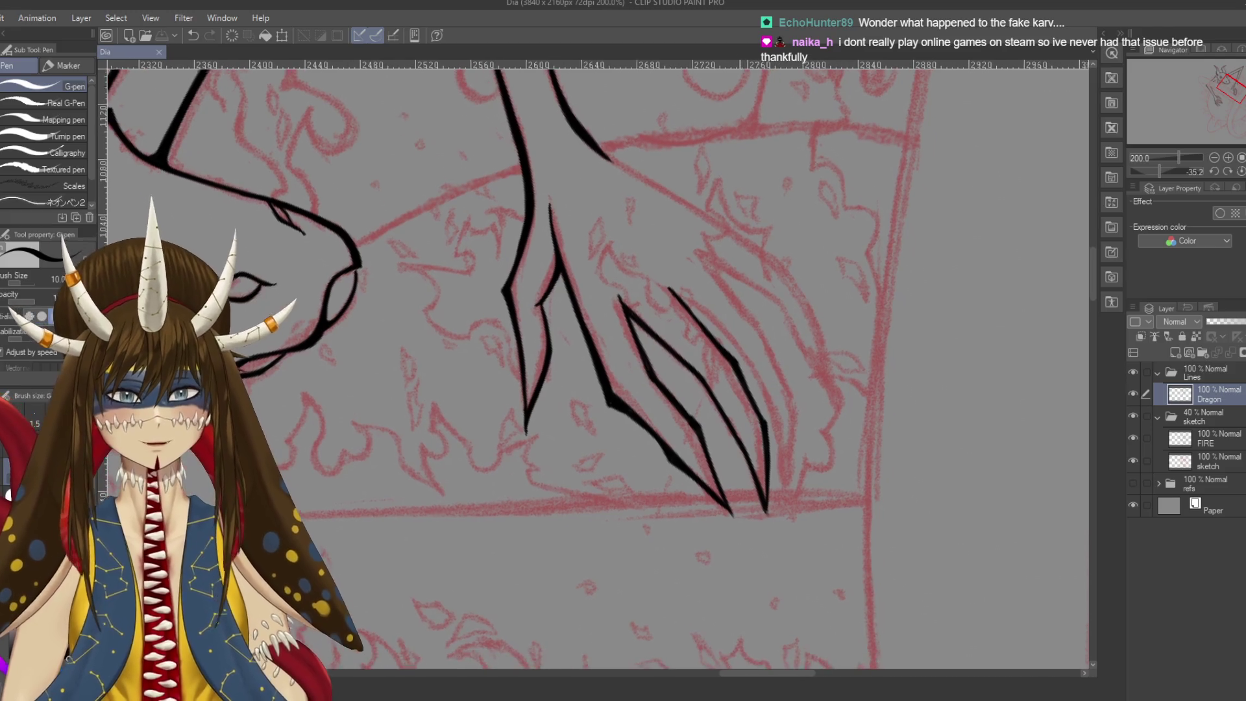
{"action": "key", "text": "e"}
{"action": "left_click", "coordinate": [697, 330]}
Save the inked claws with Ctrl+S
{"action": "key", "text": "ctrl+s"}
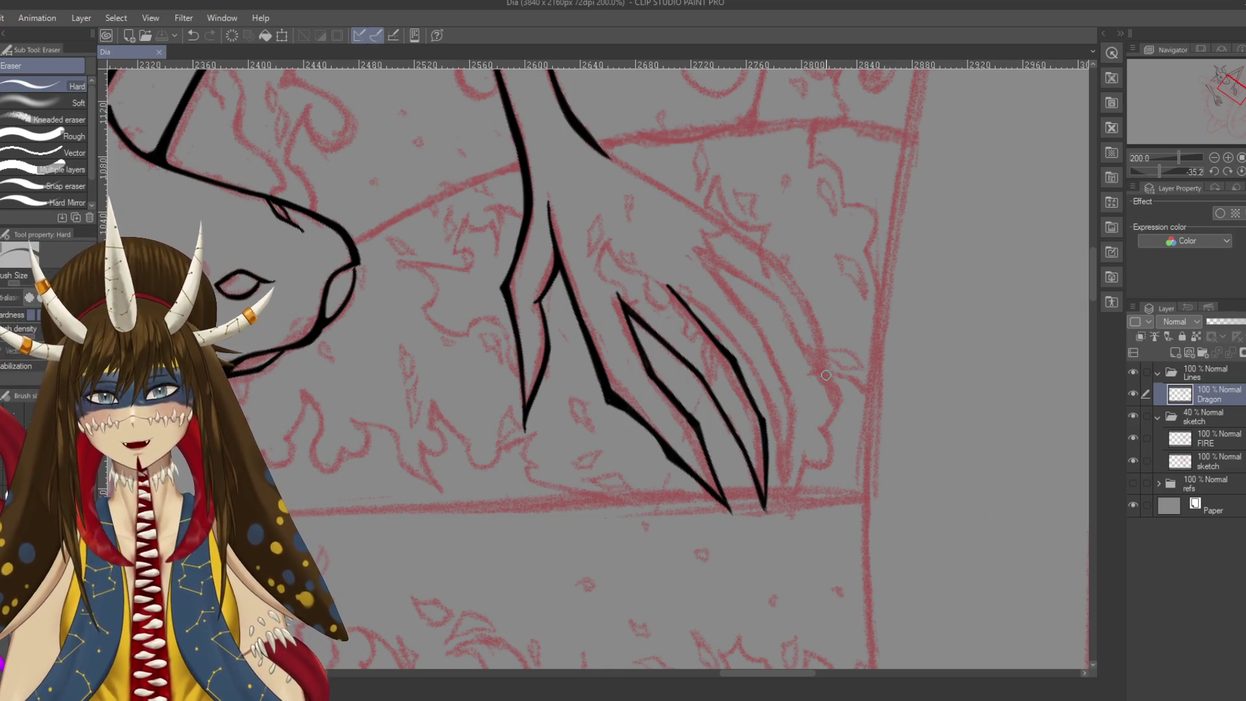
Rotate the canvas to a shallower angle and start the claw's thin inner line at its top
{"action": "key", "text": "r"}
{"action": "left_click_drag", "start_coordinate": [826, 375], "coordinate": [799, 415]}
{"action": "key", "text": "p"}
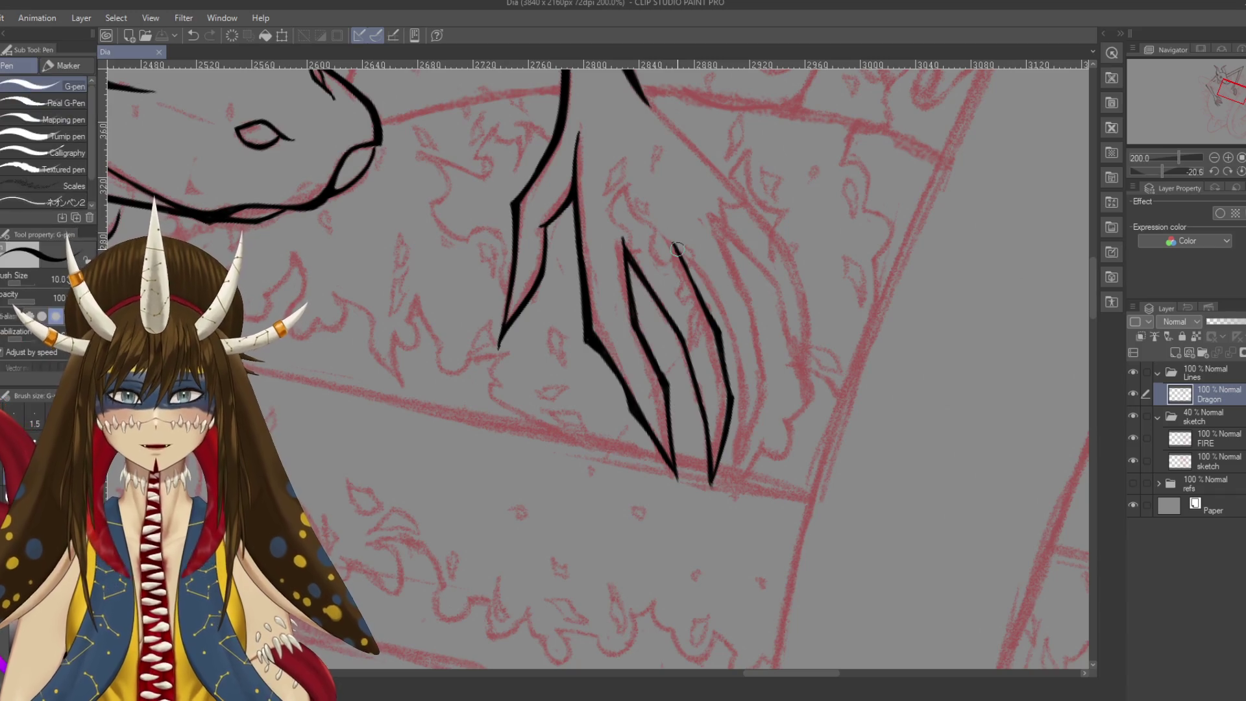
{"action": "left_click_drag", "start_coordinate": [684, 261], "coordinate": [672, 239]}
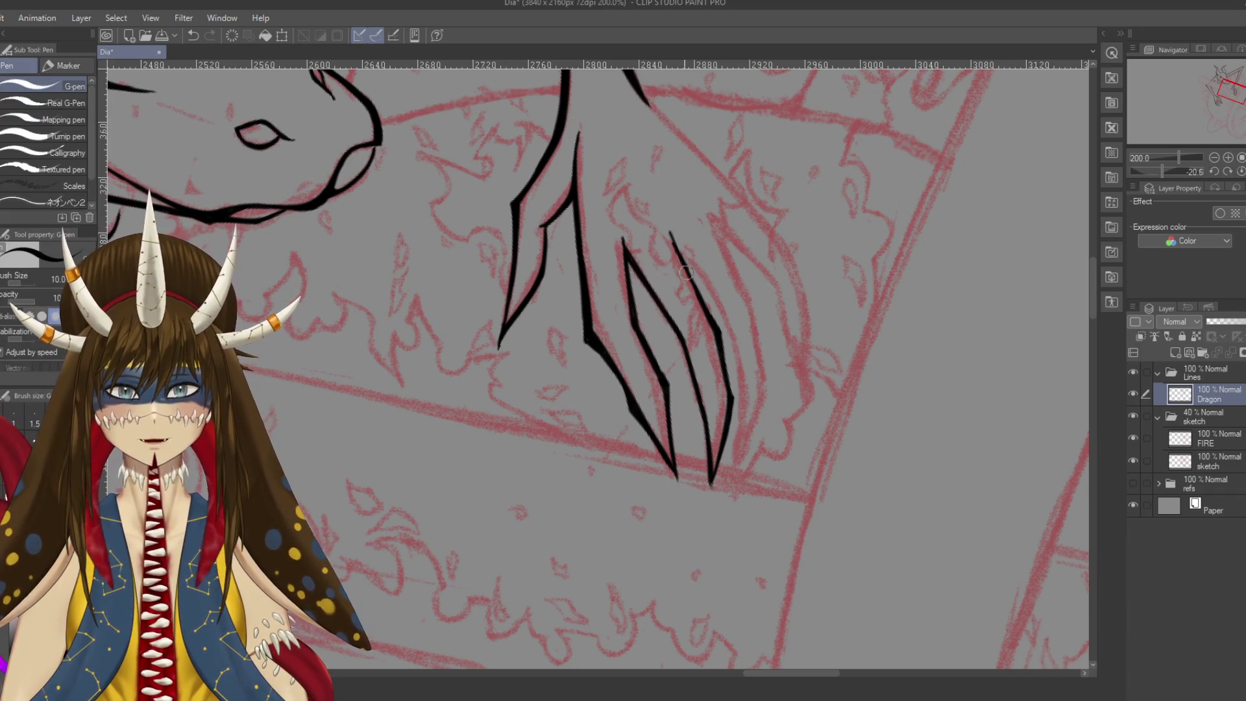
{"action": "scroll", "coordinate": [694, 222], "scroll_direction": "down", "scroll_amount": 1}
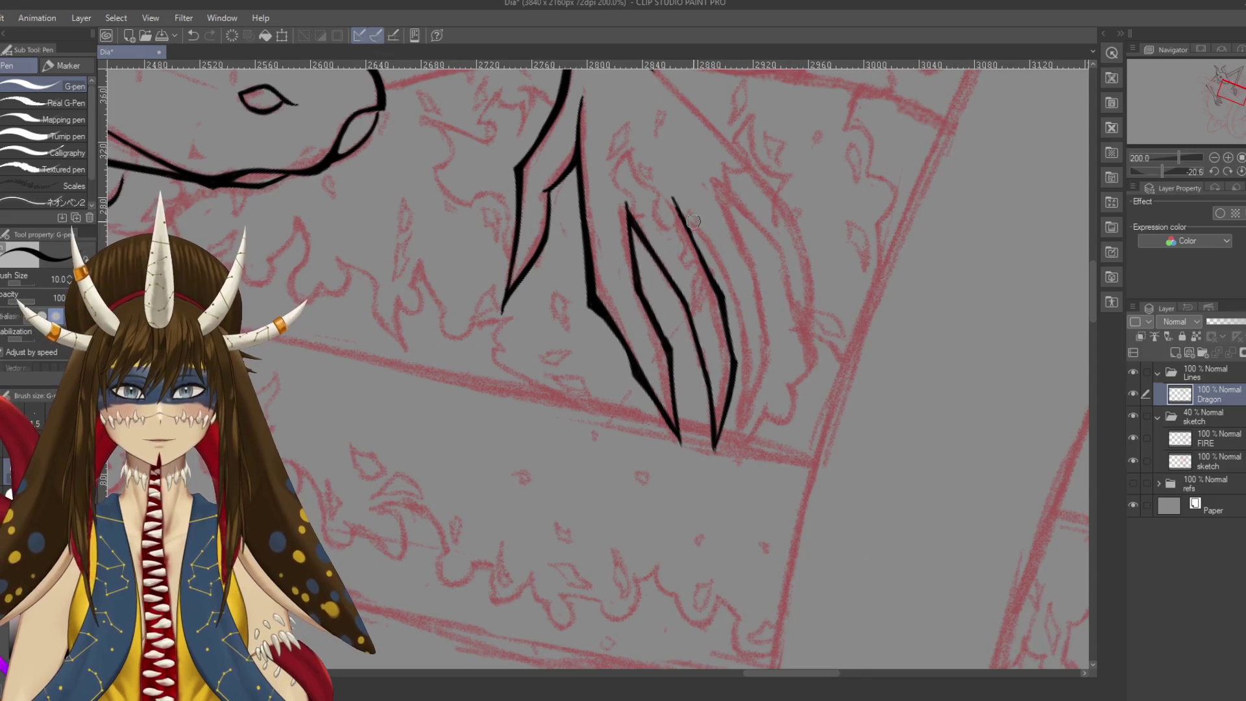
{"action": "left_click_drag", "start_coordinate": [686, 220], "coordinate": [726, 278]}
{"action": "key", "text": "ctrl+z"}
{"action": "left_click_drag", "start_coordinate": [700, 235], "coordinate": [725, 265]}
{"action": "key", "text": "ctrl+z"}
{"action": "left_click_drag", "start_coordinate": [683, 218], "coordinate": [713, 251]}
Extend the inner claw line down toward its tip, ending lower left
{"action": "scroll", "coordinate": [713, 252], "scroll_direction": "down", "scroll_amount": 1}
{"action": "left_click_drag", "start_coordinate": [711, 209], "coordinate": [736, 267]}
{"action": "scroll", "coordinate": [753, 214], "scroll_direction": "down", "scroll_amount": 1}
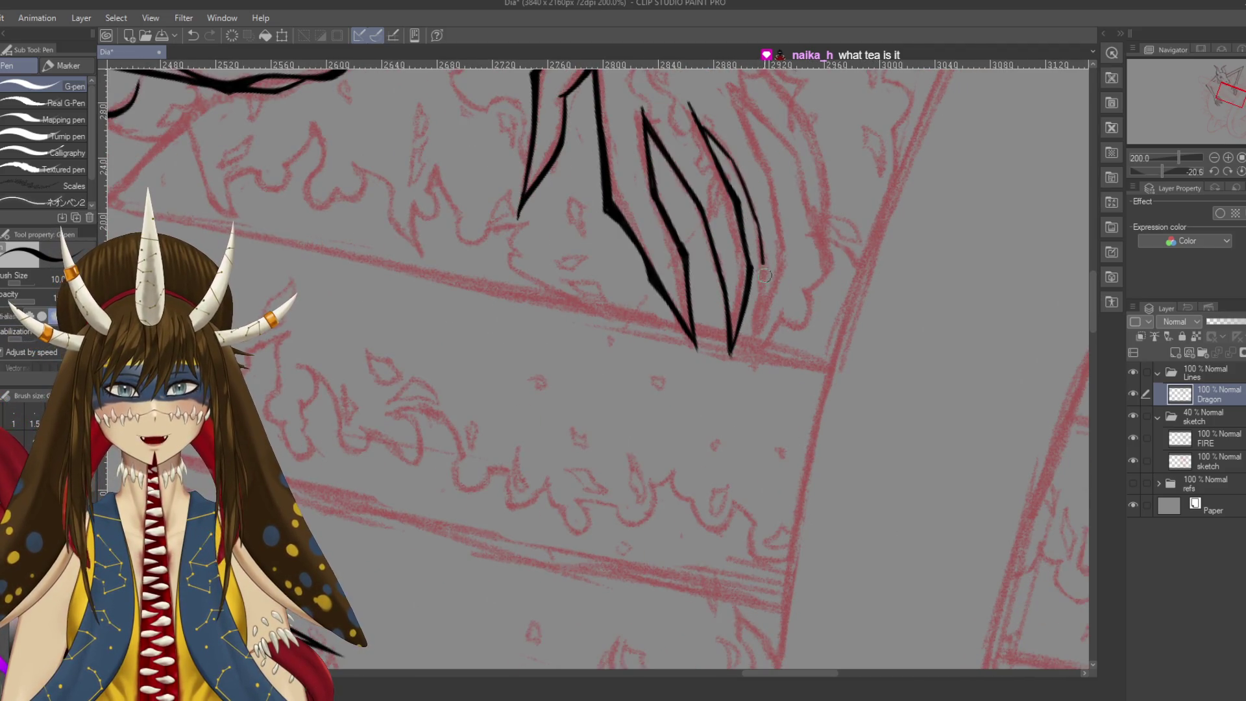
{"action": "left_click_drag", "start_coordinate": [762, 258], "coordinate": [758, 338]}
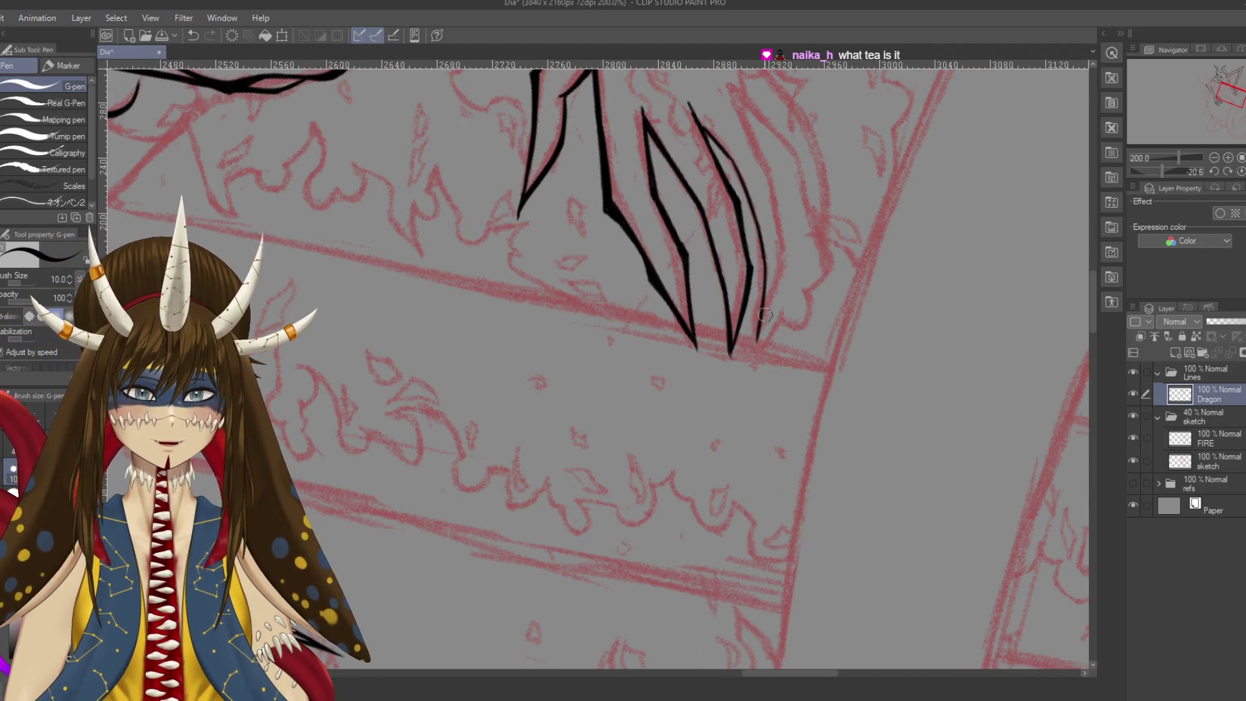
{"action": "key", "text": "ctrl+z"}
{"action": "left_click_drag", "start_coordinate": [765, 254], "coordinate": [750, 335]}
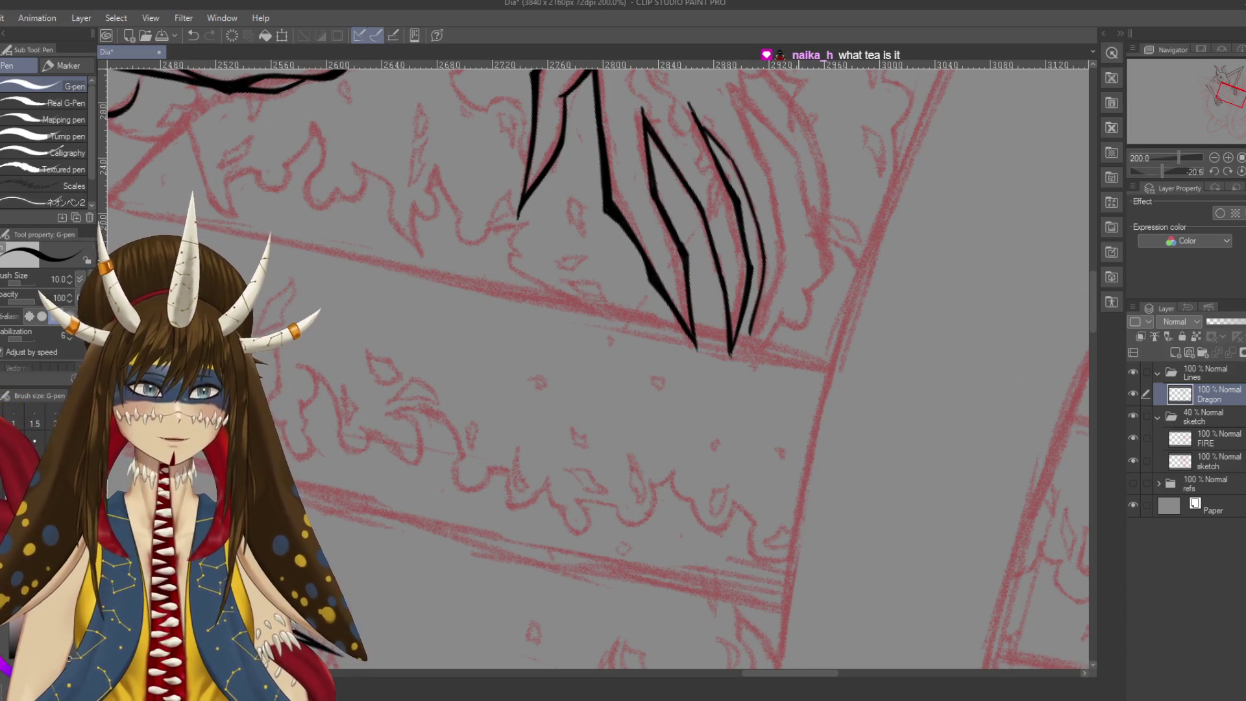
{"action": "scroll", "coordinate": [597, 363], "scroll_direction": "up", "scroll_amount": 1}
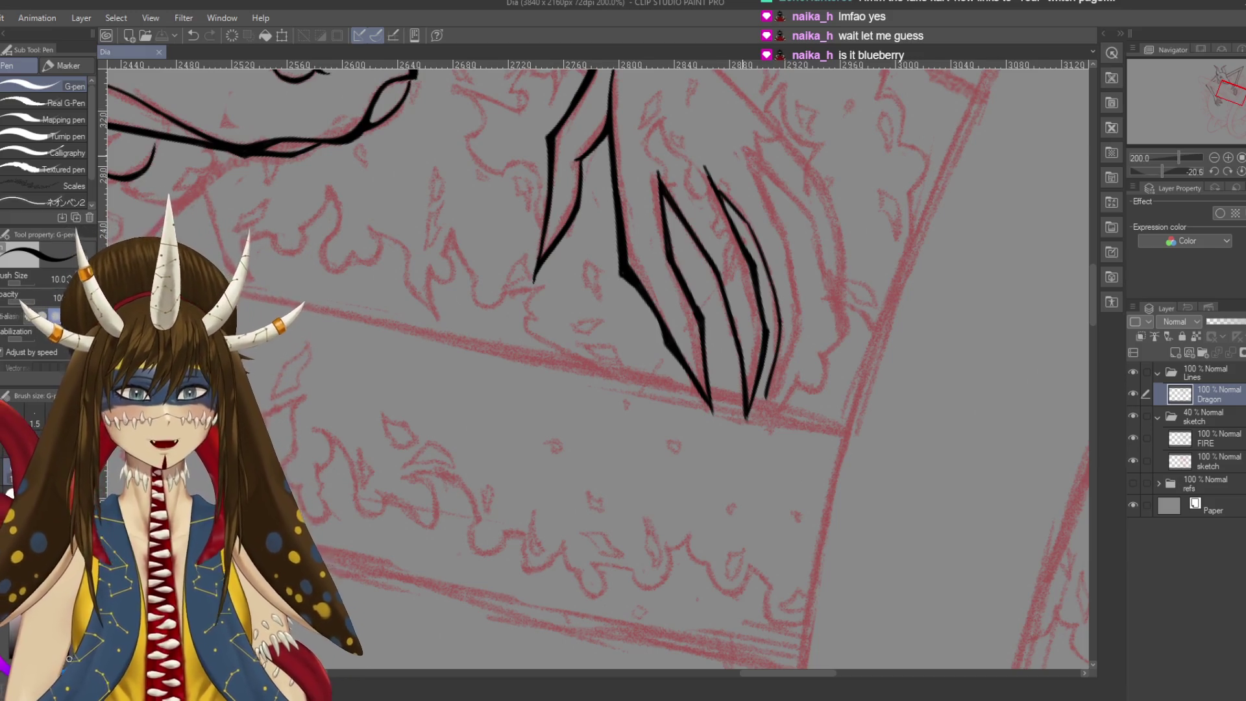
Redraw the claw's upper diagonal edge thinner and erase its overshooting tail
{"action": "scroll", "coordinate": [776, 167], "scroll_direction": "up", "scroll_amount": 2}
{"action": "key", "text": "ctrl+z"}
{"action": "left_click_drag", "start_coordinate": [662, 163], "coordinate": [751, 259]}
{"action": "key", "text": "ctrl+z"}
{"action": "mouse_move", "coordinate": [662, 165]}
{"action": "left_mouse_down"}
{"action": "mouse_move", "coordinate": [759, 272]}
{"action": "mouse_move", "coordinate": [774, 339]}
{"action": "left_mouse_up"}
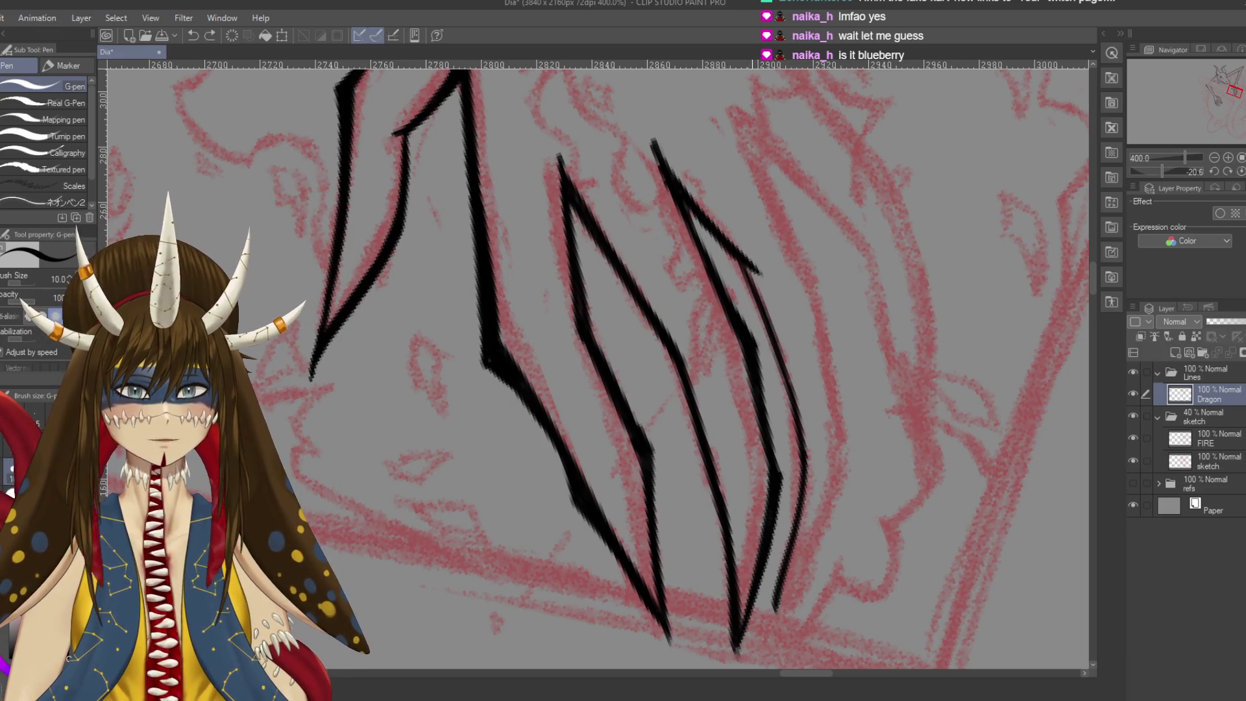
{"action": "key", "text": "e"}
{"action": "left_click_drag", "start_coordinate": [753, 263], "coordinate": [779, 346]}
Thicken the claw's inner and right lines down to the sharp point
{"action": "key", "text": "p"}
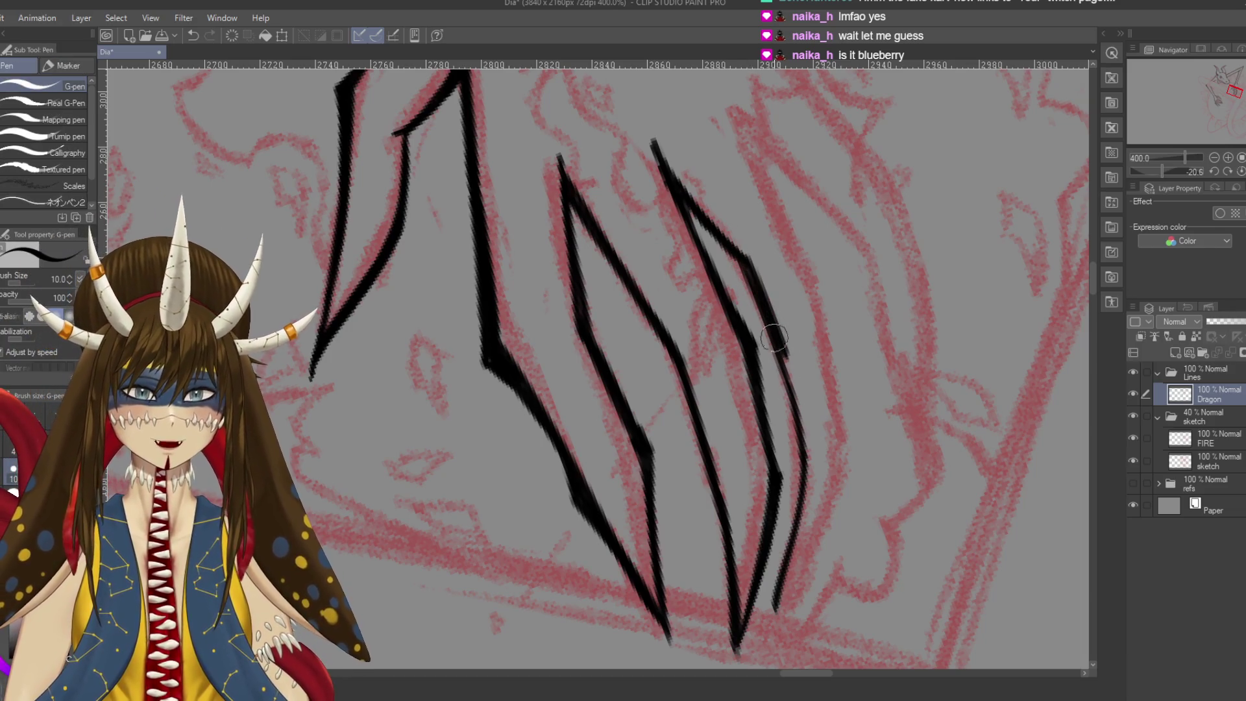
{"action": "left_click_drag", "start_coordinate": [747, 263], "coordinate": [805, 422]}
{"action": "mouse_move", "coordinate": [786, 361]}
{"action": "left_mouse_down"}
{"action": "mouse_move", "coordinate": [809, 446]}
{"action": "mouse_move", "coordinate": [820, 375]}
{"action": "mouse_move", "coordinate": [816, 362]}
{"action": "mouse_move", "coordinate": [776, 566]}
{"action": "left_mouse_up"}
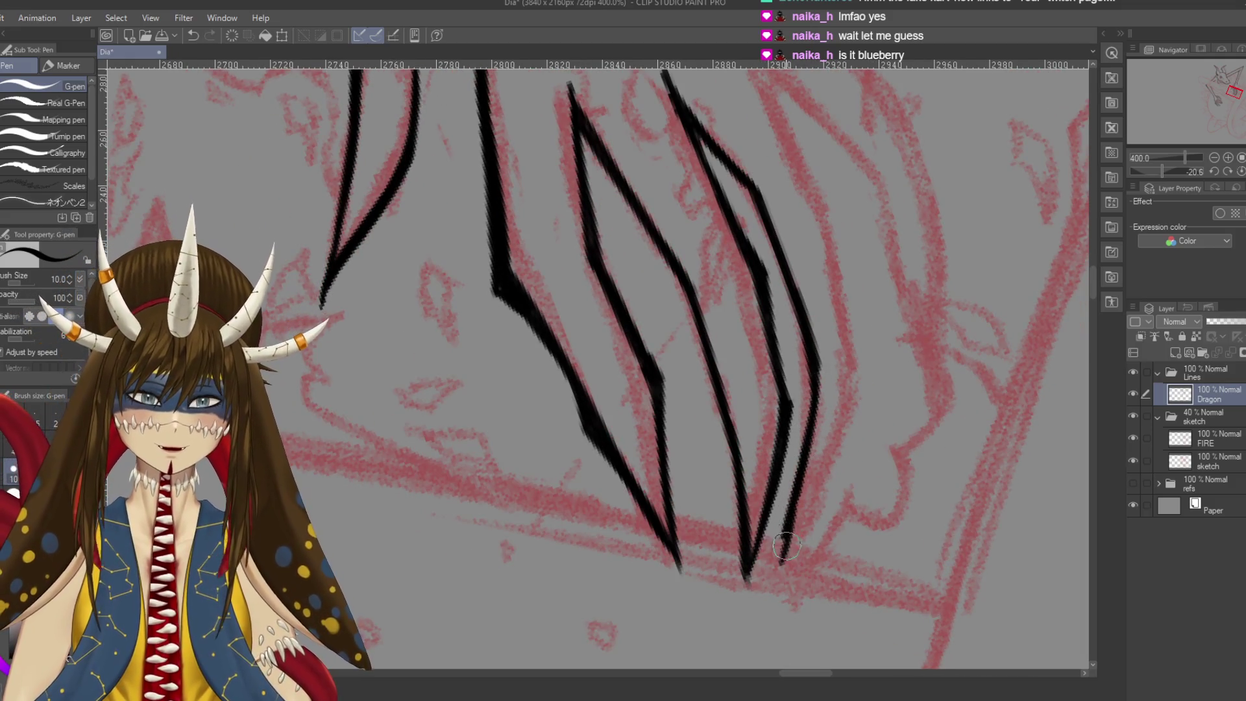
{"action": "mouse_move", "coordinate": [789, 516]}
{"action": "left_mouse_down"}
{"action": "mouse_move", "coordinate": [773, 578]}
{"action": "mouse_move", "coordinate": [779, 538]}
{"action": "left_mouse_up"}
{"action": "key", "text": "e"}
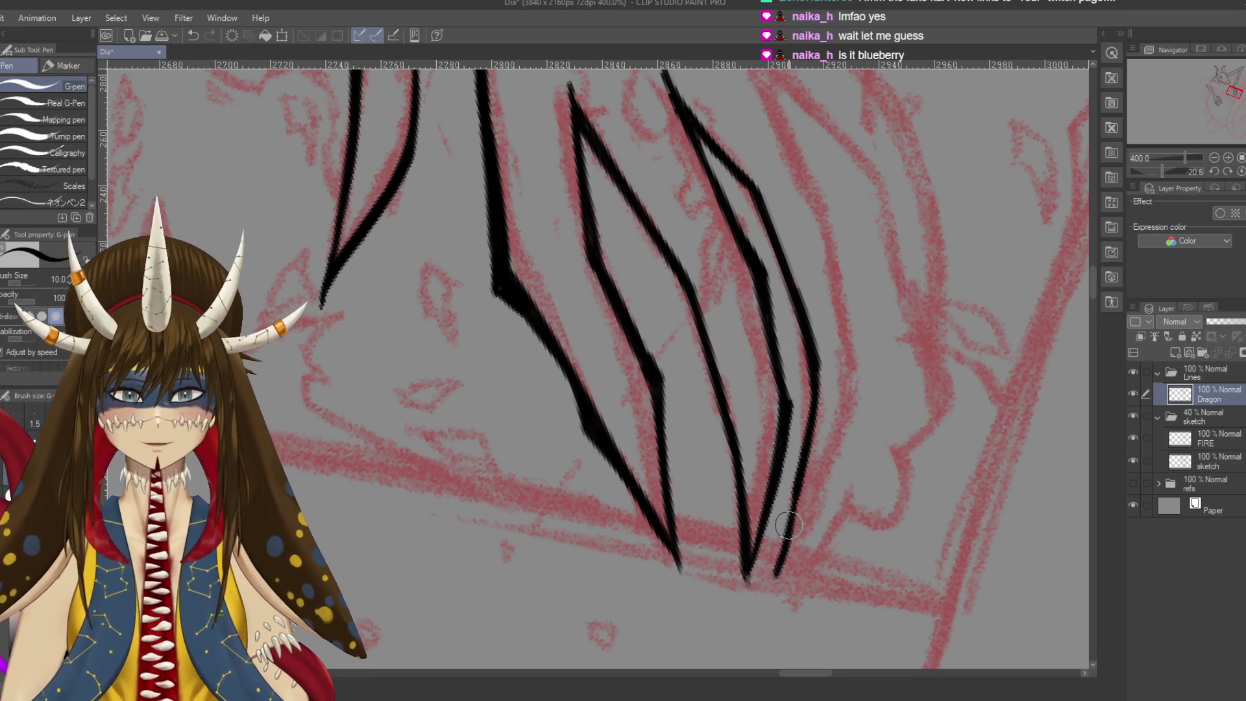
{"action": "key", "text": "p"}
{"action": "key", "text": "p"}
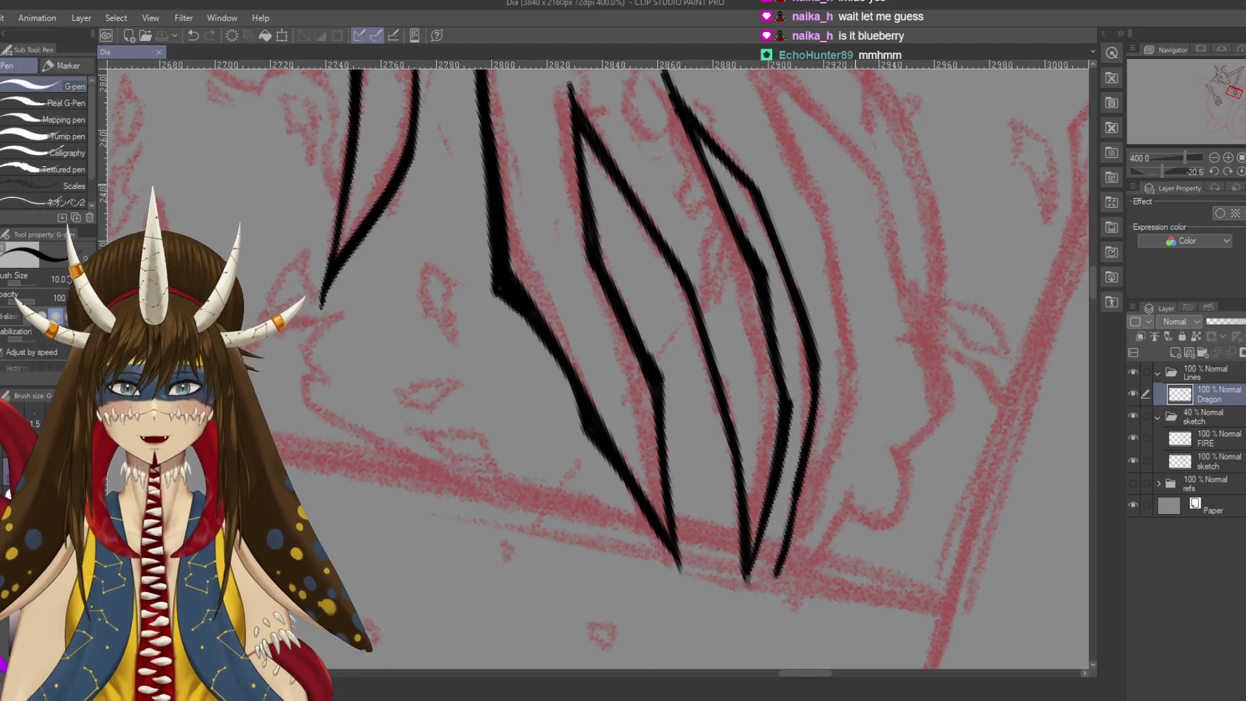
{"action": "scroll", "coordinate": [791, 526], "scroll_direction": "up", "scroll_amount": 5}
{"action": "scroll", "coordinate": [856, 385], "scroll_direction": "down", "scroll_amount": 2}
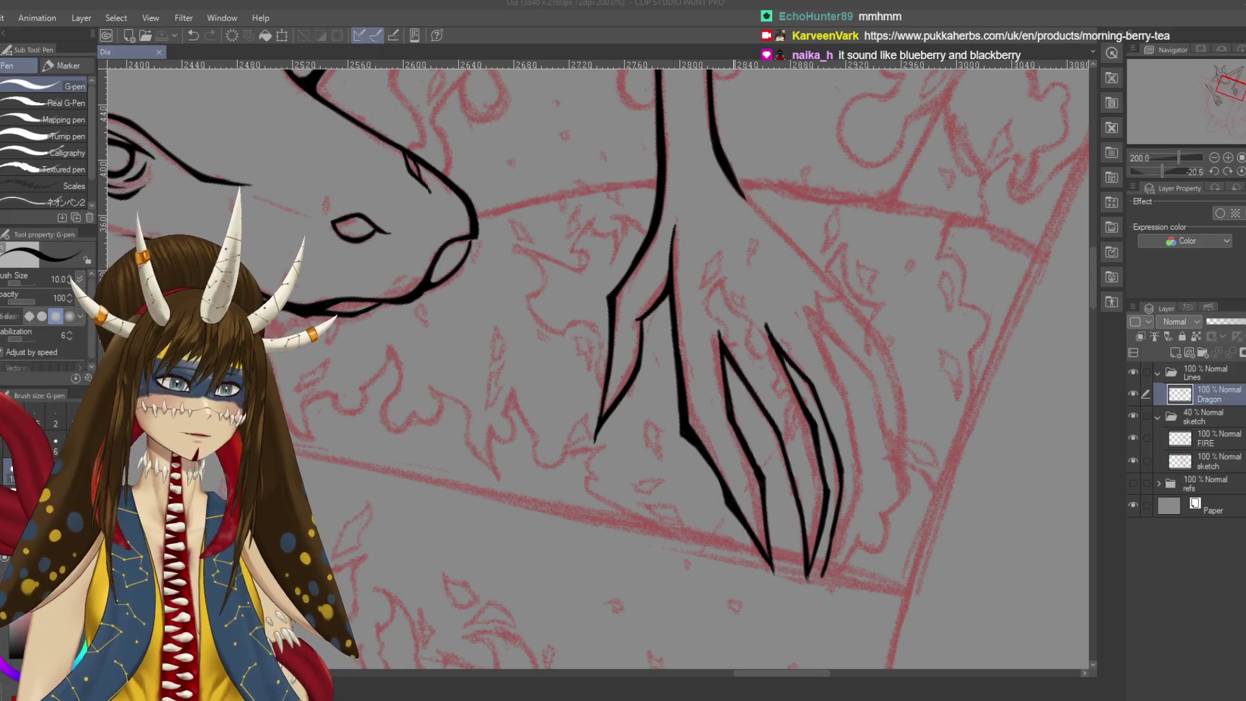
Redraw the thin claw line slightly shorter and rotate the view to match the claw angle
{"action": "left_click_drag", "start_coordinate": [842, 393], "coordinate": [825, 361]}
{"action": "key", "text": "ctrl+z"}
{"action": "scroll", "coordinate": [822, 298], "scroll_direction": "down", "scroll_amount": 2}
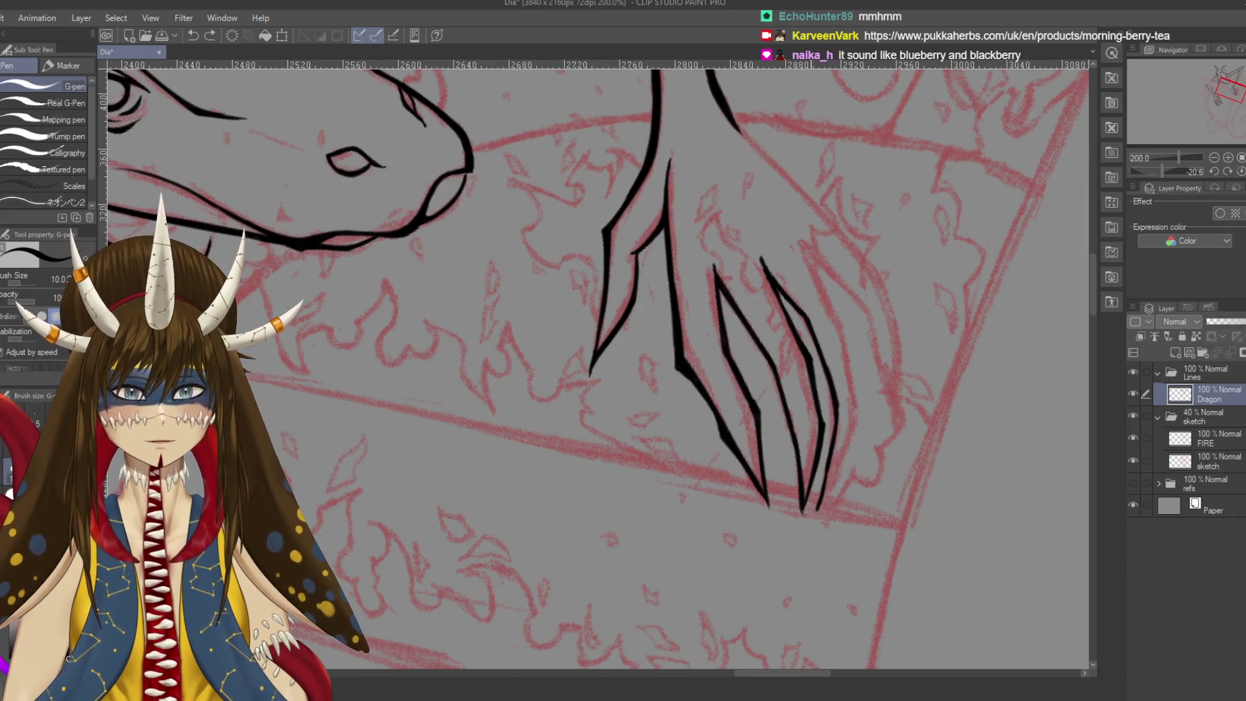
{"action": "key", "text": "ctrl+z"}
{"action": "left_click_drag", "start_coordinate": [809, 244], "coordinate": [840, 313]}
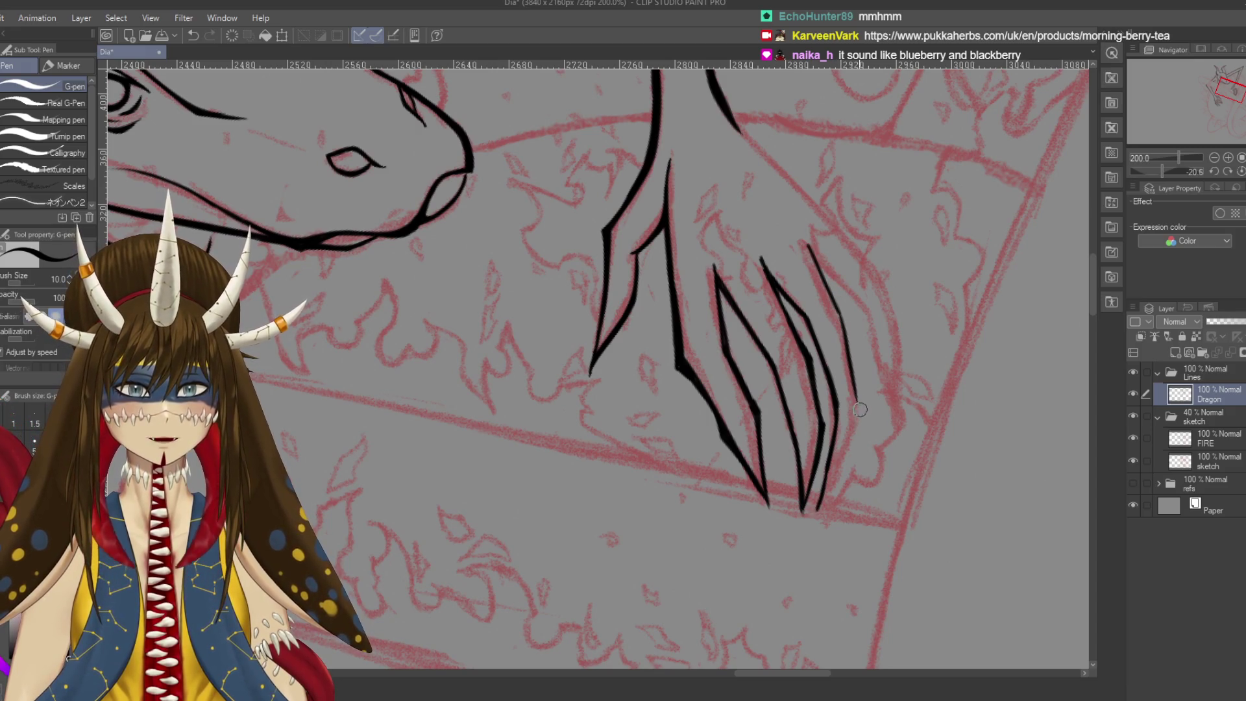
{"action": "scroll", "coordinate": [594, 363], "scroll_direction": "down", "scroll_amount": 2}
{"action": "left_click_drag", "start_coordinate": [714, 259], "coordinate": [649, 390]}
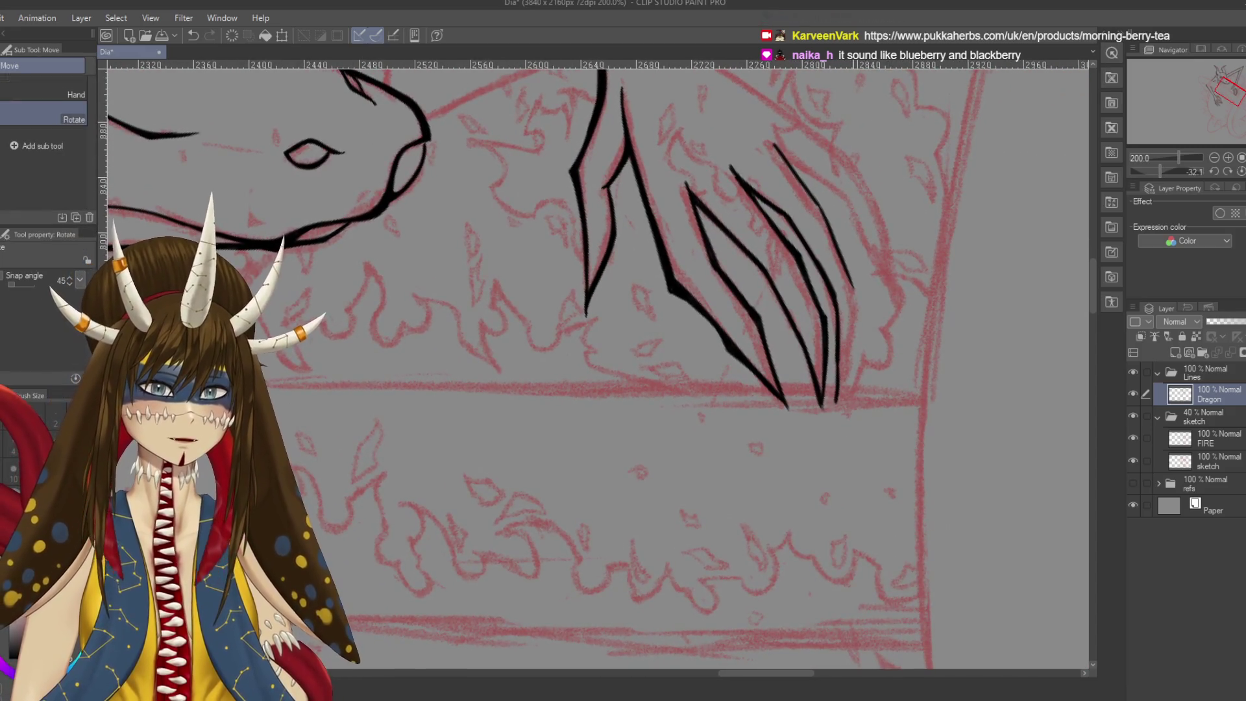
{"action": "key", "text": "p"}
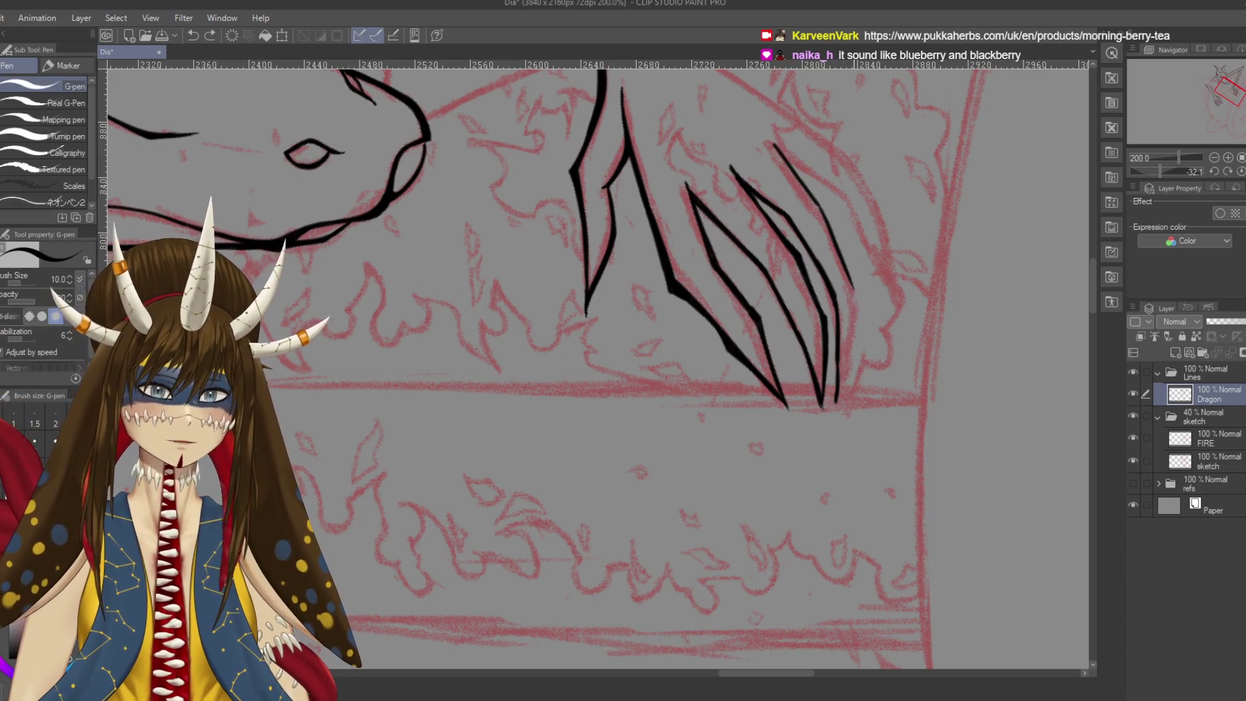
Extend the claw tip with a short downward stroke after several retries, and save
{"action": "left_click_drag", "start_coordinate": [852, 292], "coordinate": [829, 426]}
{"action": "key", "text": "ctrl+z"}
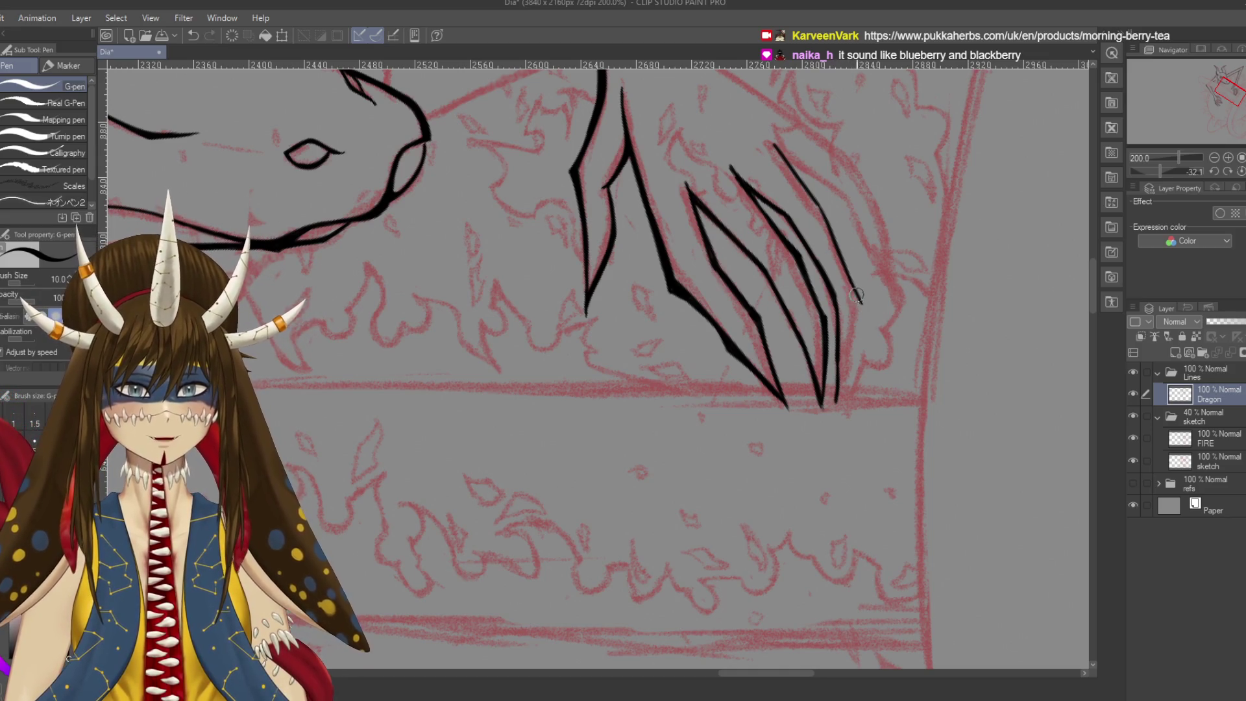
{"action": "key", "text": "ctrl+z"}
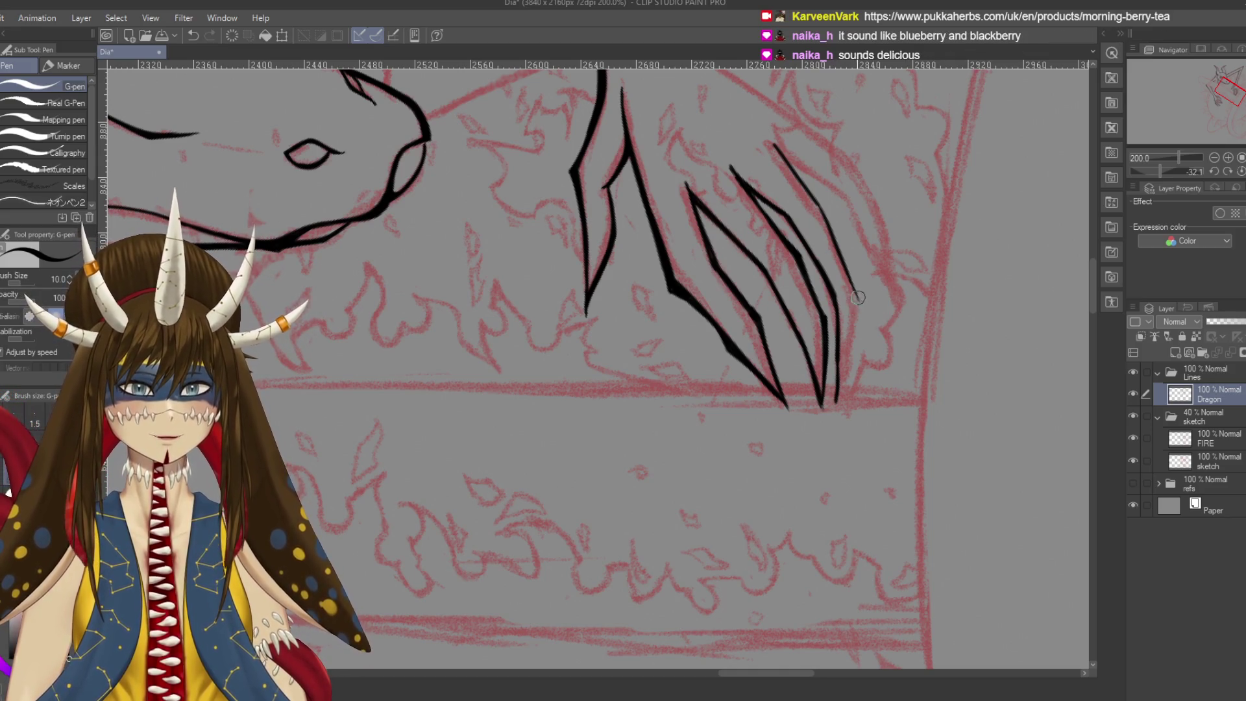
{"action": "scroll", "coordinate": [844, 357], "scroll_direction": "down", "scroll_amount": 1}
{"action": "left_click_drag", "start_coordinate": [858, 276], "coordinate": [837, 389]}
{"action": "key", "text": "ctrl+z"}
{"action": "left_click_drag", "start_coordinate": [857, 278], "coordinate": [844, 368]}
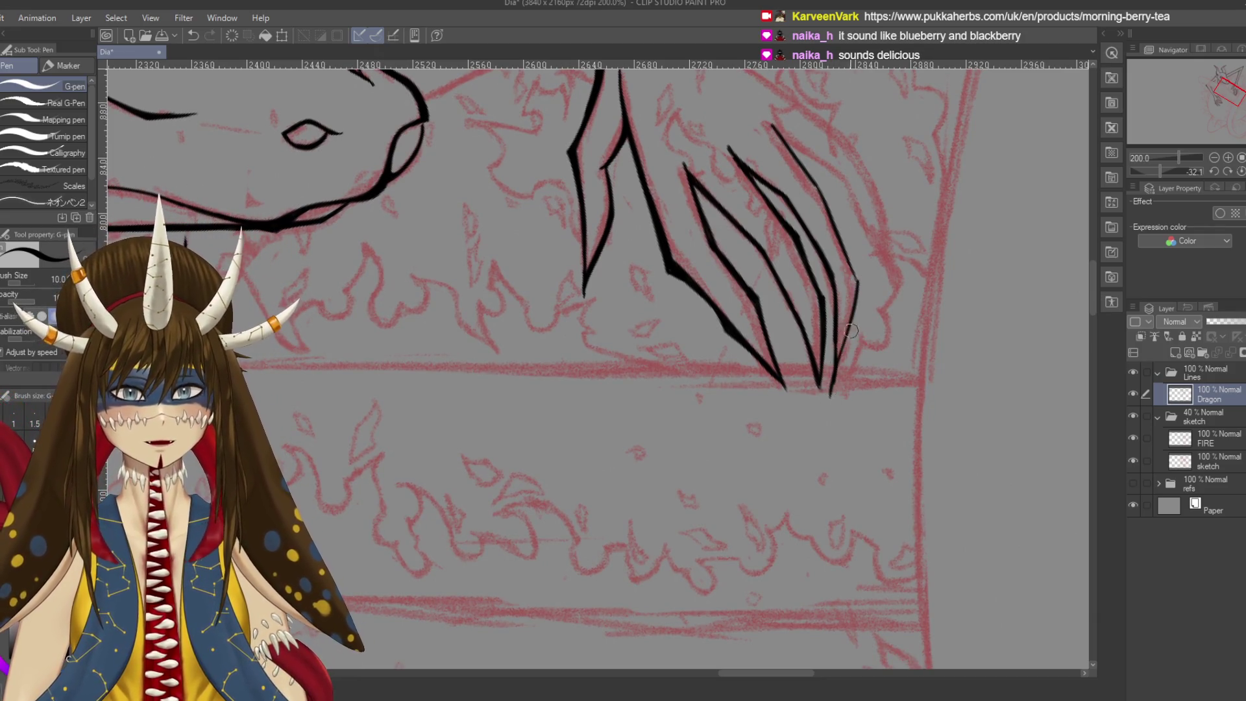
{"action": "key", "text": "ctrl+z"}
{"action": "left_click_drag", "start_coordinate": [856, 281], "coordinate": [836, 389]}
{"action": "key", "text": "ctrl+z"}
{"action": "left_click_drag", "start_coordinate": [858, 278], "coordinate": [852, 328]}
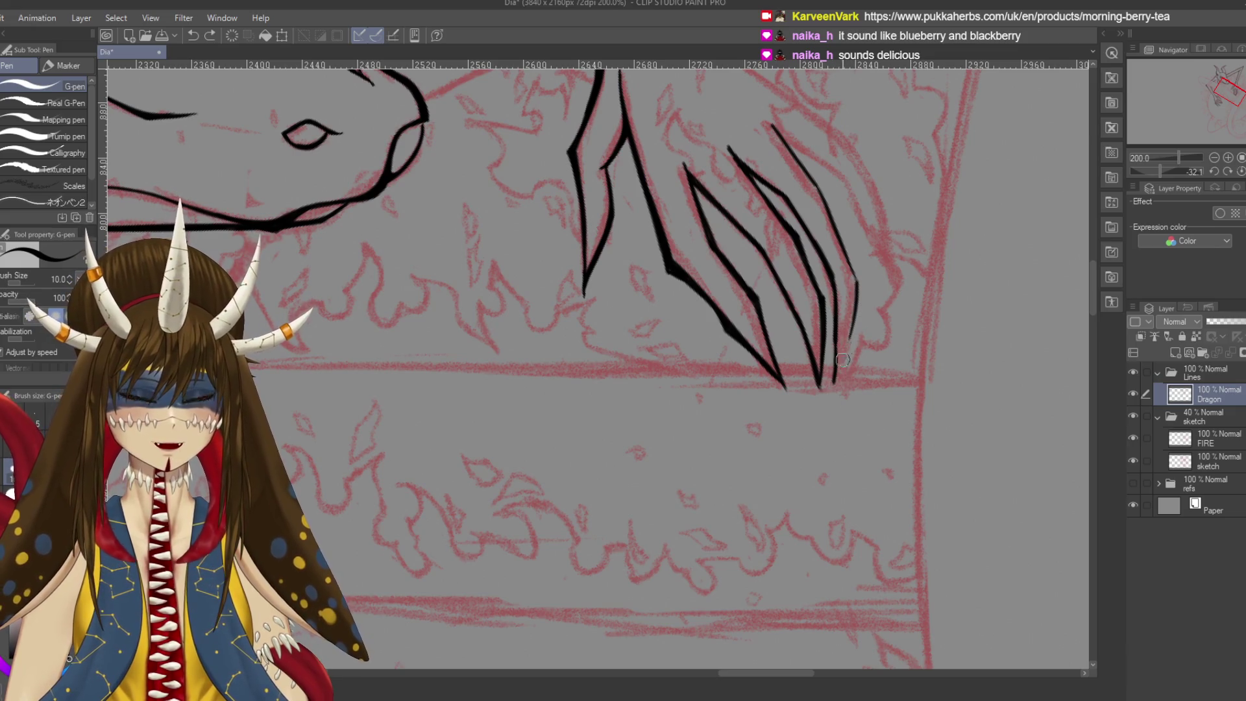
{"action": "key", "text": "ctrl+s"}
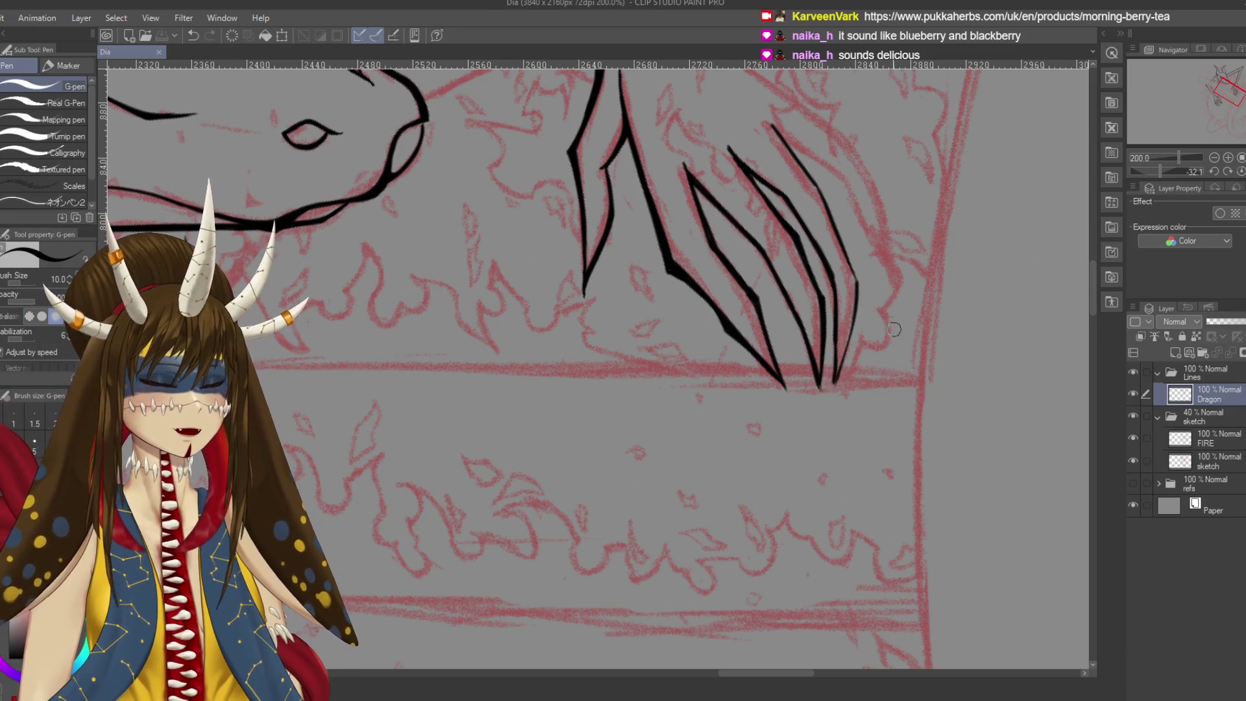
Touch up the claw lines by alternating Eraser and G-pen, then save the drawing
{"action": "left_click_drag", "start_coordinate": [823, 236], "coordinate": [806, 231]}
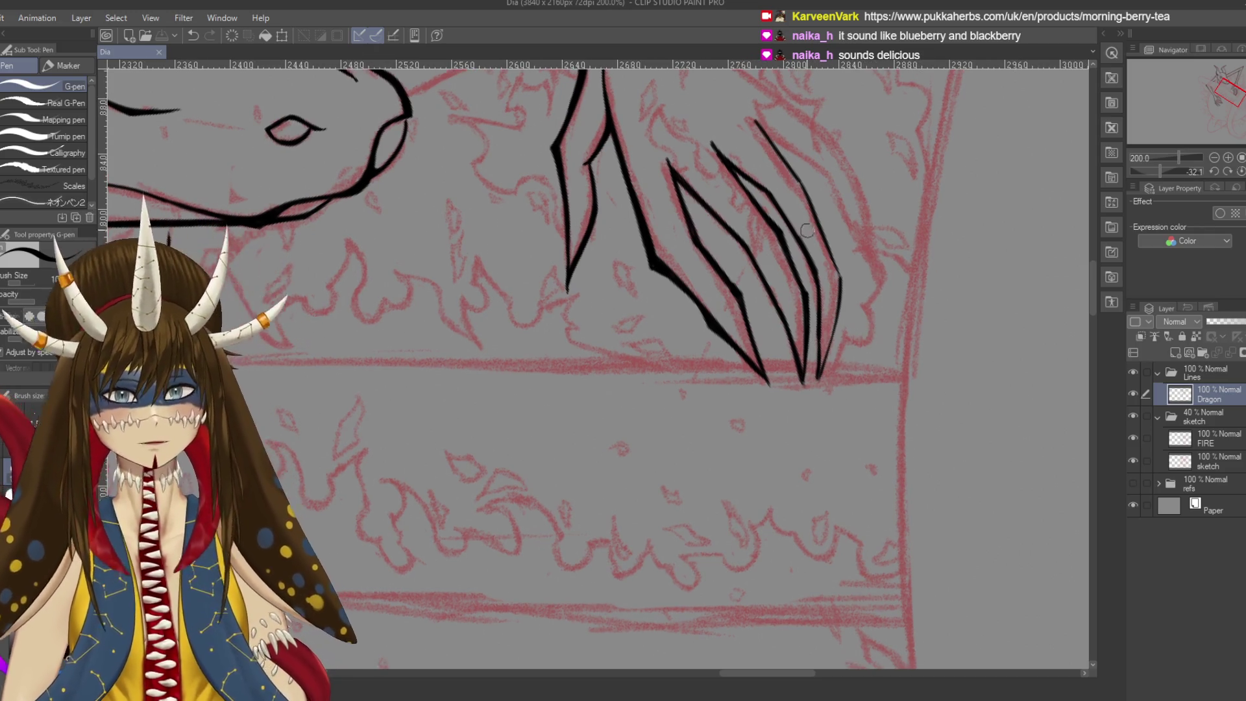
{"action": "key", "text": "e"}
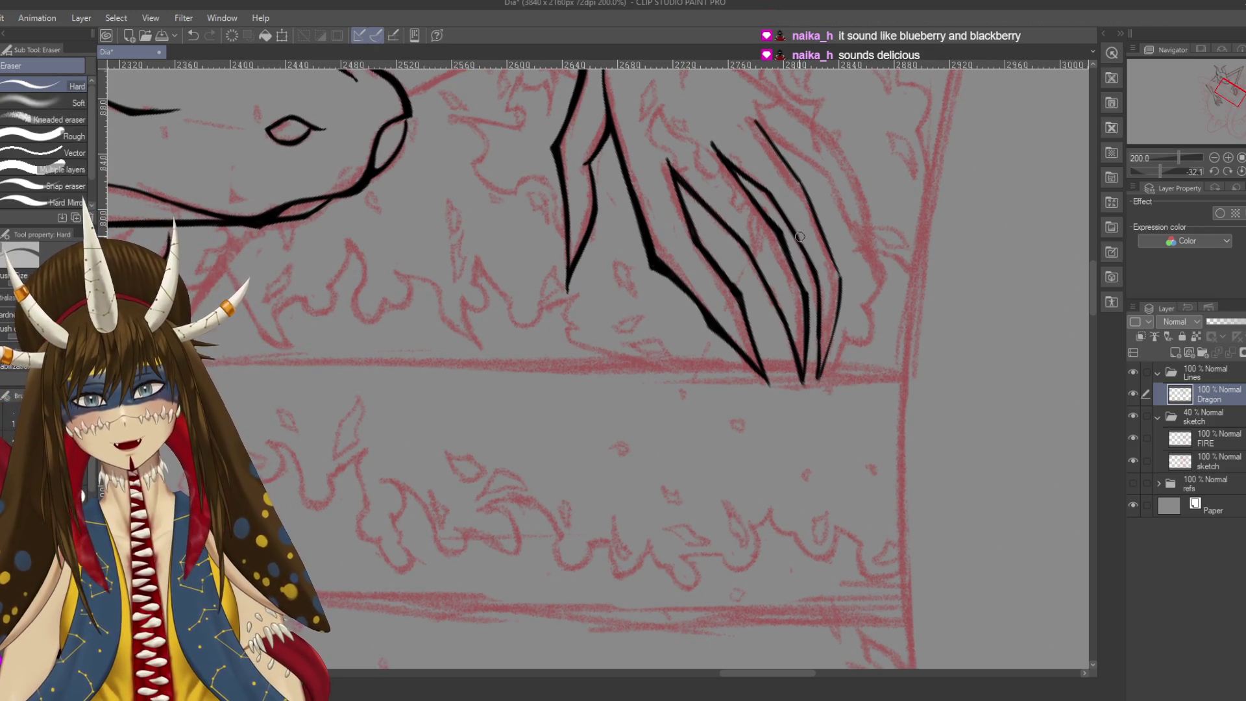
{"action": "key", "text": "p"}
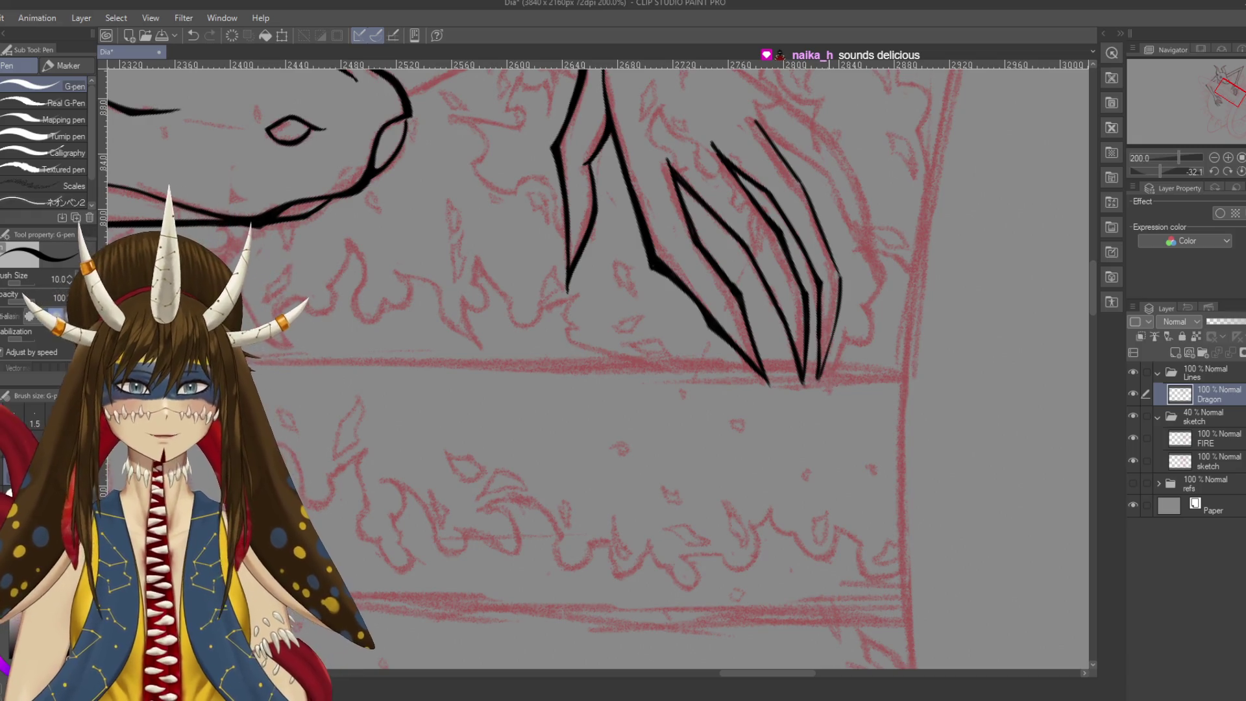
{"action": "key", "text": "e"}
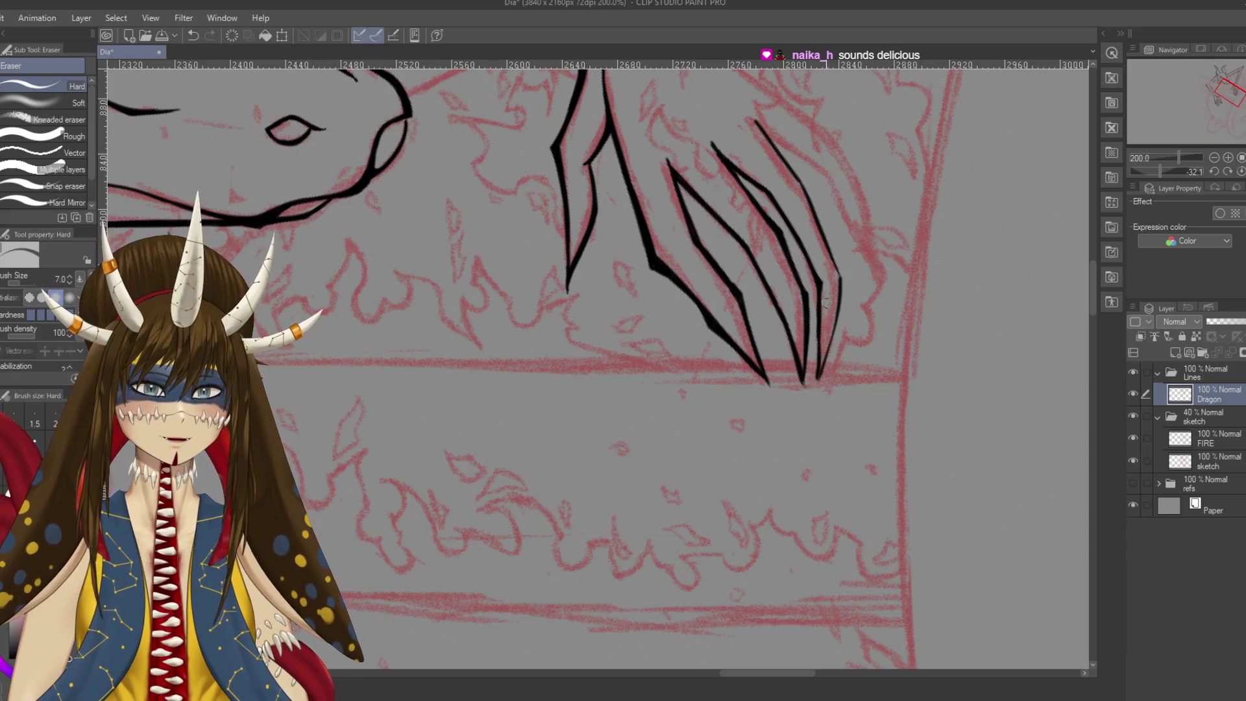
{"action": "key", "text": "p"}
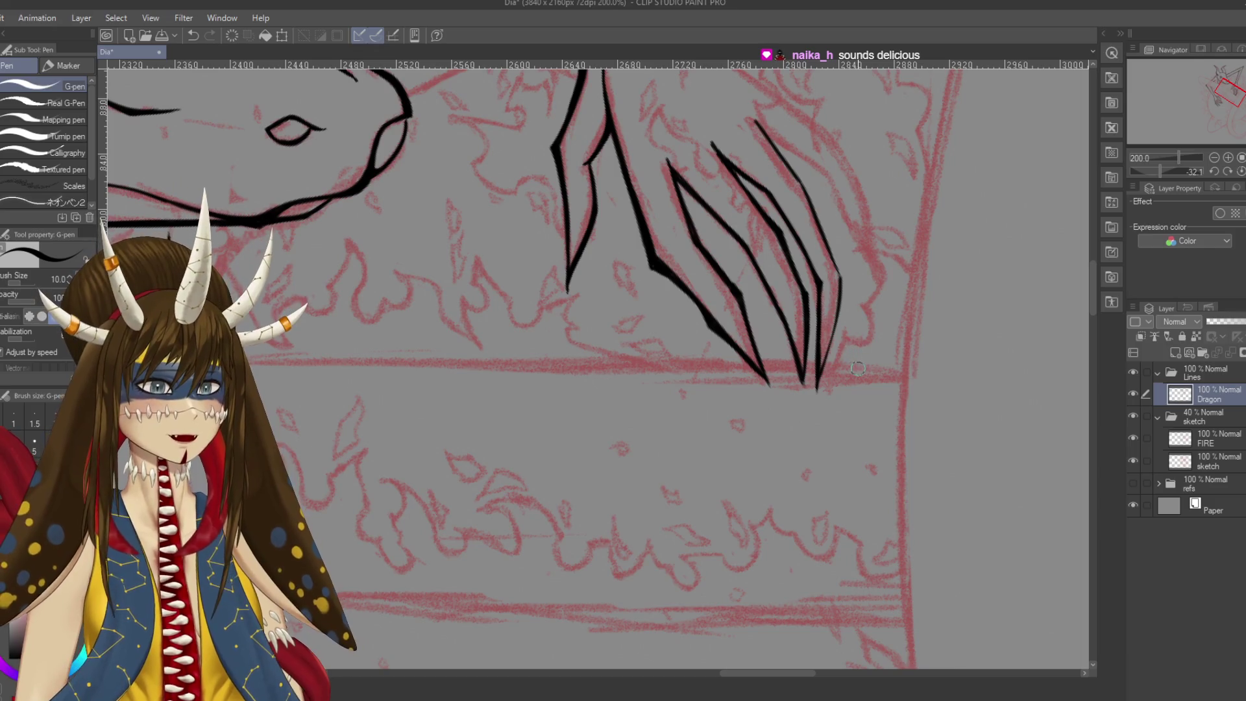
{"action": "scroll", "coordinate": [763, 203], "scroll_direction": "up", "scroll_amount": 2}
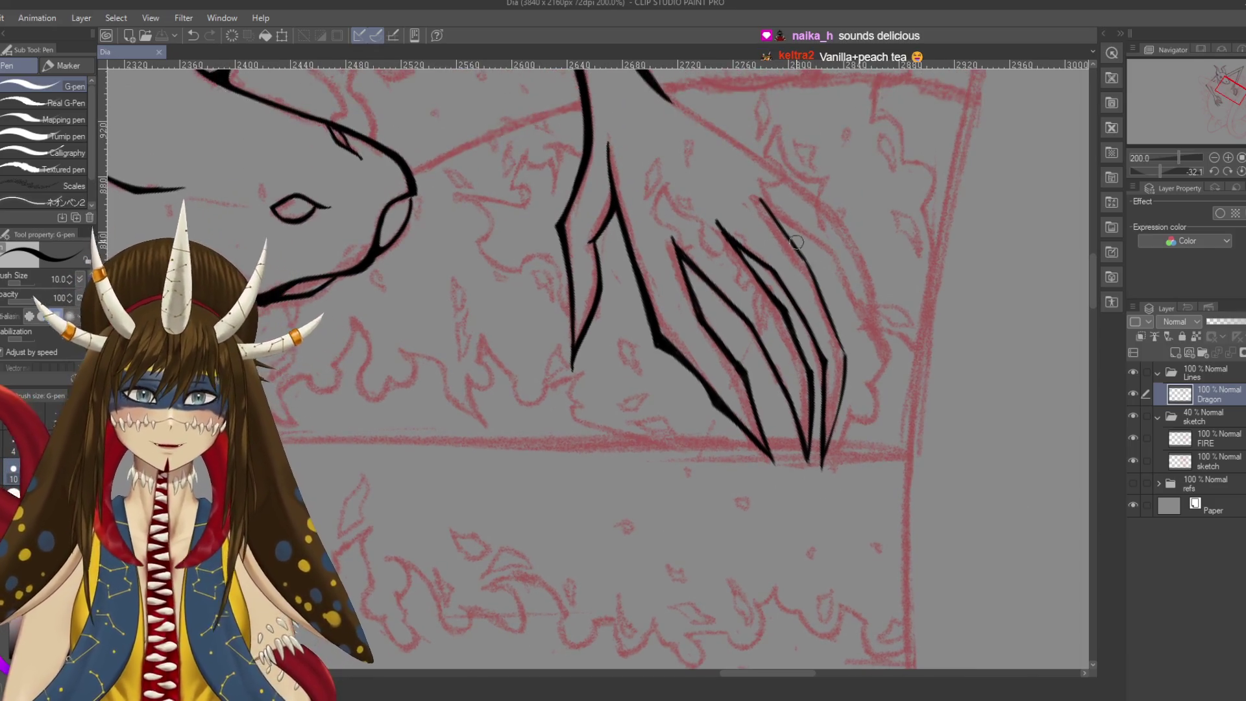
{"action": "key", "text": "ctrl+s"}
Extend the right claw line to its tip, ink over the faint upper claw line, and save
{"action": "left_click_drag", "start_coordinate": [763, 200], "coordinate": [804, 255]}
{"action": "key", "text": "ctrl+z"}
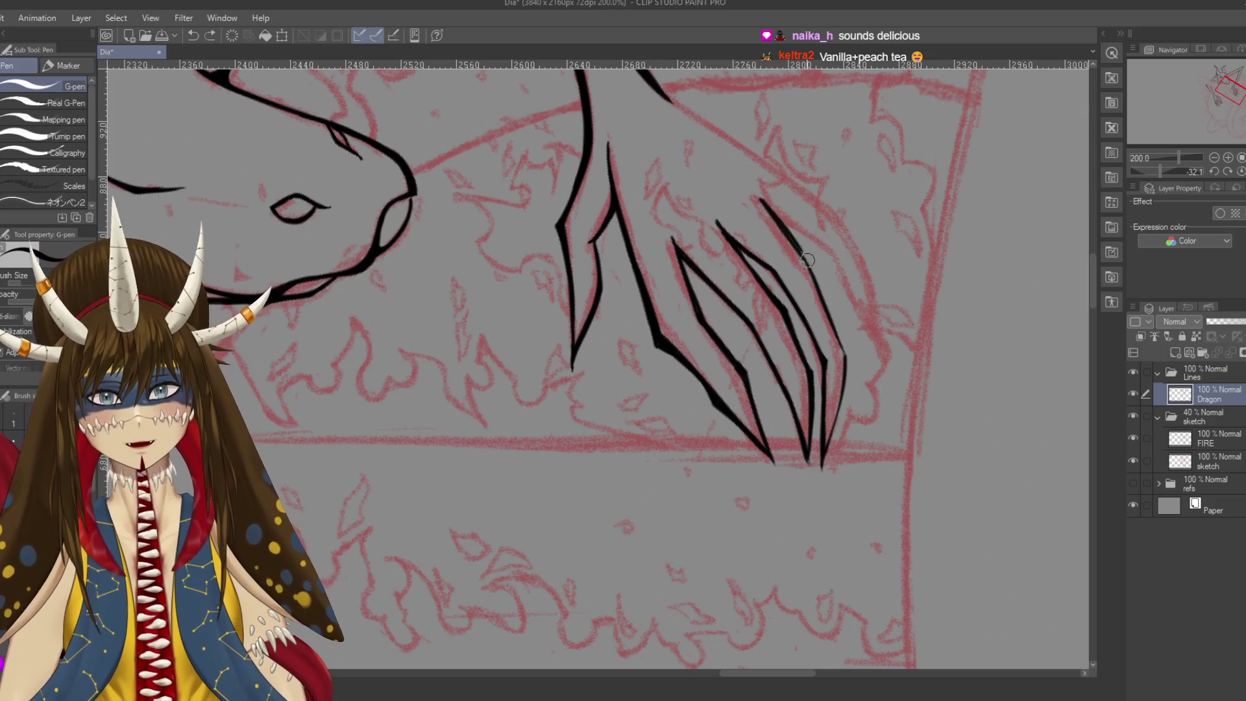
{"action": "key", "text": "ctrl+z"}
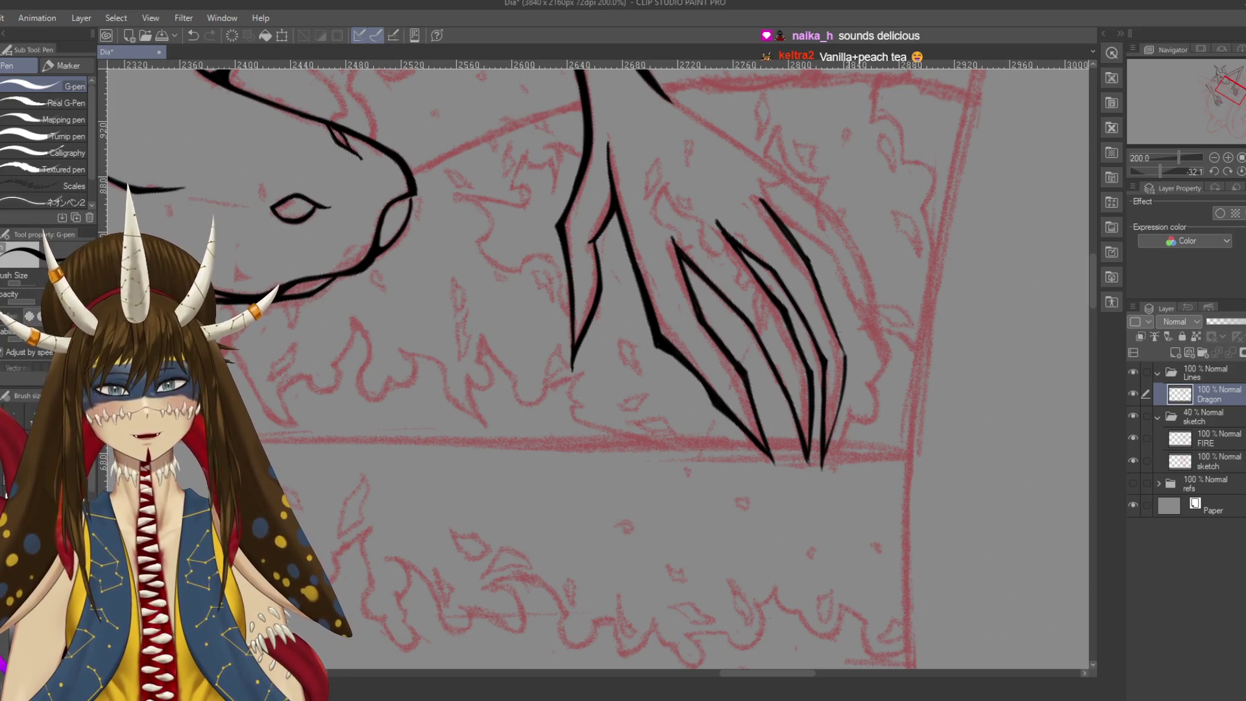
{"action": "left_click_drag", "start_coordinate": [846, 340], "coordinate": [842, 308]}
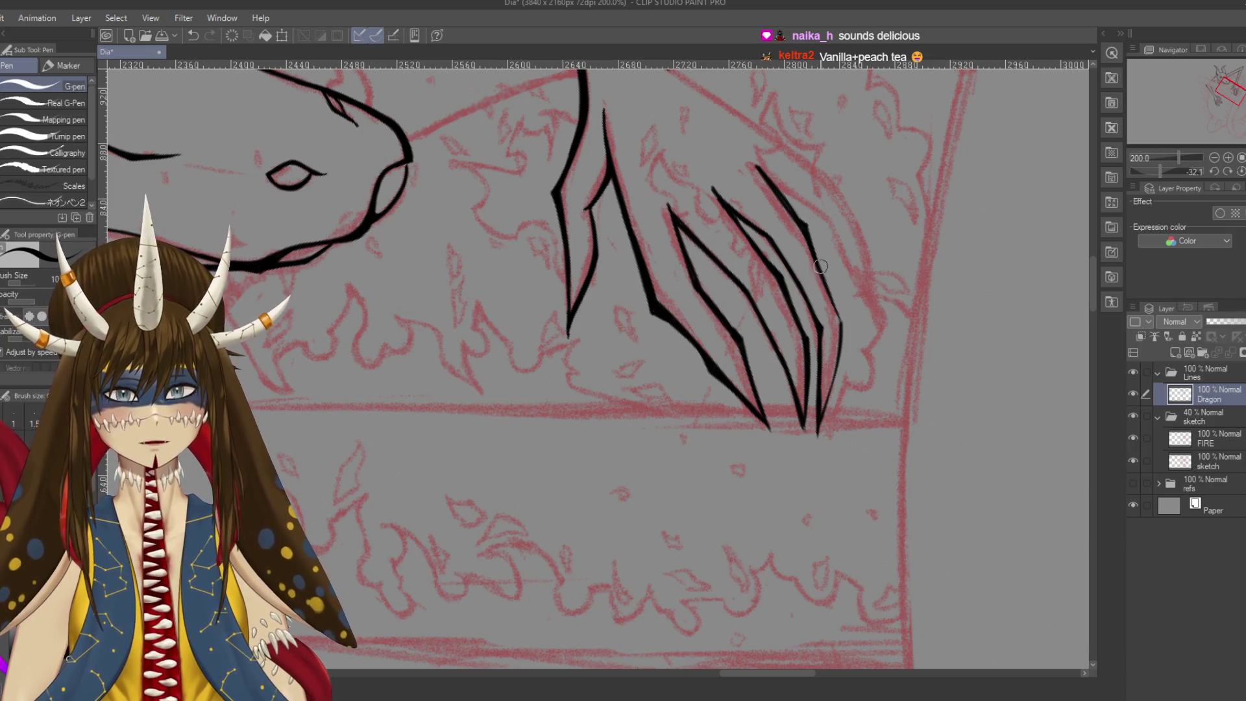
{"action": "left_click_drag", "start_coordinate": [821, 268], "coordinate": [845, 326]}
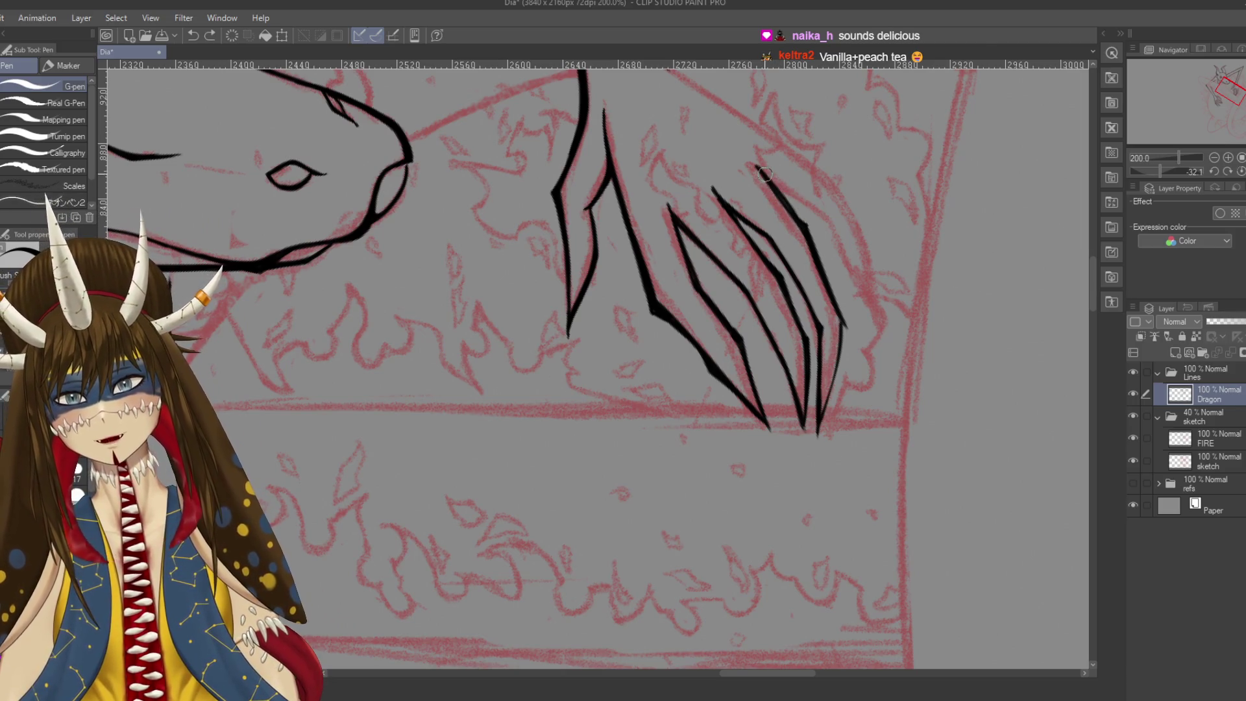
{"action": "left_click_drag", "start_coordinate": [757, 167], "coordinate": [806, 224]}
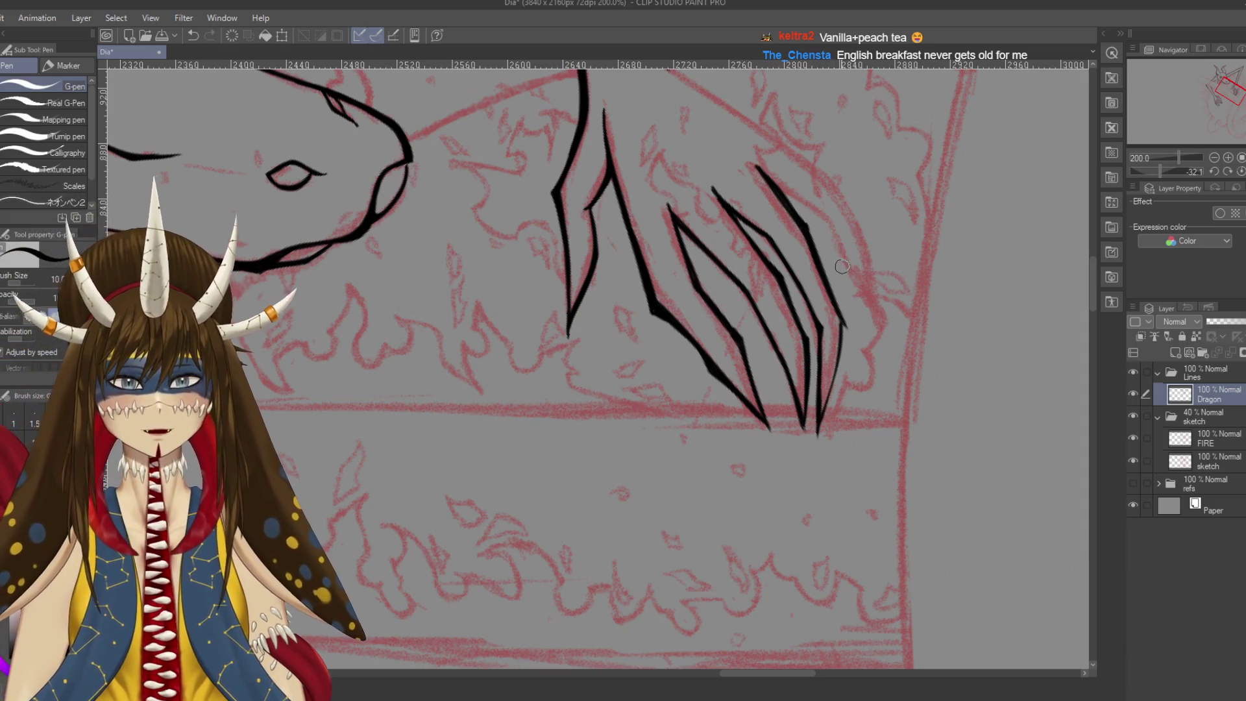
{"action": "key", "text": "e"}
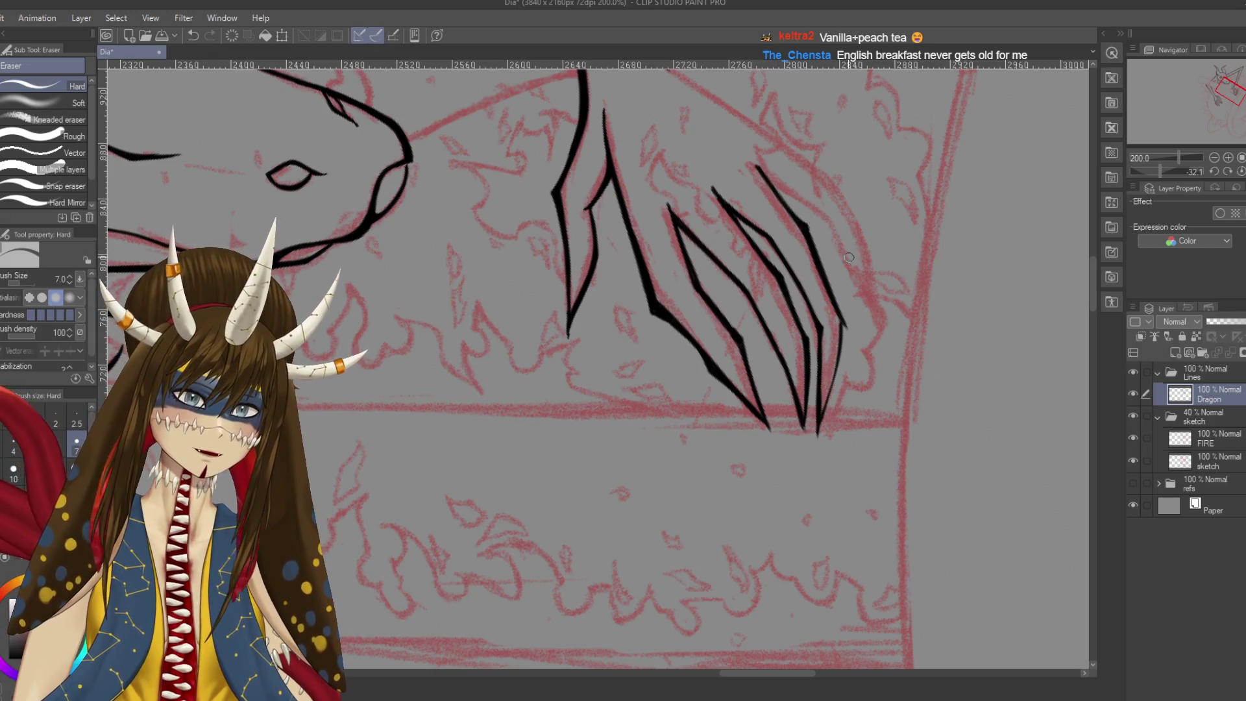
{"action": "key", "text": "p"}
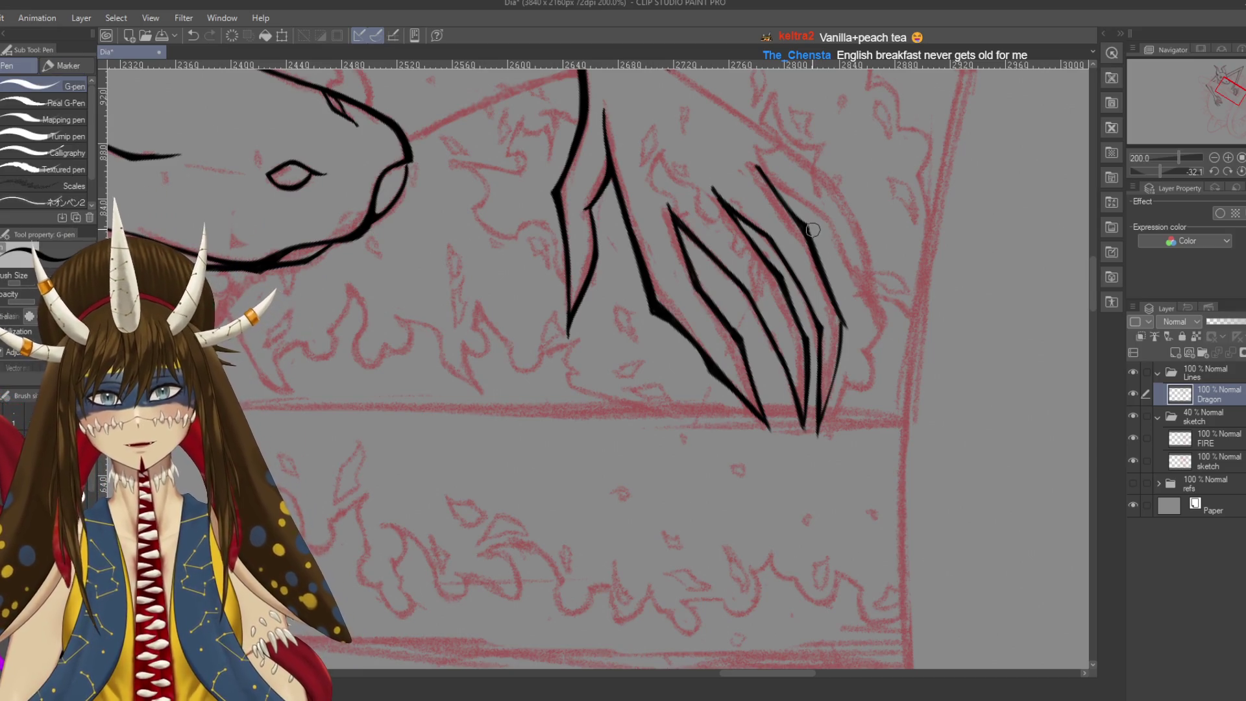
{"action": "key", "text": "e"}
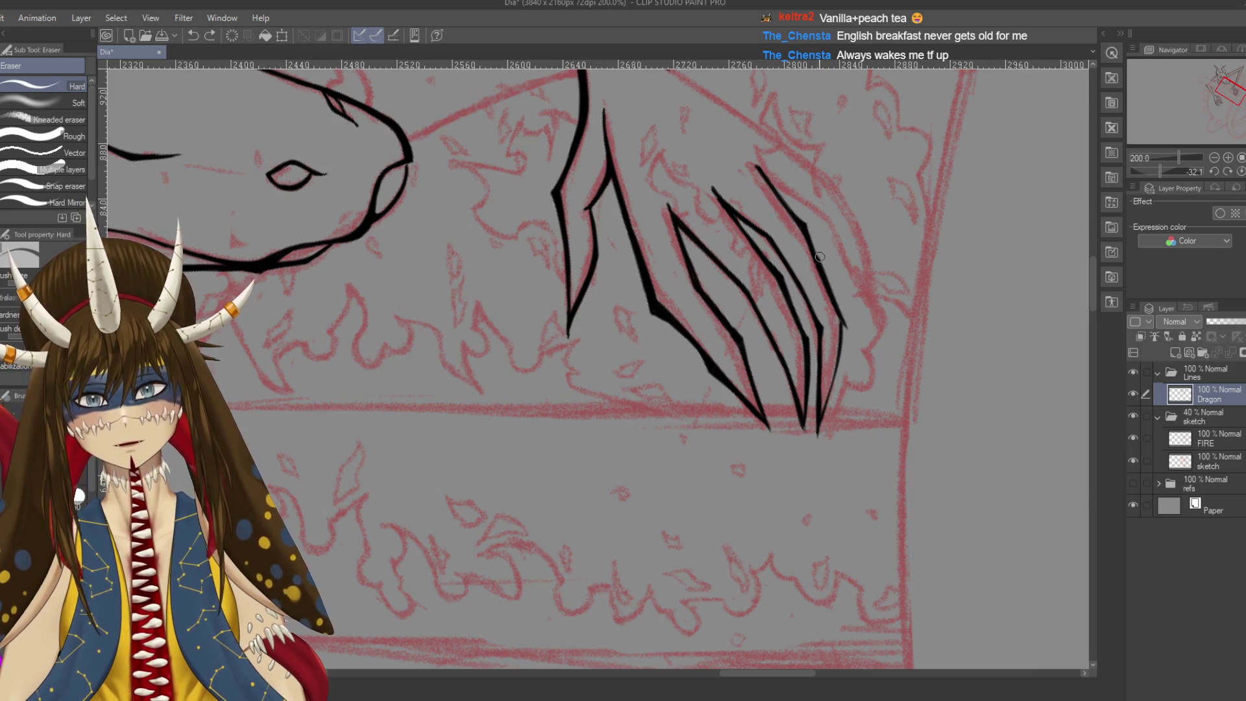
{"action": "key", "text": "p"}
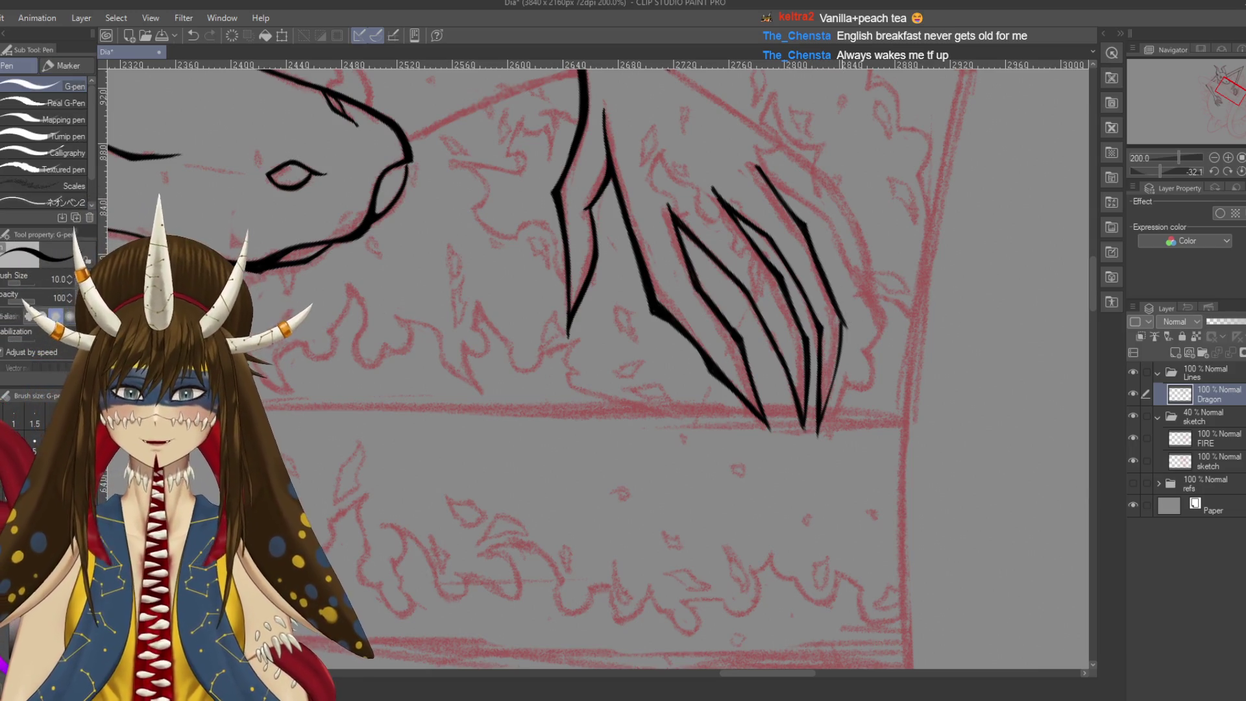
{"action": "key", "text": "ctrl+s"}
Rotate the canvas to follow the claws, save, and zoom in on them
{"action": "key", "text": "r"}
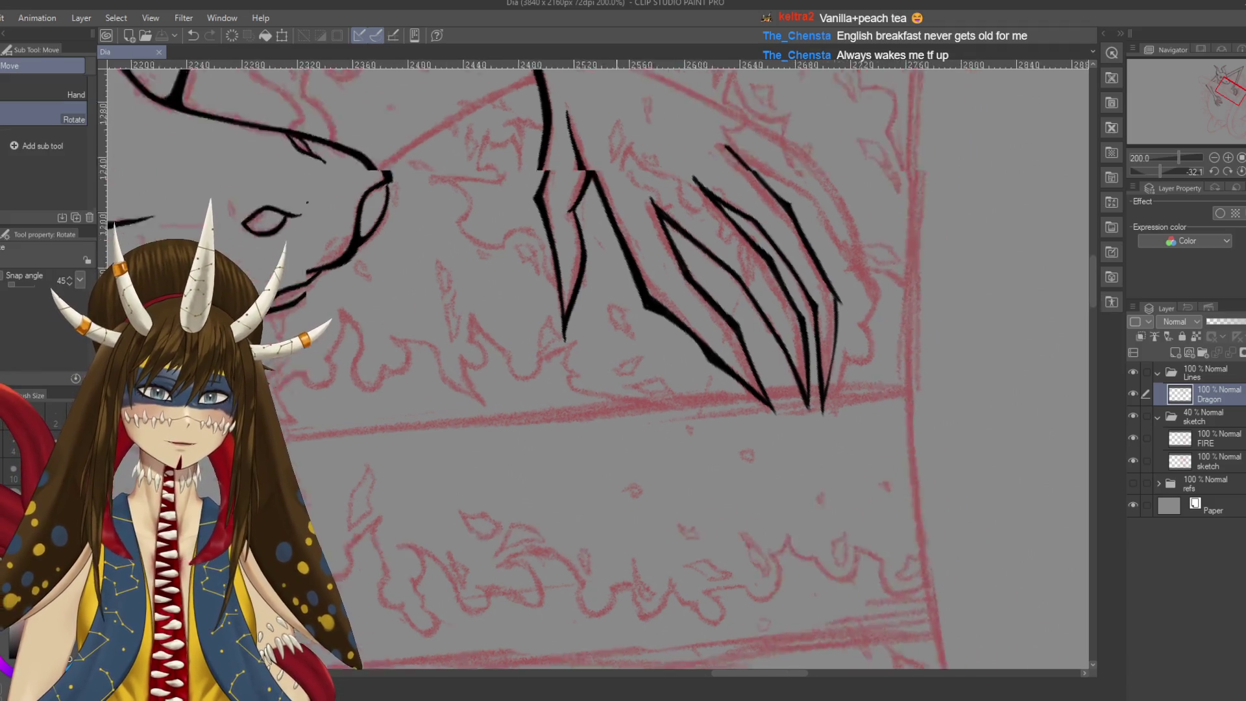
{"action": "left_click_drag", "start_coordinate": [774, 516], "coordinate": [821, 430]}
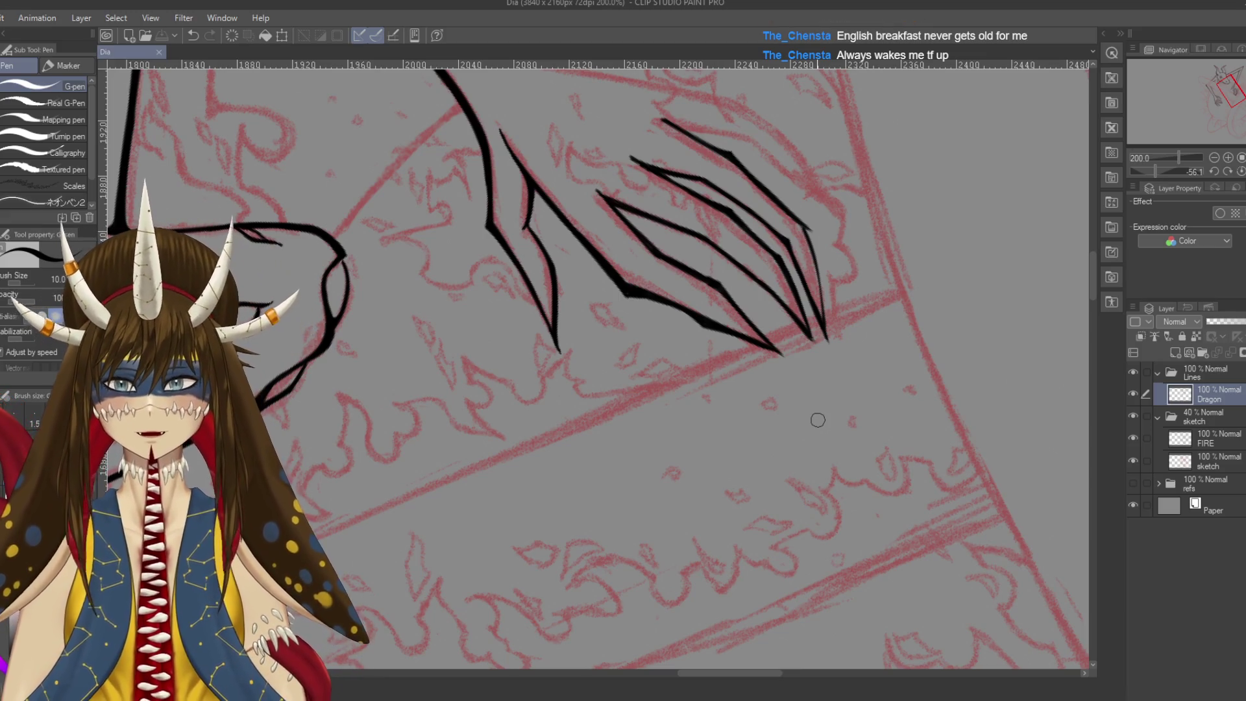
{"action": "mouse_move", "coordinate": [811, 230]}
{"action": "left_mouse_down"}
{"action": "mouse_move", "coordinate": [795, 199]}
{"action": "mouse_move", "coordinate": [803, 238]}
{"action": "left_mouse_up"}
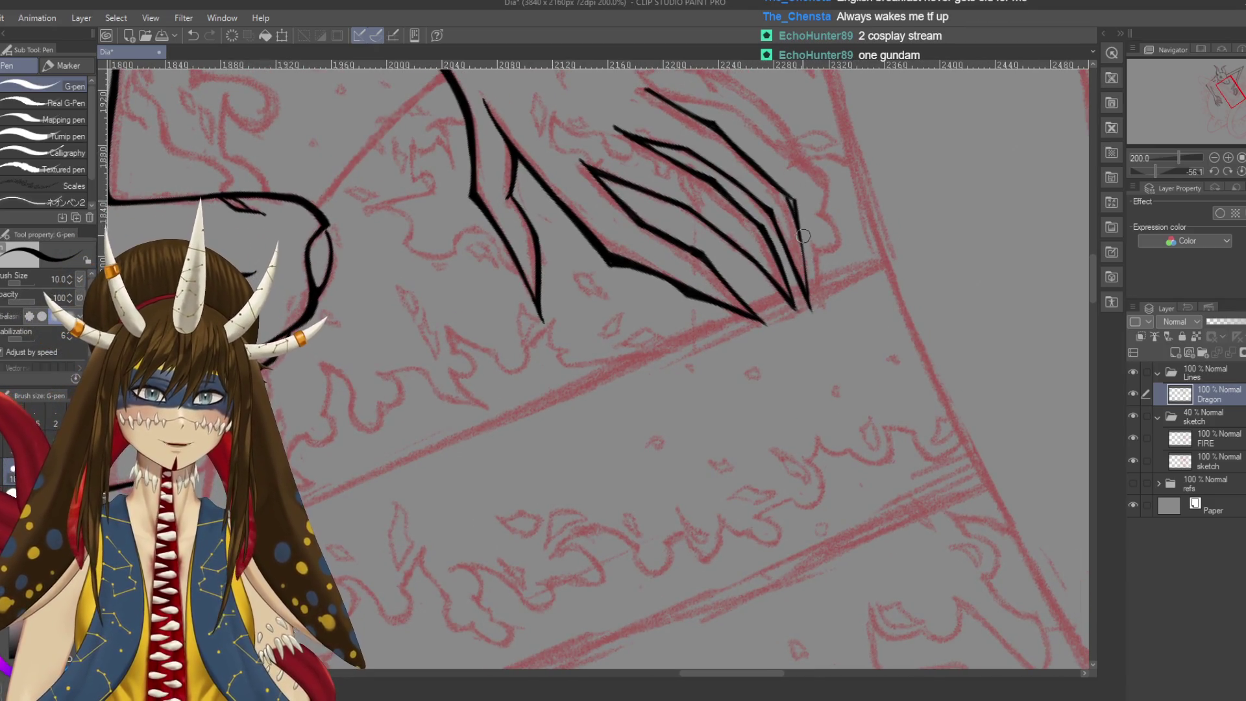
{"action": "key", "text": "ctrl+s"}
{"action": "scroll", "coordinate": [800, 237], "scroll_direction": "up", "scroll_amount": 3}
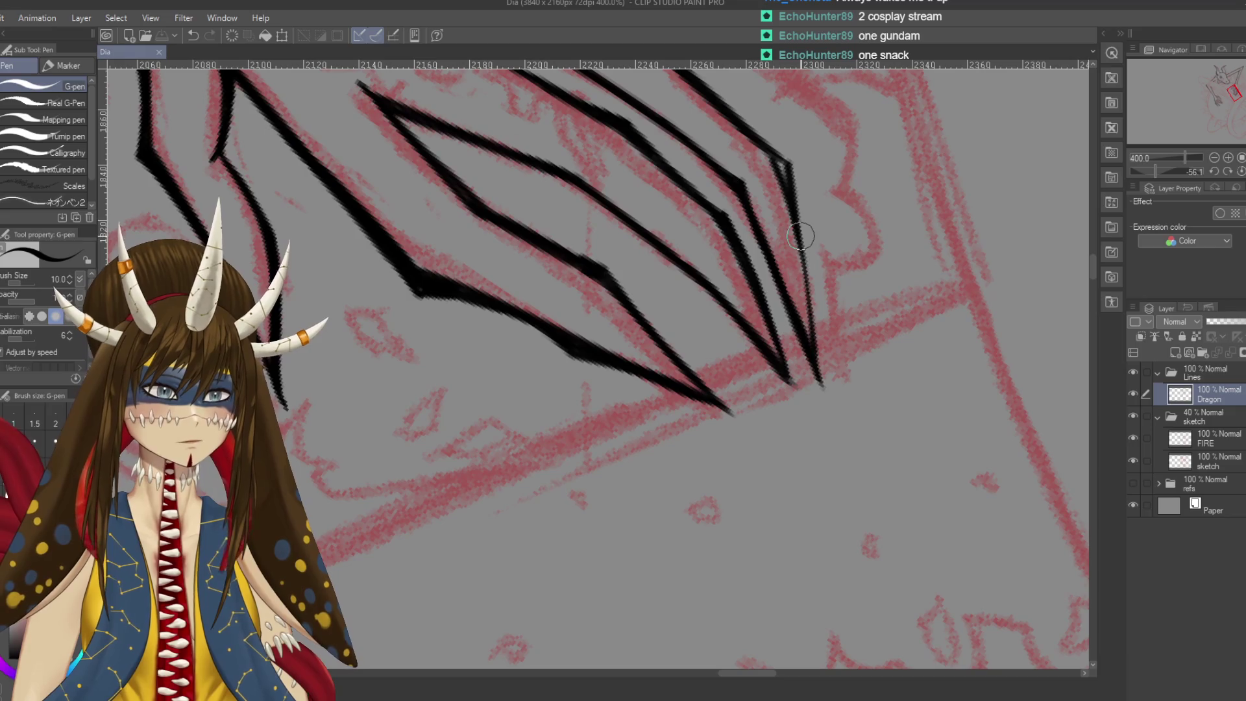
{"action": "scroll", "coordinate": [788, 307], "scroll_direction": "up", "scroll_amount": 2}
{"action": "scroll", "coordinate": [789, 308], "scroll_direction": "up", "scroll_amount": 2}
Thicken and extend the right claw line along the sketch, undoing the stray tip extension
{"action": "left_click_drag", "start_coordinate": [775, 272], "coordinate": [788, 307]}
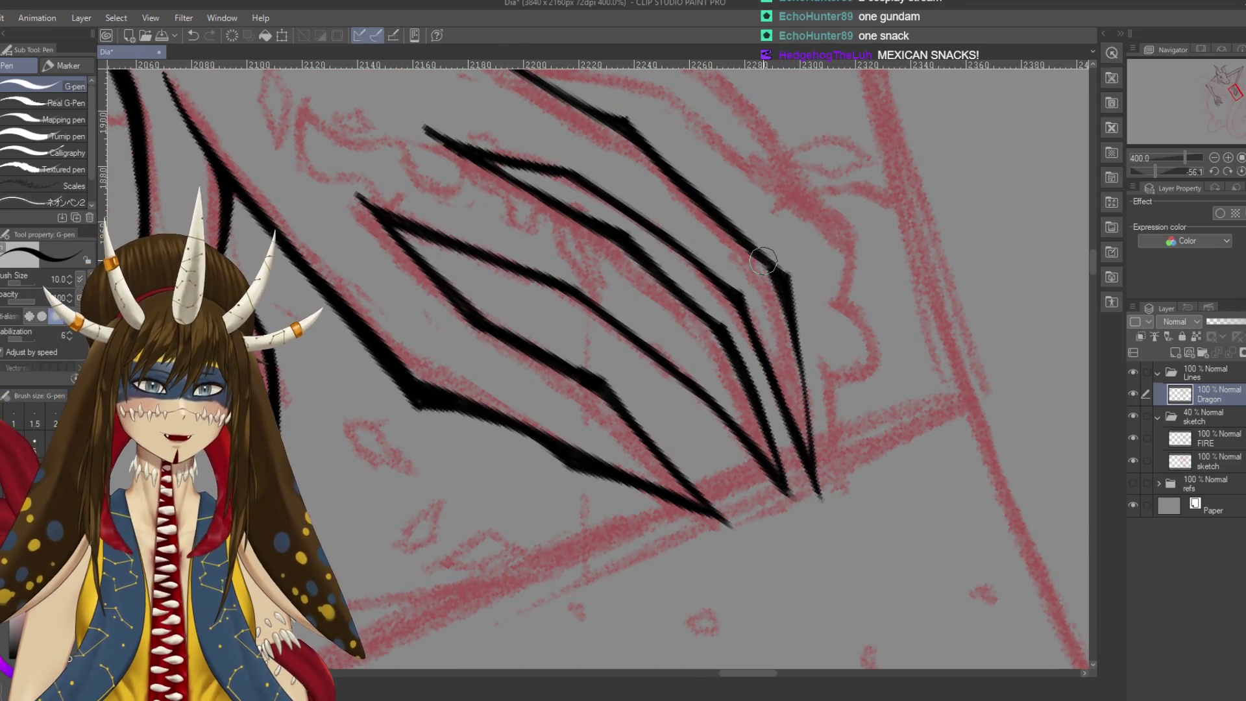
{"action": "left_click_drag", "start_coordinate": [790, 301], "coordinate": [816, 440]}
{"action": "left_click_drag", "start_coordinate": [790, 357], "coordinate": [816, 529]}
{"action": "key", "text": "ctrl+z"}
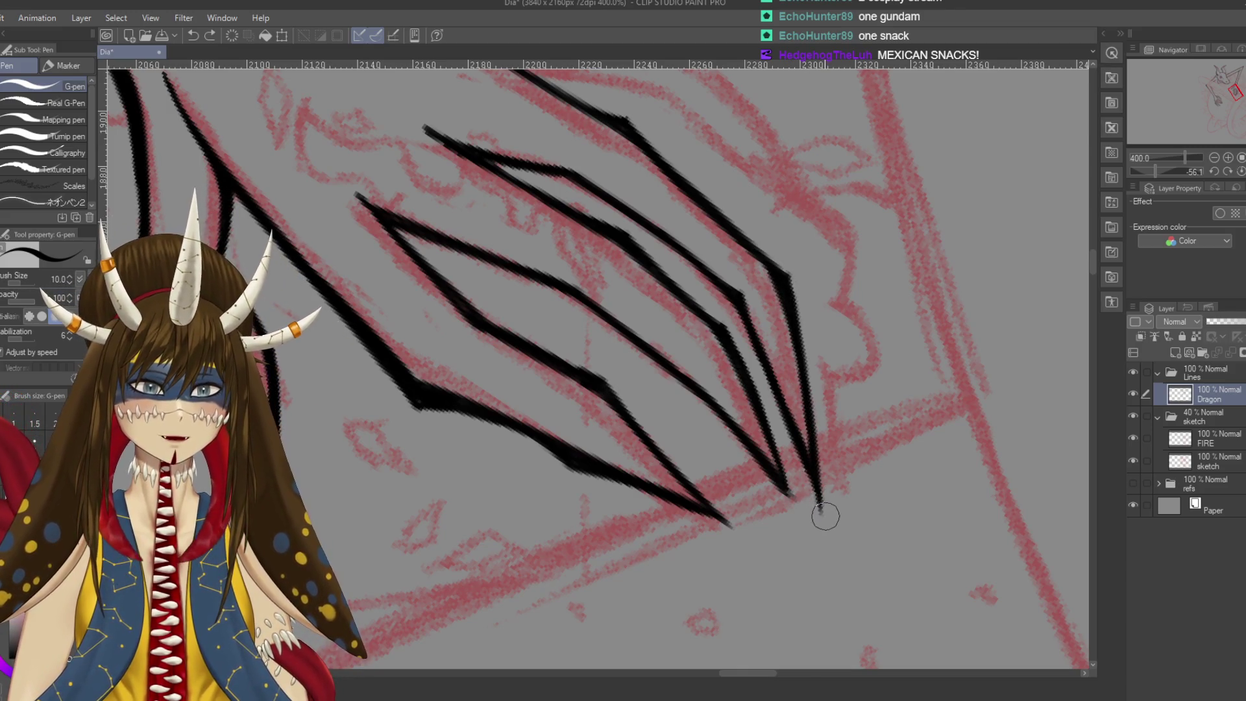
{"action": "scroll", "coordinate": [825, 517], "scroll_direction": "down", "scroll_amount": 2}
{"action": "scroll", "coordinate": [821, 513], "scroll_direction": "down", "scroll_amount": 2}
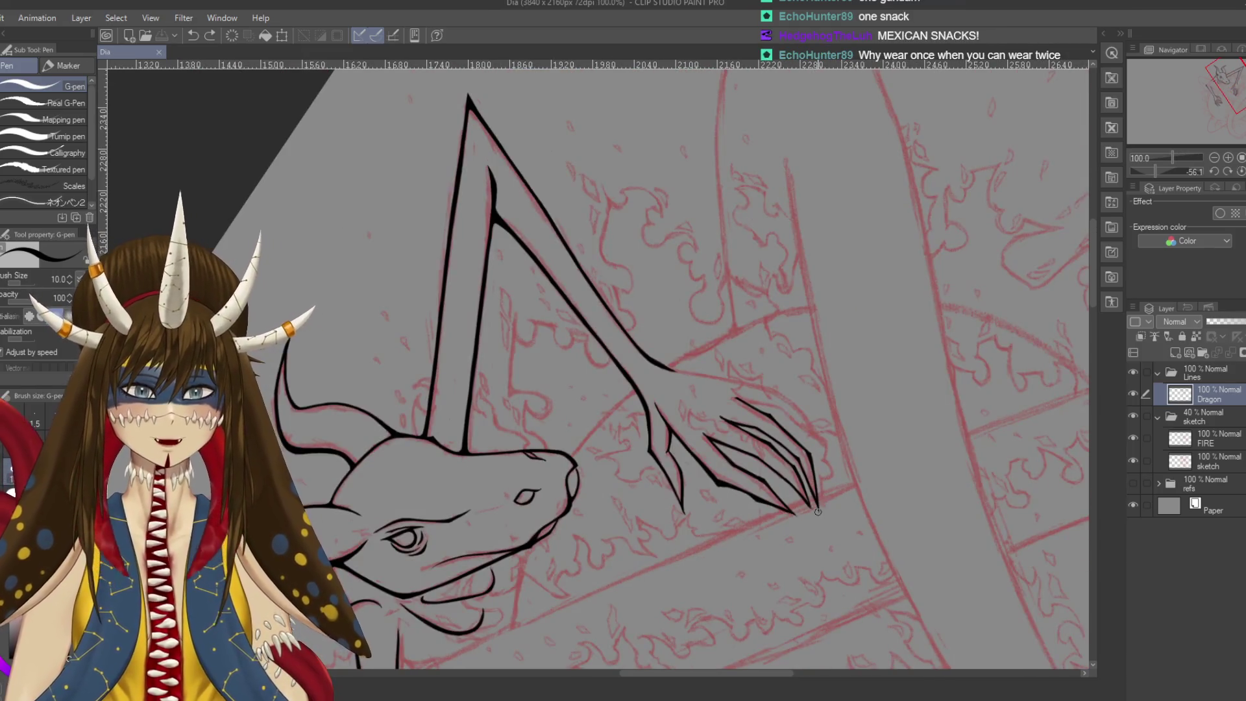
{"action": "left_click_drag", "start_coordinate": [818, 511], "coordinate": [714, 390]}
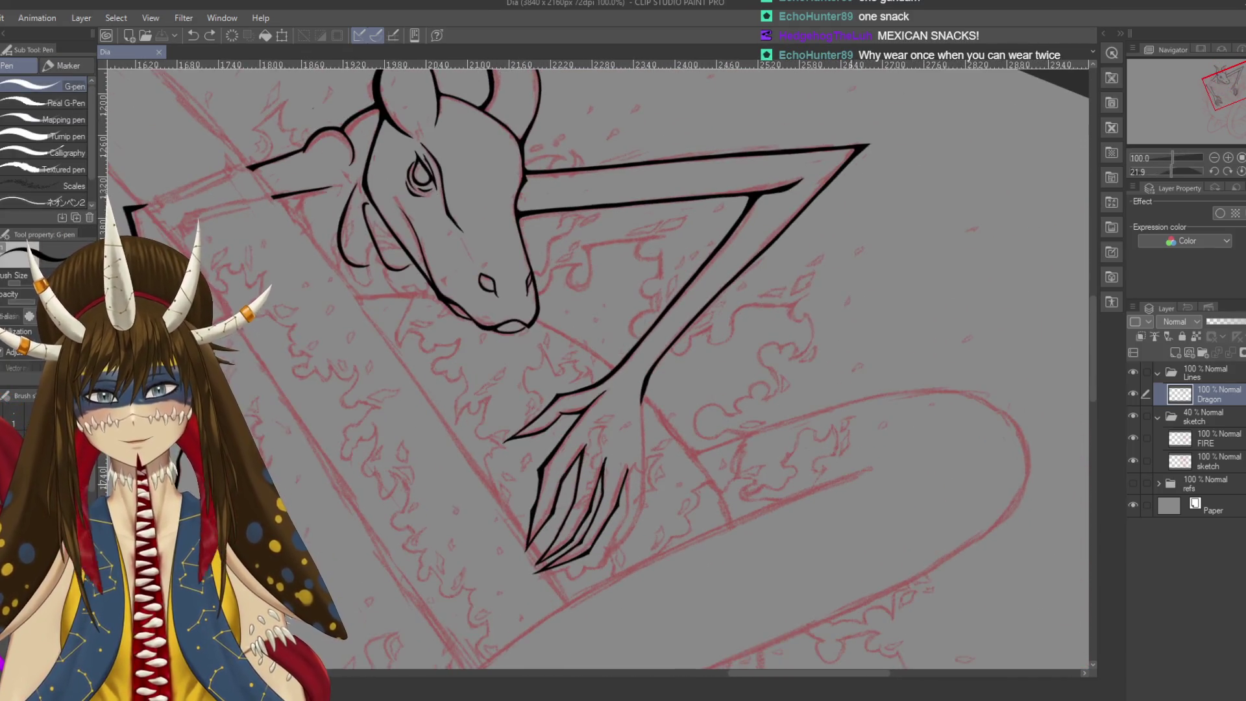
{"action": "left_click_drag", "start_coordinate": [838, 484], "coordinate": [857, 461]}
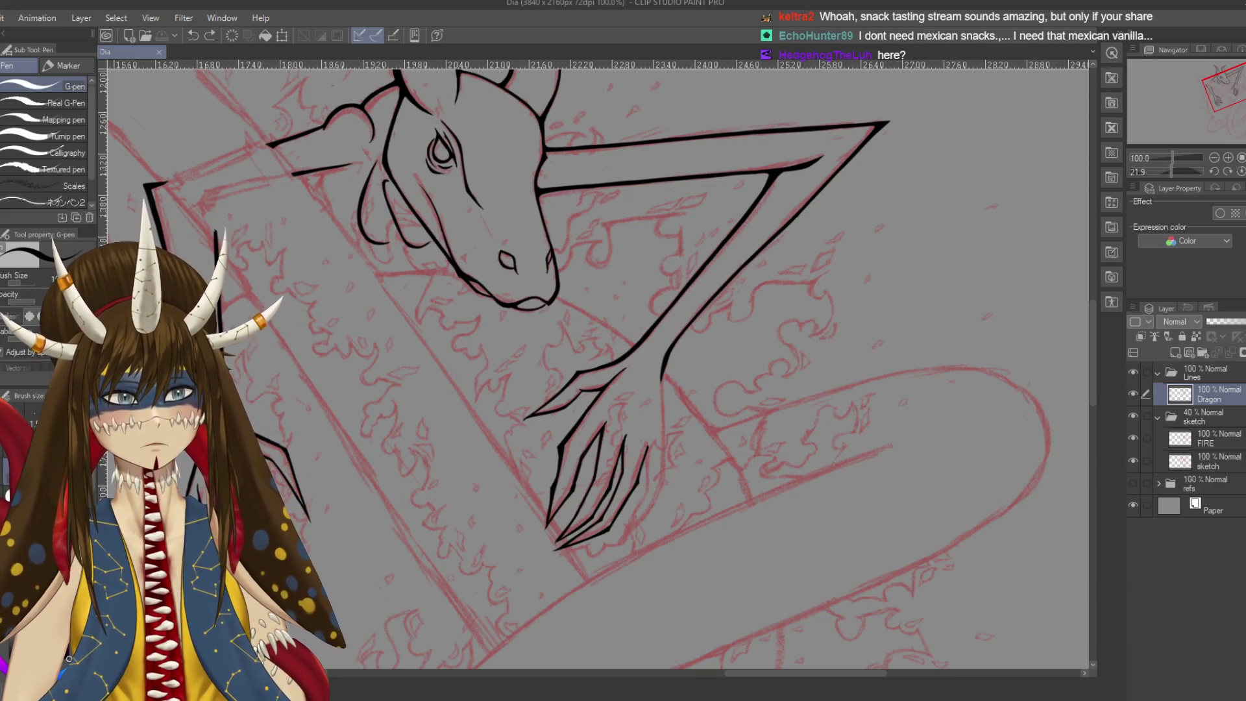
{"action": "scroll", "coordinate": [692, 379], "scroll_direction": "down", "scroll_amount": 3}
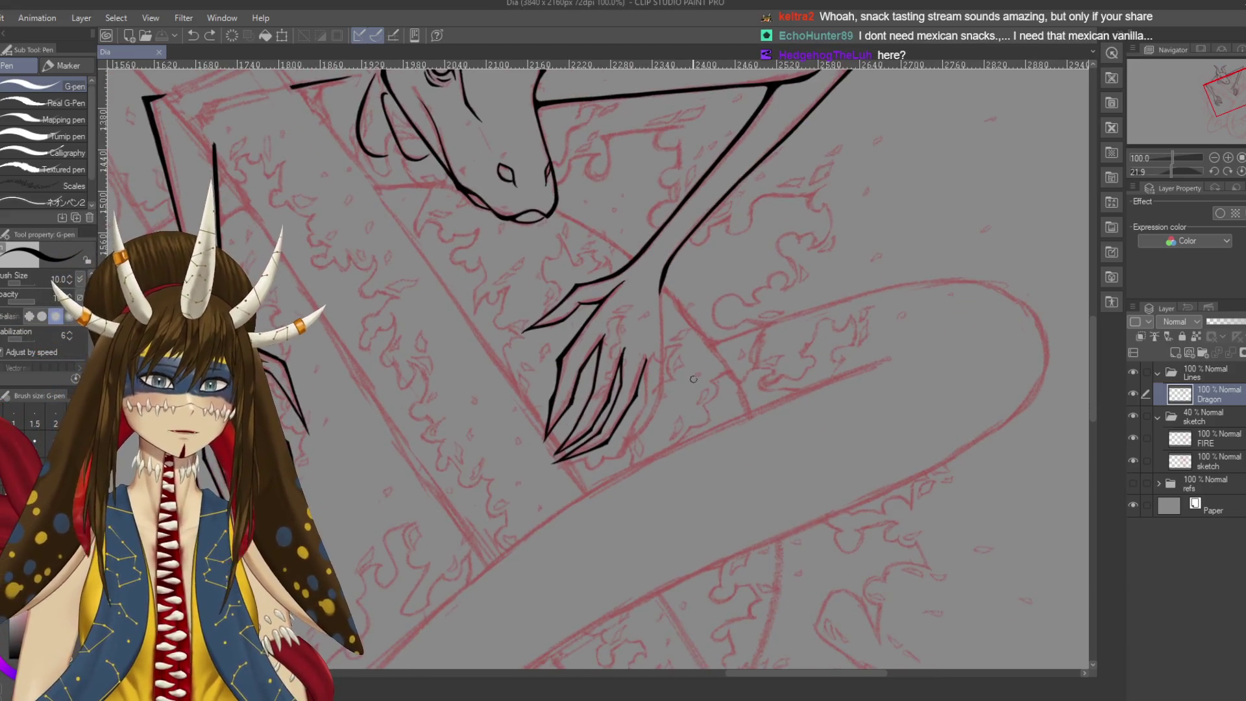
Ink strokes along the hand's outline and down its right edge
{"action": "scroll", "coordinate": [693, 378], "scroll_direction": "up", "scroll_amount": 2}
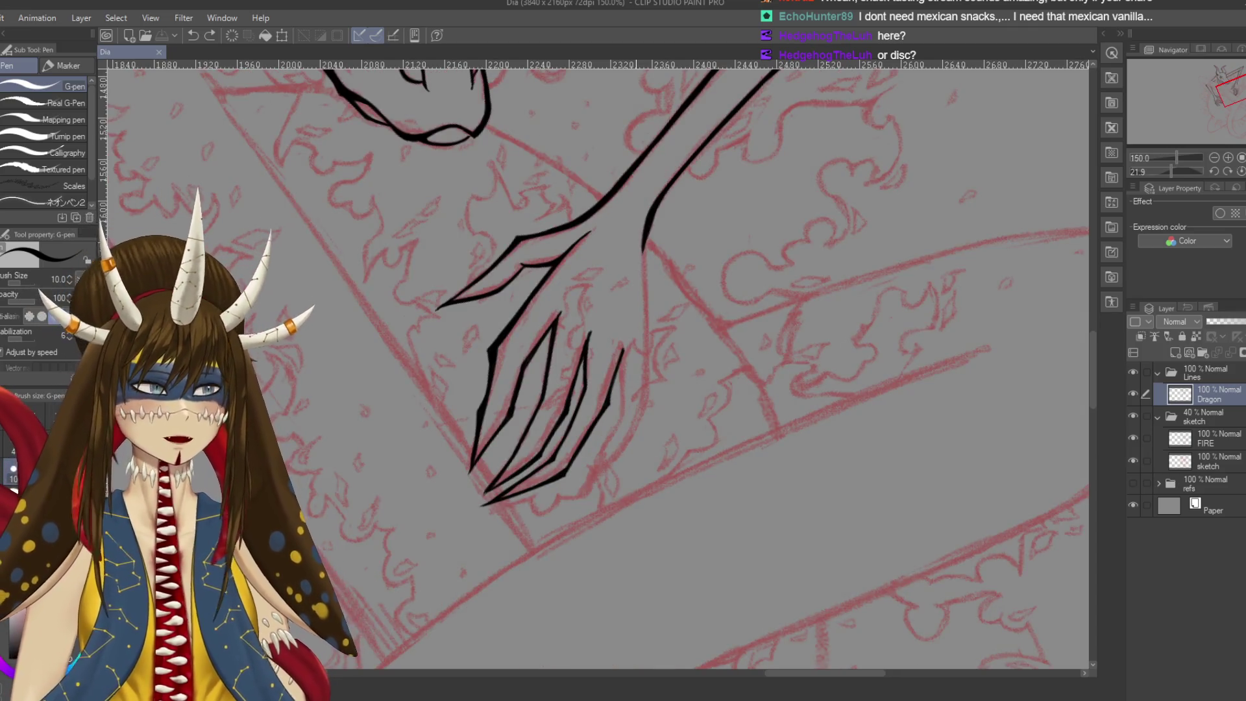
{"action": "scroll", "coordinate": [668, 351], "scroll_direction": "down", "scroll_amount": 1}
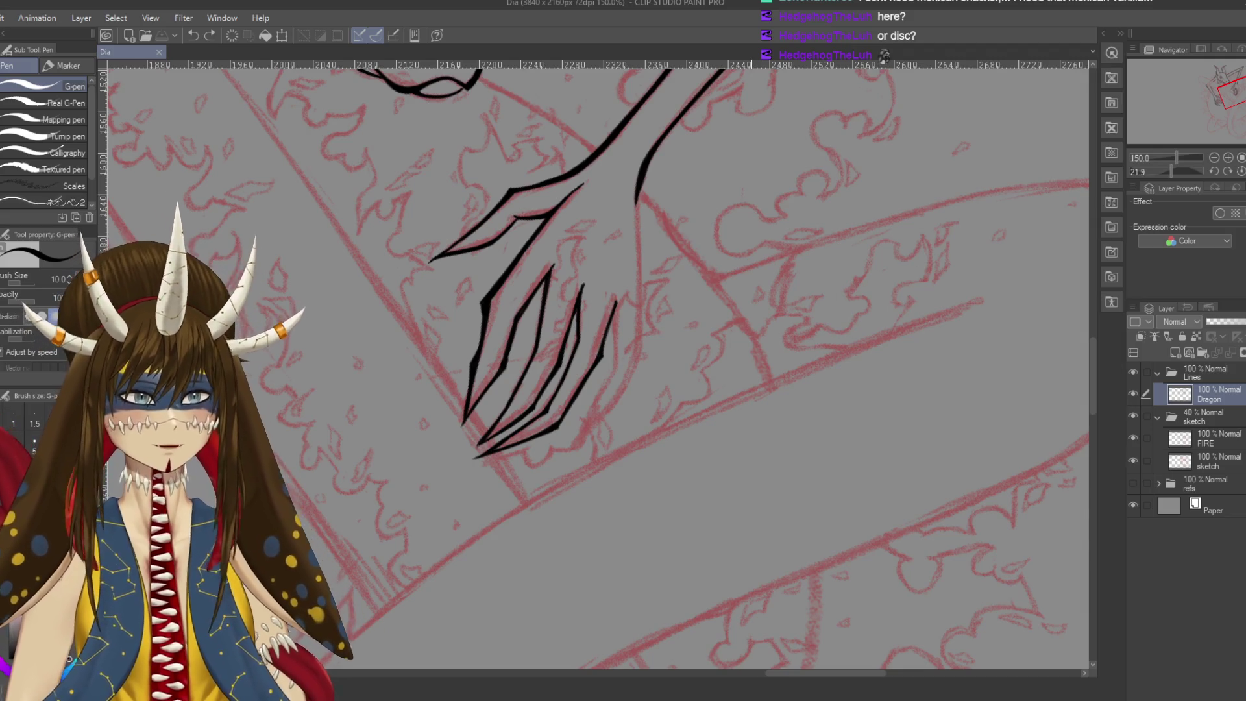
{"action": "scroll", "coordinate": [751, 437], "scroll_direction": "up", "scroll_amount": 2}
{"action": "mouse_move", "coordinate": [579, 311]}
{"action": "left_mouse_down"}
{"action": "mouse_move", "coordinate": [625, 211]}
{"action": "mouse_move", "coordinate": [656, 175]}
{"action": "left_mouse_up"}
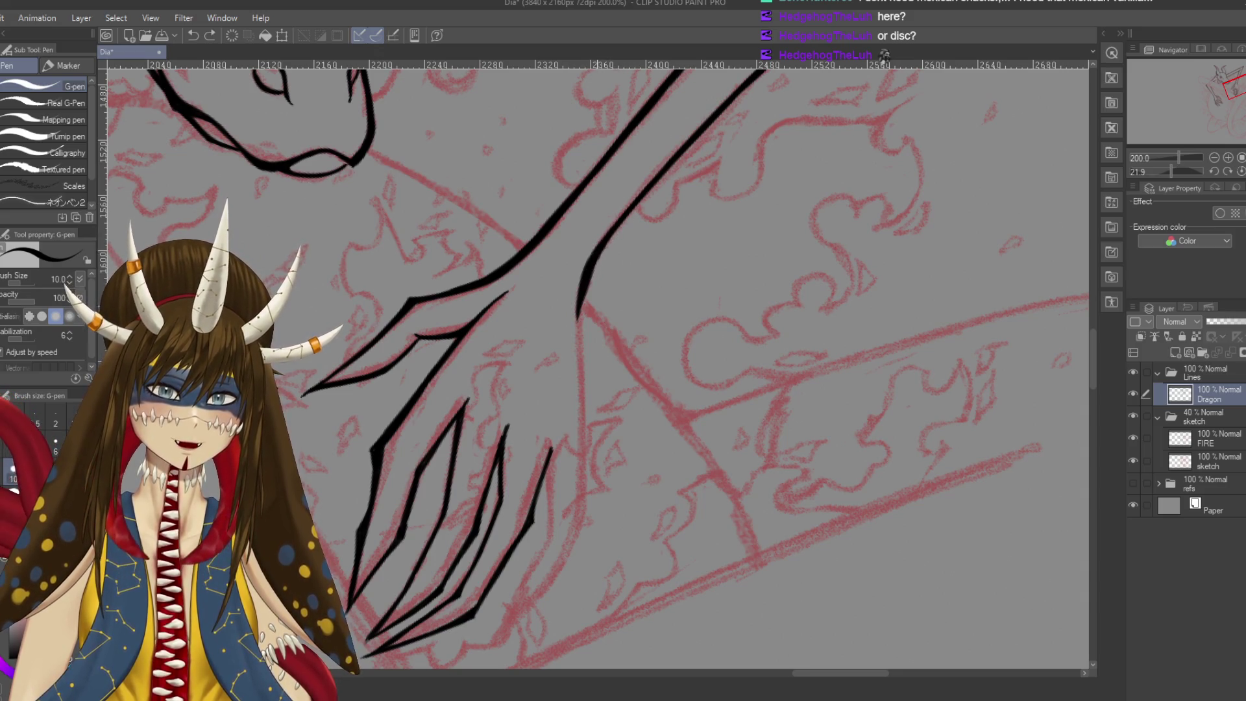
{"action": "scroll", "coordinate": [593, 364], "scroll_direction": "down", "scroll_amount": 1}
{"action": "left_click_drag", "start_coordinate": [613, 302], "coordinate": [650, 247]}
{"action": "left_click_drag", "start_coordinate": [648, 188], "coordinate": [650, 350]}
Settle on the hand's right edge line with undo/redo and retry extending it toward the claws
{"action": "key", "text": "ctrl+z"}
{"action": "left_click_drag", "start_coordinate": [646, 191], "coordinate": [649, 357]}
{"action": "key", "text": "ctrl+z"}
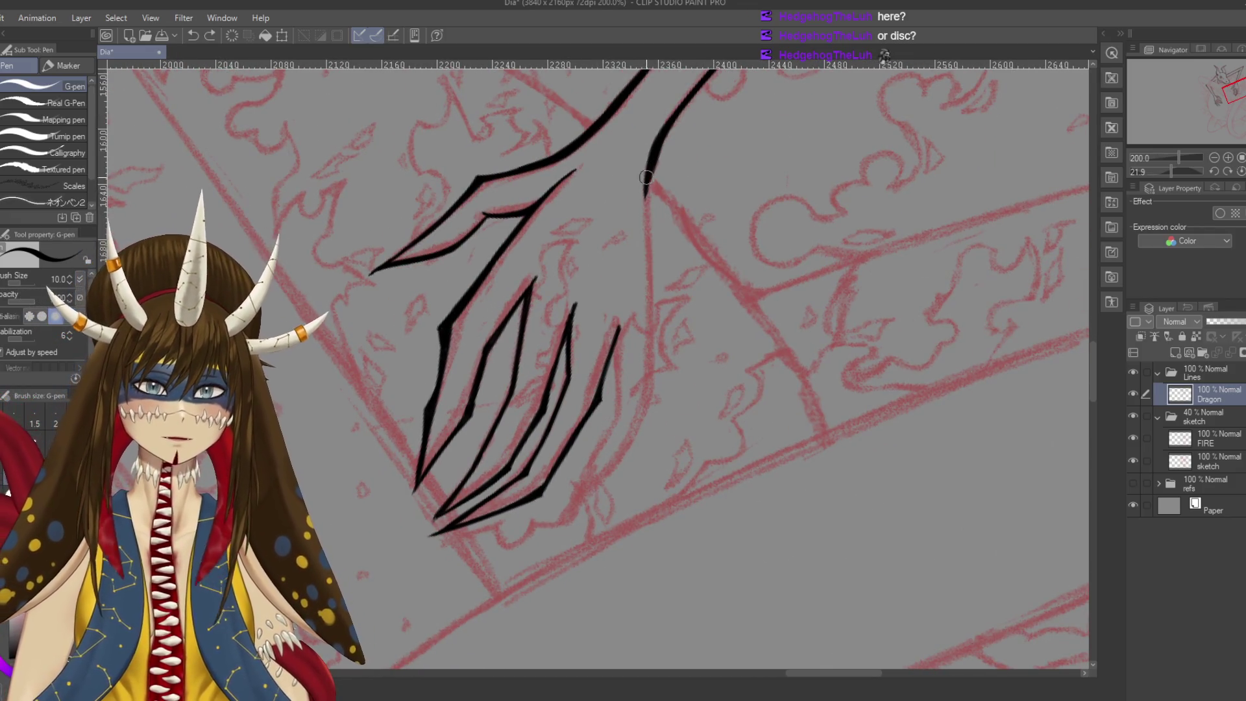
{"action": "key", "text": "ctrl+y"}
{"action": "key", "text": "ctrl+z"}
{"action": "key", "text": "ctrl+y"}
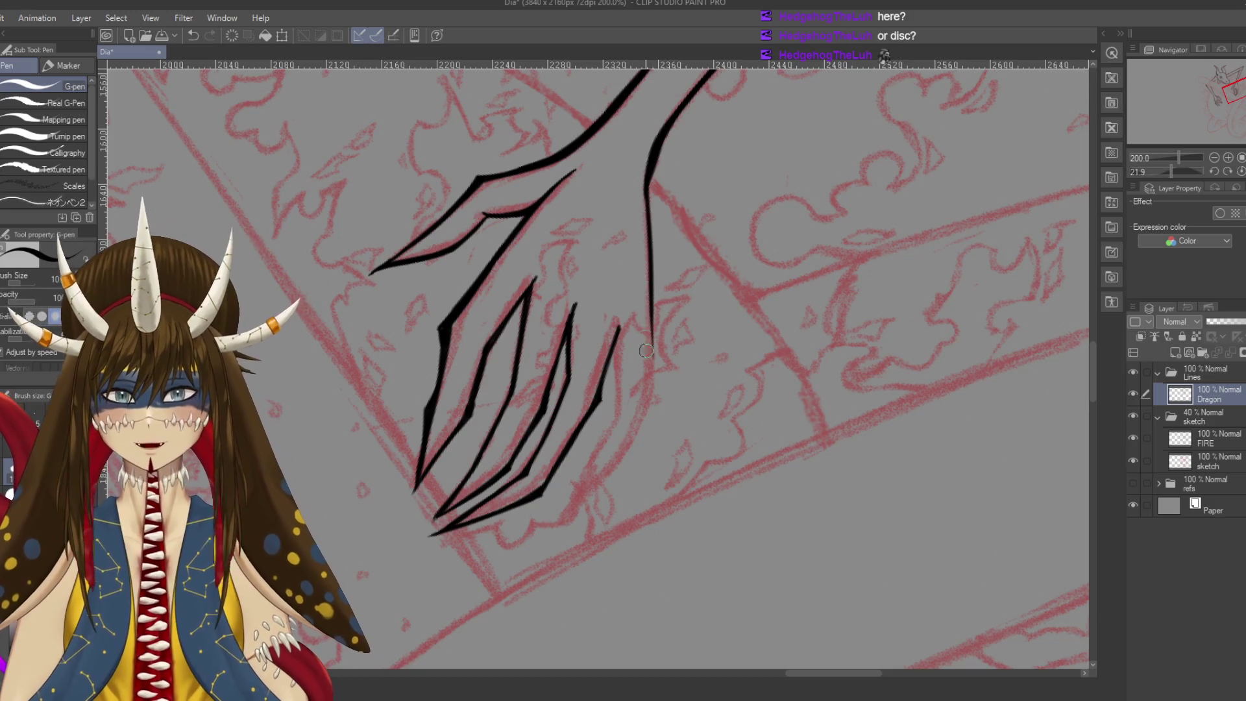
{"action": "scroll", "coordinate": [666, 231], "scroll_direction": "down", "scroll_amount": 1}
{"action": "mouse_move", "coordinate": [666, 221]}
{"action": "left_mouse_down"}
{"action": "mouse_move", "coordinate": [668, 305]}
{"action": "mouse_move", "coordinate": [577, 271]}
{"action": "mouse_move", "coordinate": [610, 335]}
{"action": "mouse_move", "coordinate": [649, 292]}
{"action": "mouse_move", "coordinate": [688, 325]}
{"action": "mouse_move", "coordinate": [669, 335]}
{"action": "mouse_move", "coordinate": [701, 292]}
{"action": "left_mouse_up"}
{"action": "key", "text": "ctrl+z"}
{"action": "key", "text": "p"}
Rotate the view, ink a clean outline of the rightmost claw after retries, and save
{"action": "left_click_drag", "start_coordinate": [649, 195], "coordinate": [674, 254]}
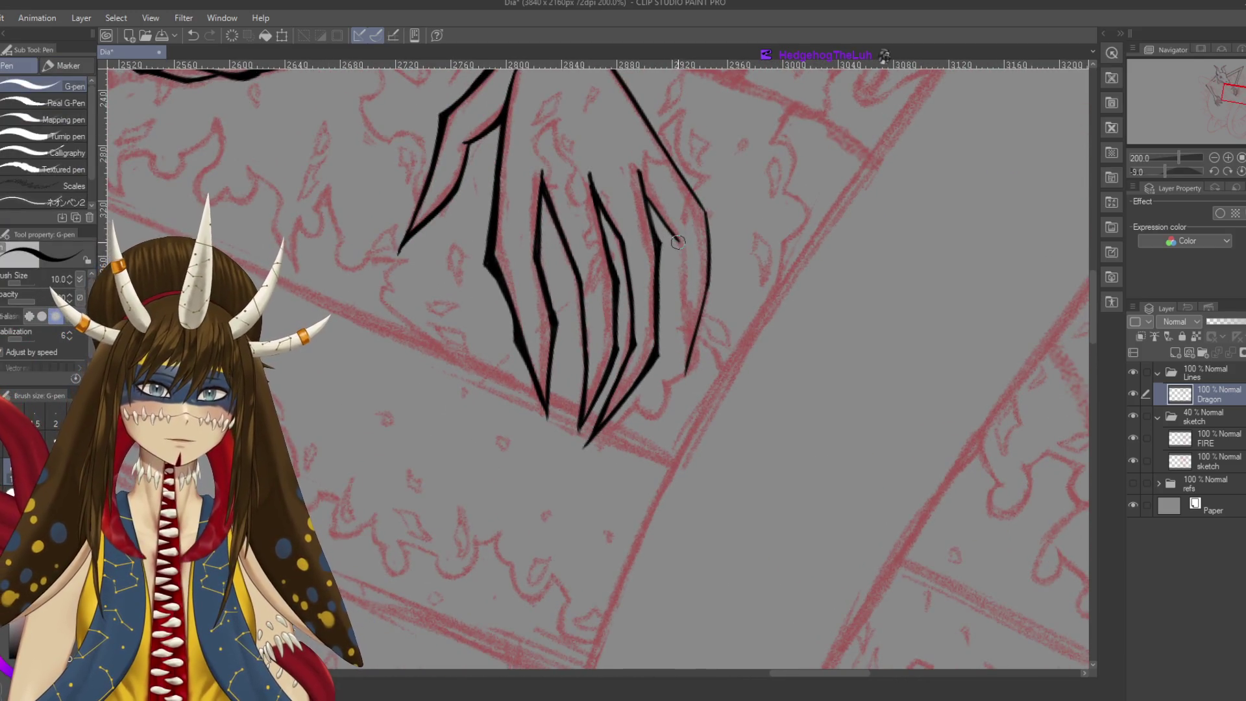
{"action": "left_click_drag", "start_coordinate": [687, 302], "coordinate": [681, 383]}
{"action": "key", "text": "ctrl+z"}
{"action": "left_click_drag", "start_coordinate": [686, 300], "coordinate": [681, 384]}
{"action": "key", "text": "ctrl+z"}
{"action": "left_click_drag", "start_coordinate": [686, 300], "coordinate": [682, 382]}
{"action": "key", "text": "ctrl+z"}
{"action": "left_click_drag", "start_coordinate": [686, 299], "coordinate": [682, 379]}
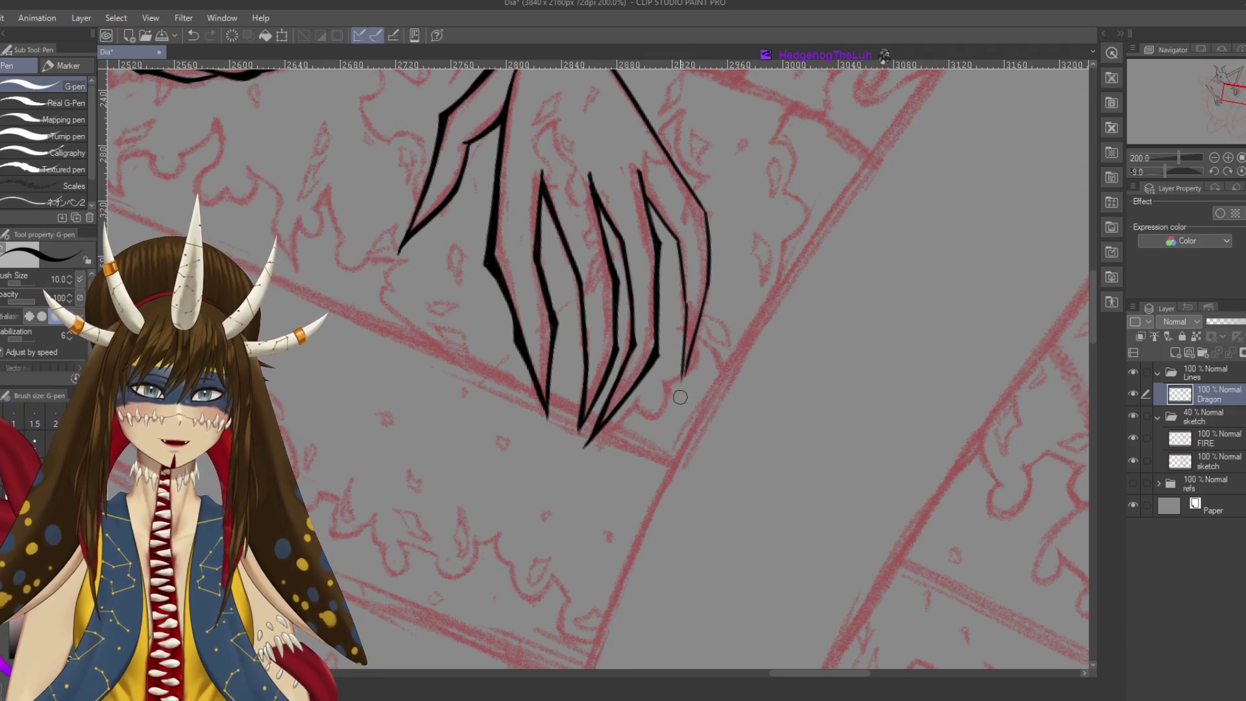
{"action": "key", "text": "ctrl+s"}
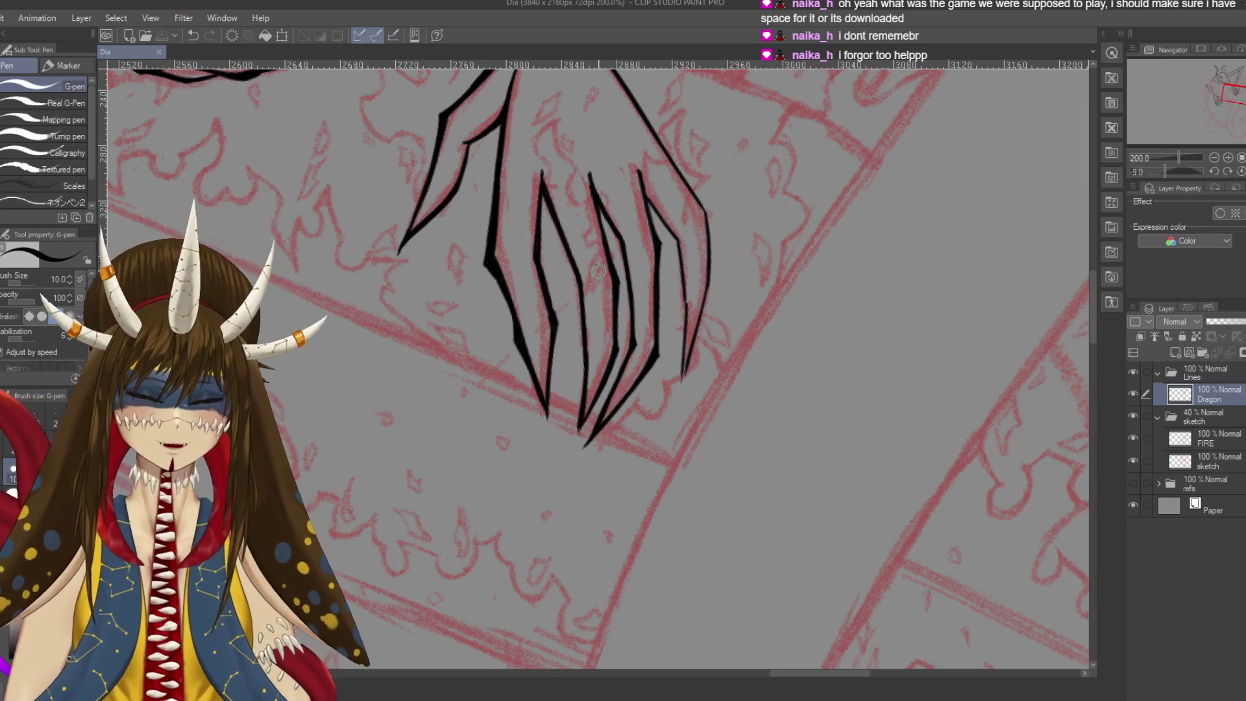
Ink along the finger outline, undo stray thin strokes at the claw tip, and save
{"action": "left_click_drag", "start_coordinate": [644, 194], "coordinate": [638, 190]}
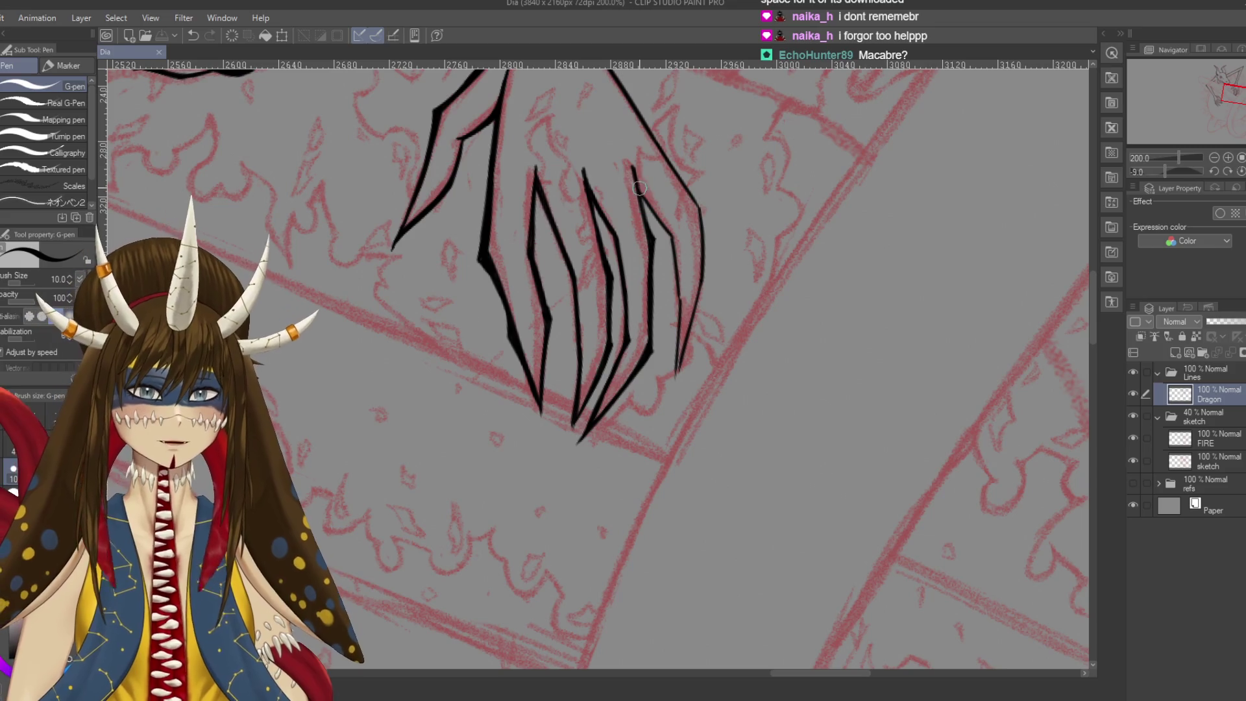
{"action": "left_click_drag", "start_coordinate": [640, 188], "coordinate": [669, 235]}
{"action": "left_click_drag", "start_coordinate": [638, 184], "coordinate": [642, 193]}
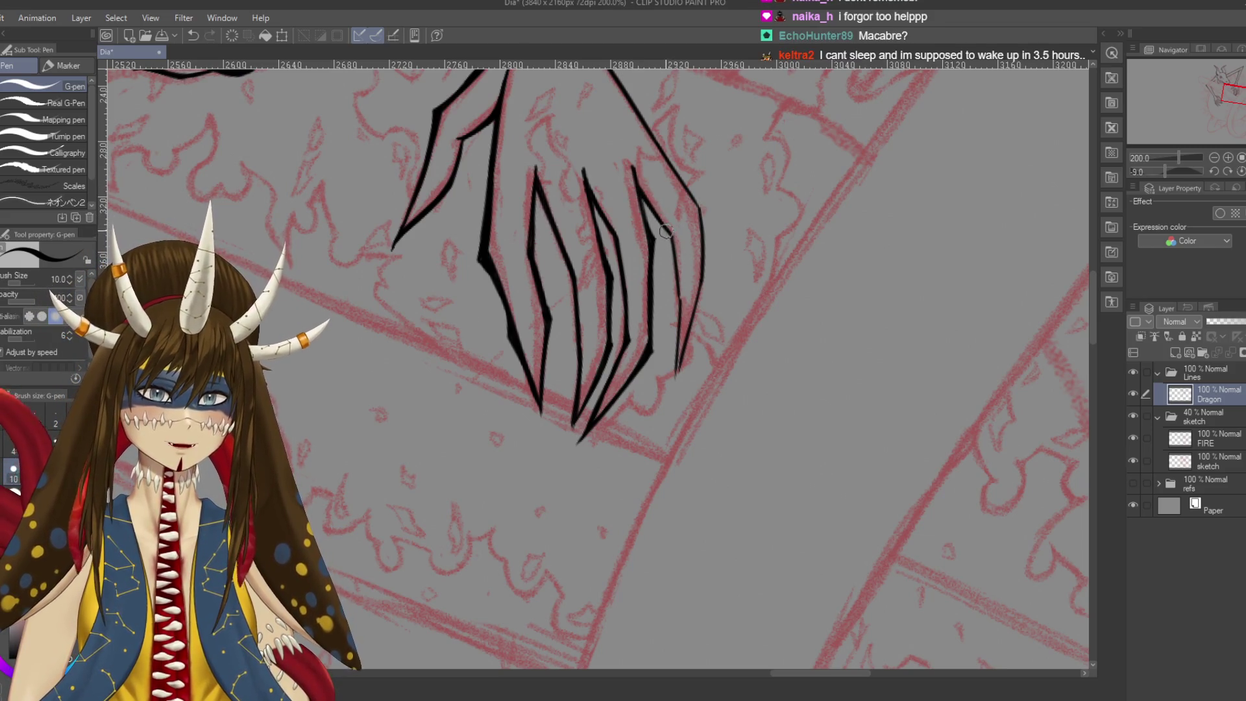
{"action": "left_click_drag", "start_coordinate": [674, 238], "coordinate": [680, 183]}
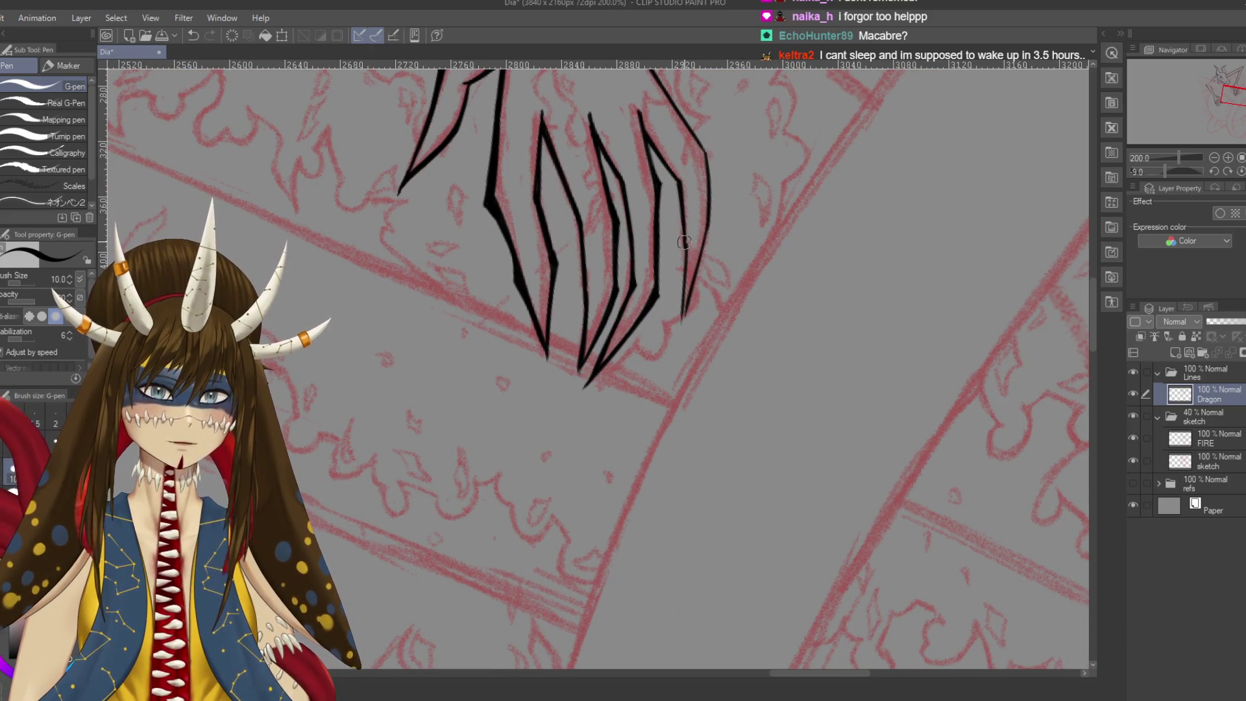
{"action": "left_click_drag", "start_coordinate": [650, 260], "coordinate": [653, 221]}
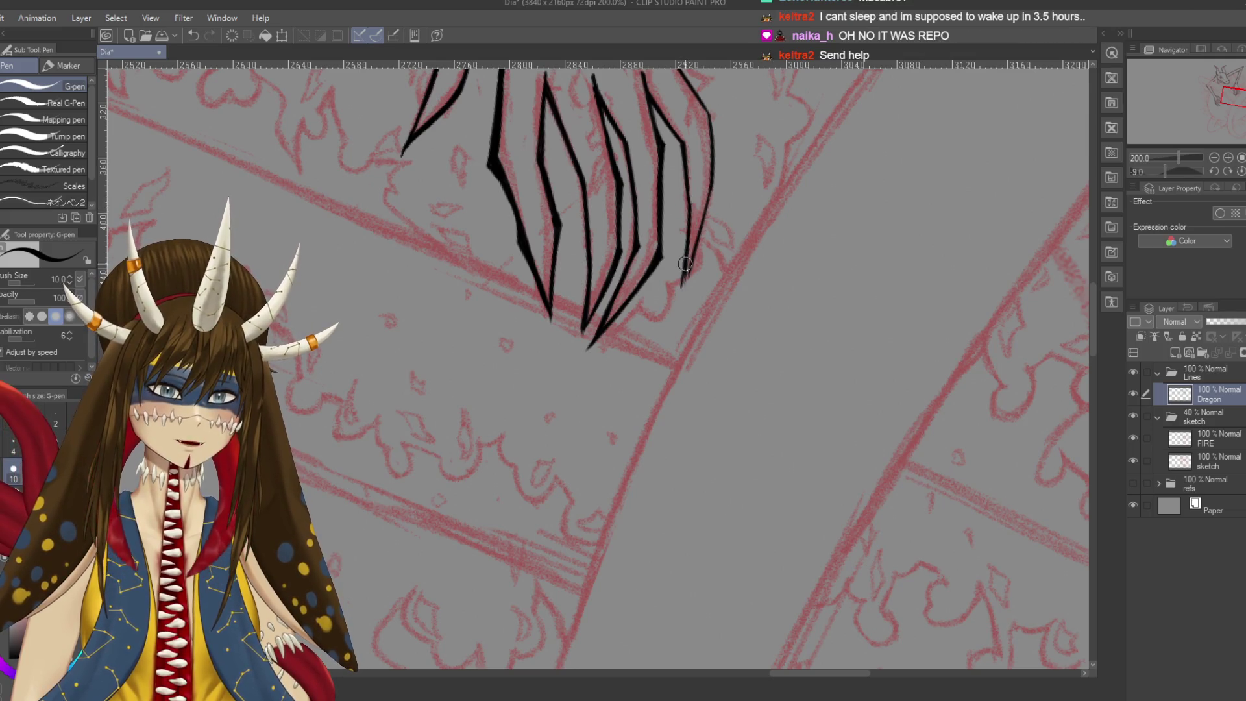
{"action": "key", "text": "ctrl+z"}
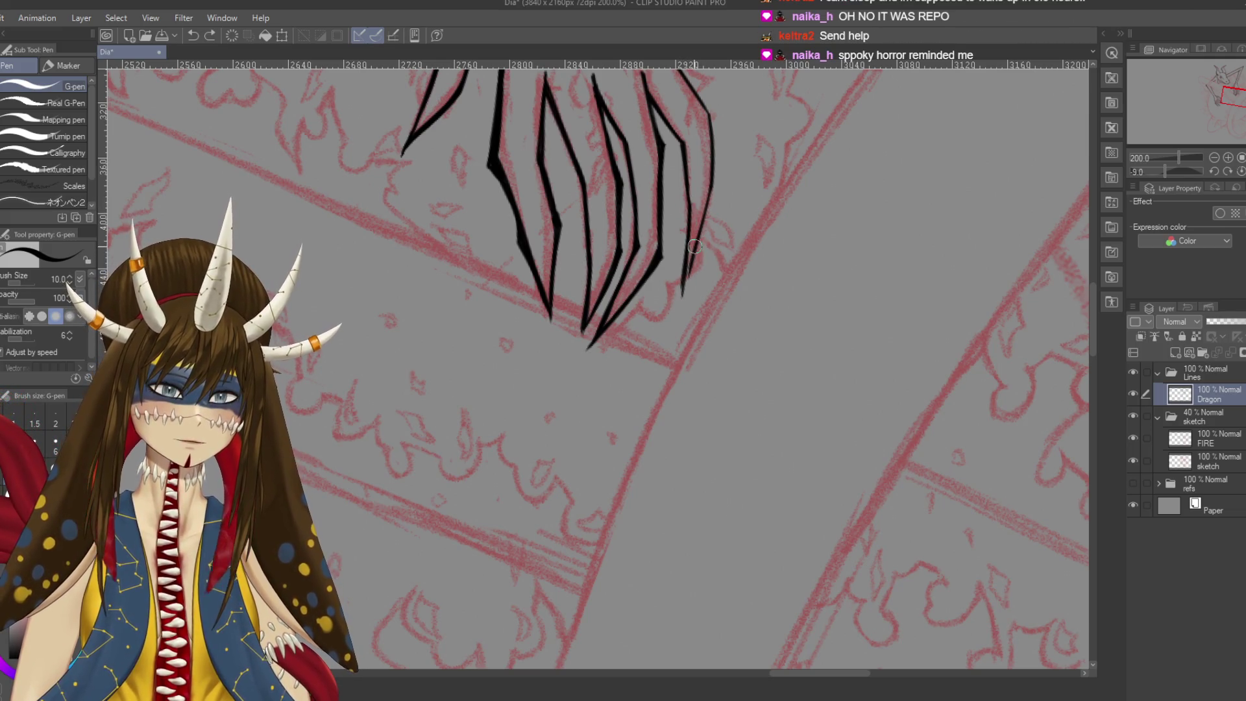
{"action": "key", "text": "ctrl+z"}
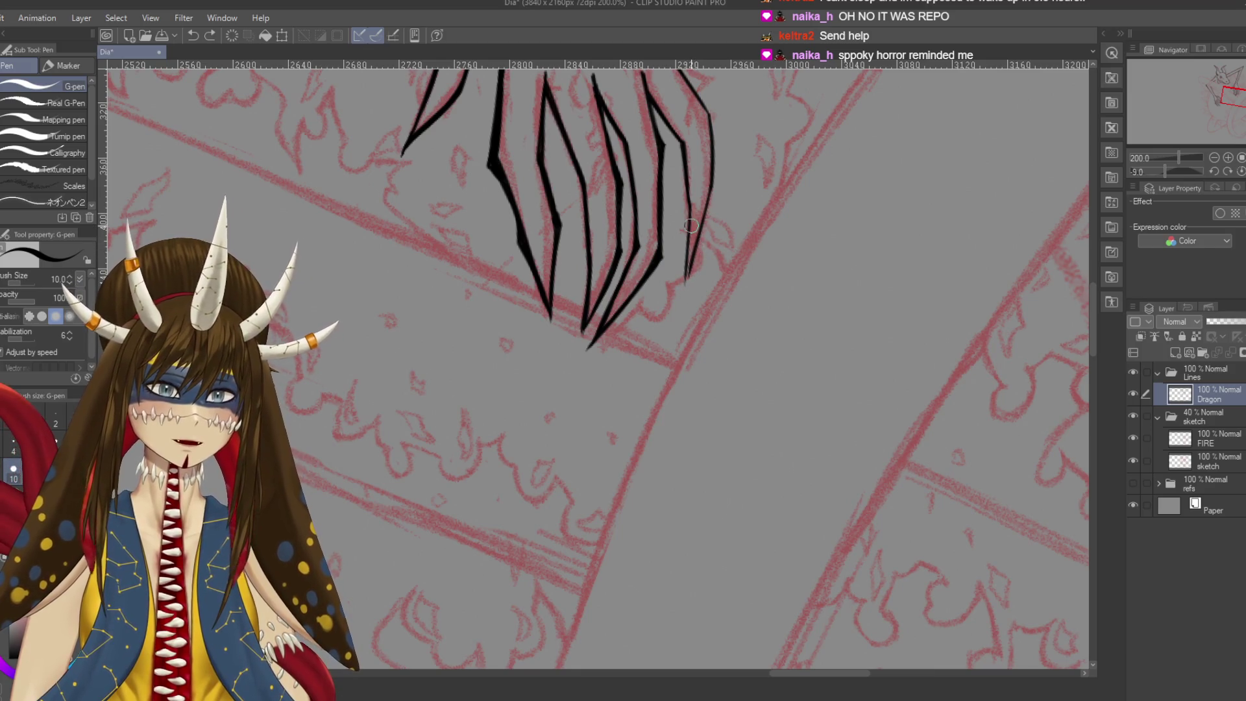
{"action": "left_click_drag", "start_coordinate": [688, 201], "coordinate": [685, 285]}
{"action": "key", "text": "ctrl+z"}
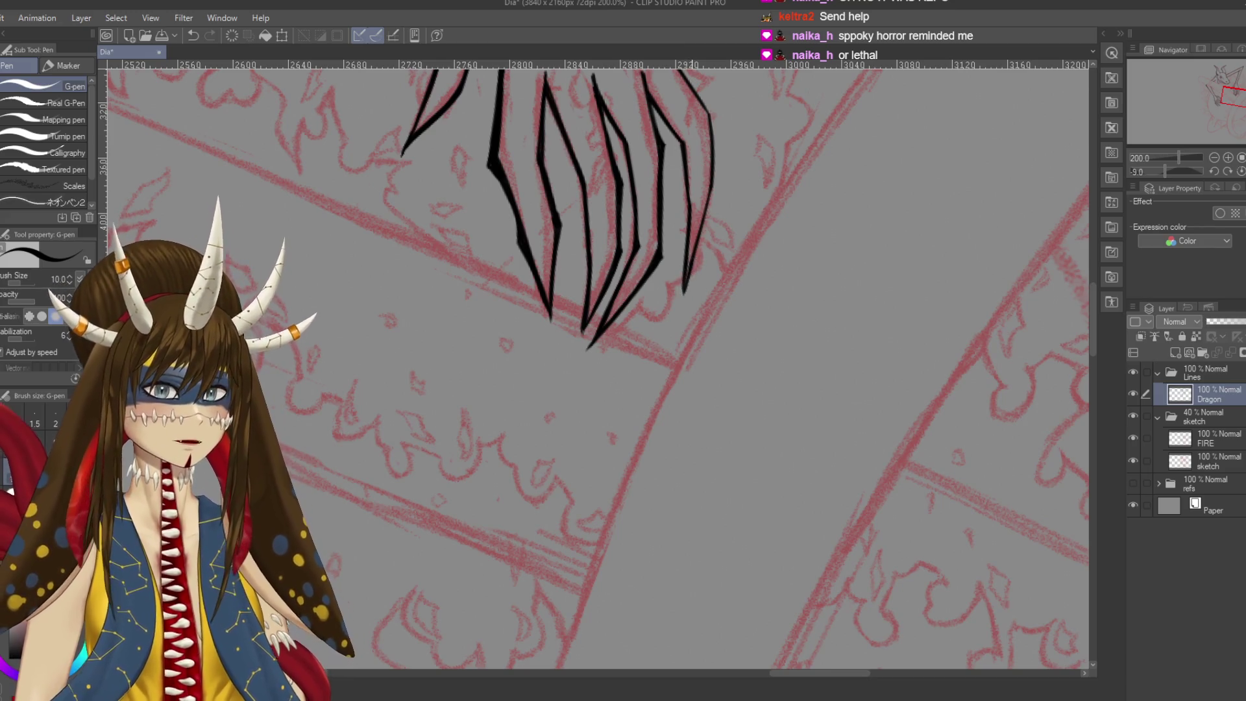
{"action": "key", "text": "ctrl+s"}
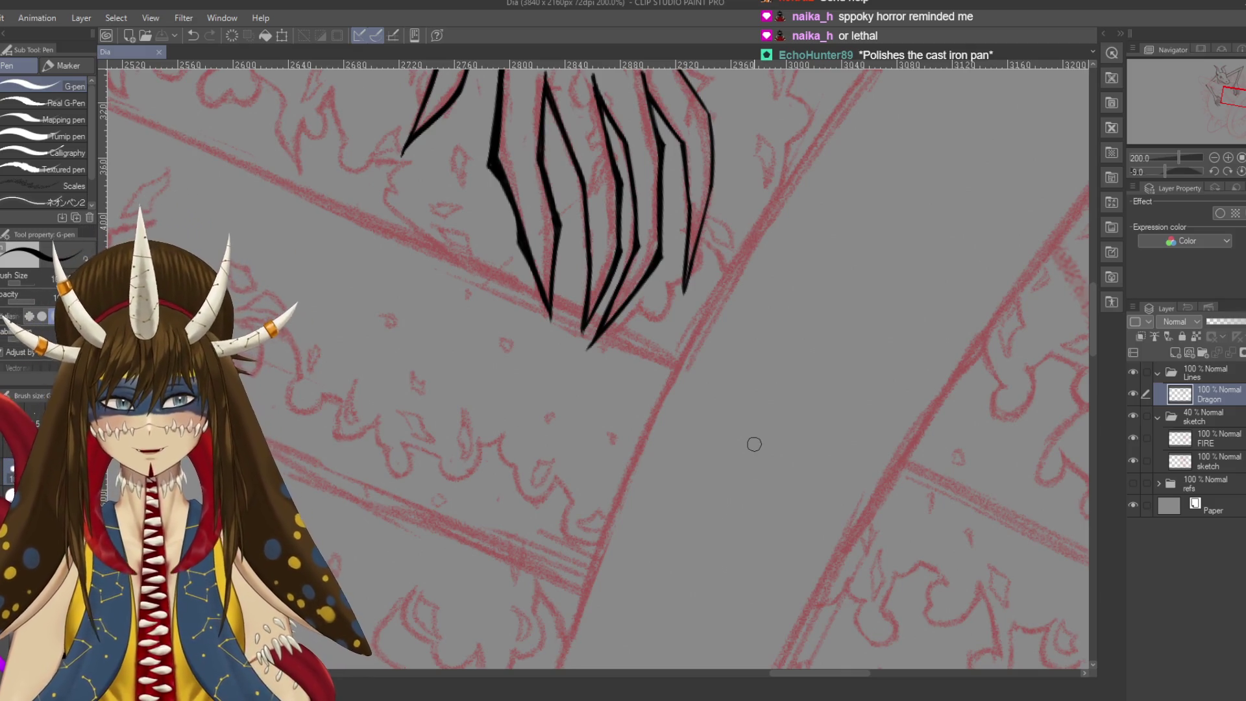
Try re-inking the arm's right contour, then undo the darker stroke
{"action": "left_click_drag", "start_coordinate": [755, 444], "coordinate": [801, 545]}
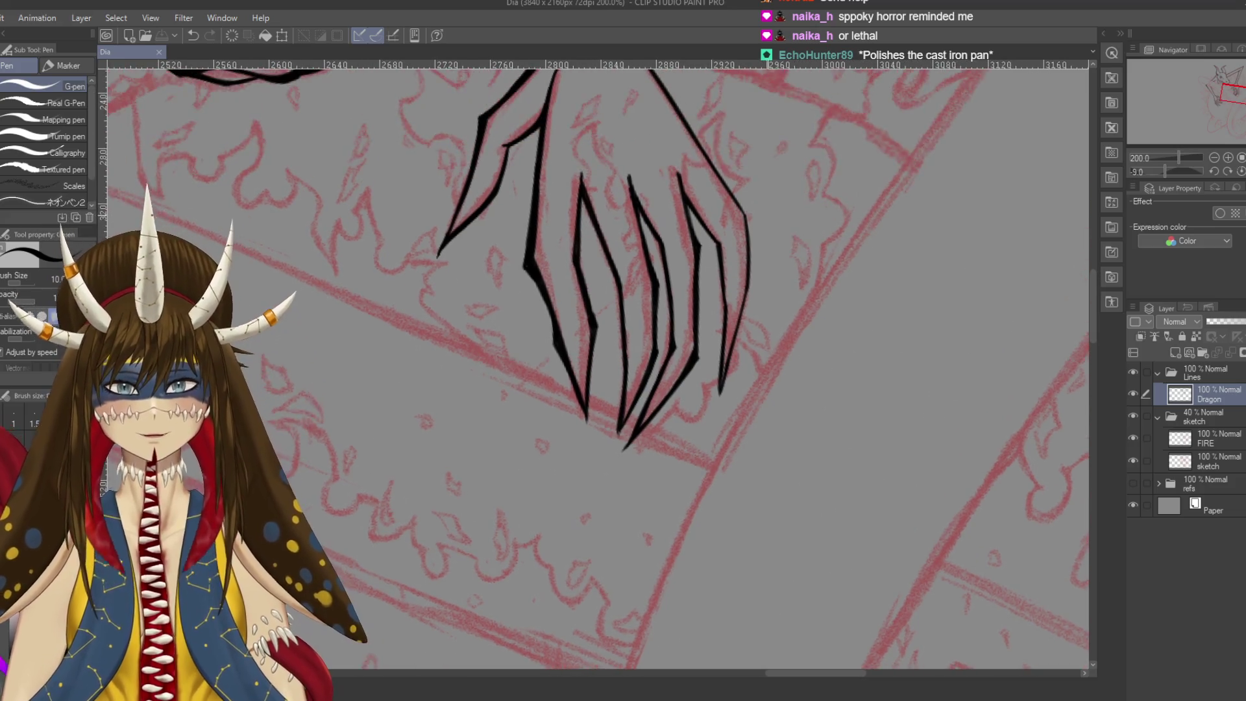
{"action": "left_click_drag", "start_coordinate": [643, 260], "coordinate": [675, 416]}
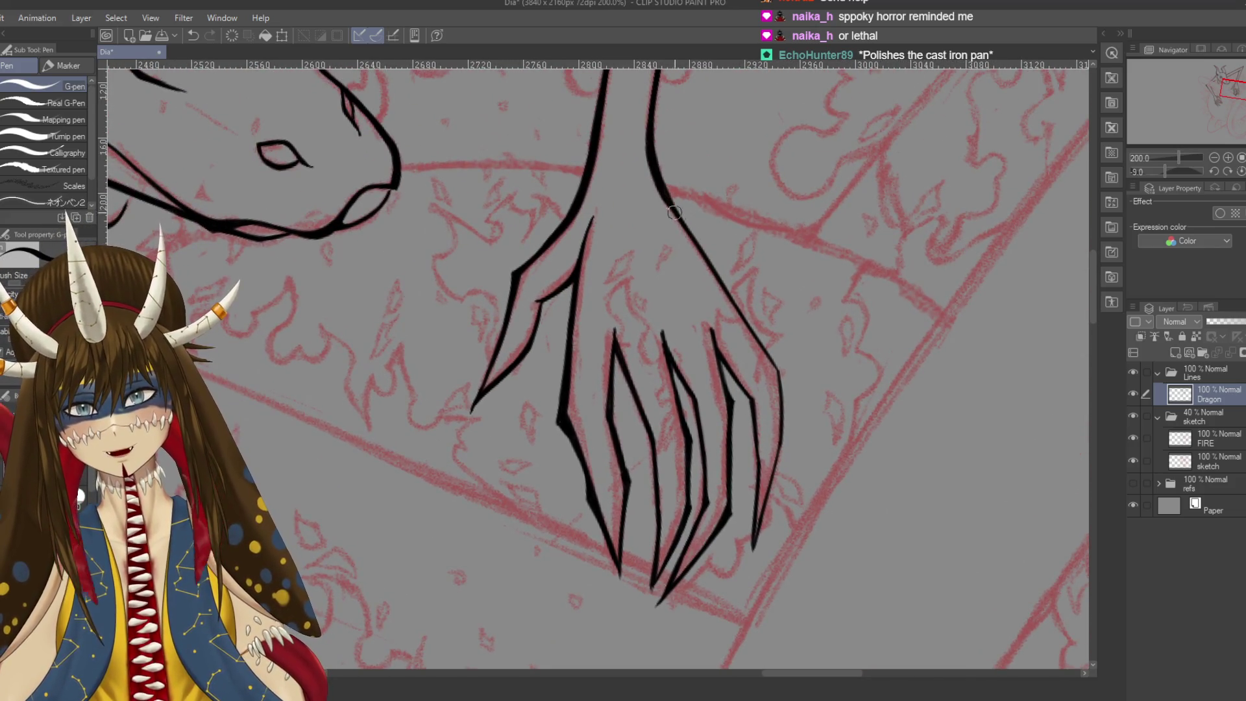
{"action": "left_click_drag", "start_coordinate": [650, 168], "coordinate": [706, 253]}
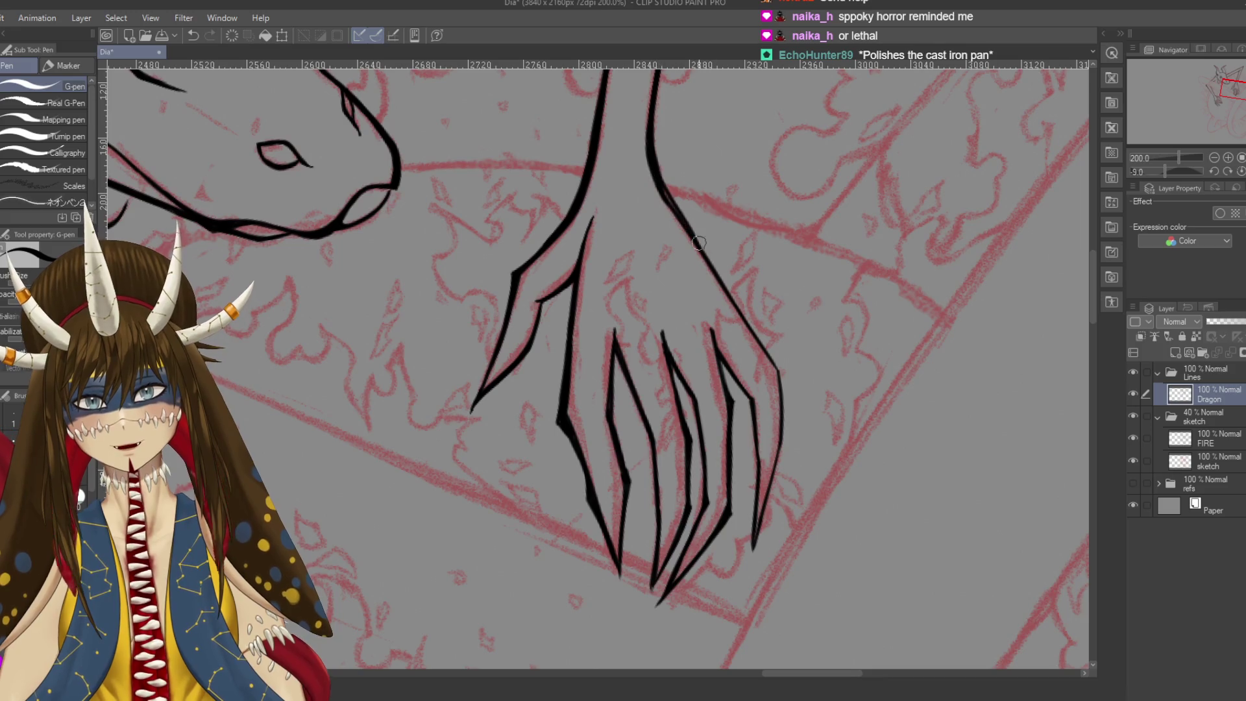
{"action": "key", "text": "ctrl+z"}
{"action": "mouse_move", "coordinate": [654, 179]}
{"action": "left_mouse_down"}
{"action": "mouse_move", "coordinate": [786, 375]}
{"action": "mouse_move", "coordinate": [753, 286]}
{"action": "left_mouse_up"}
{"action": "key", "text": "ctrl+z"}
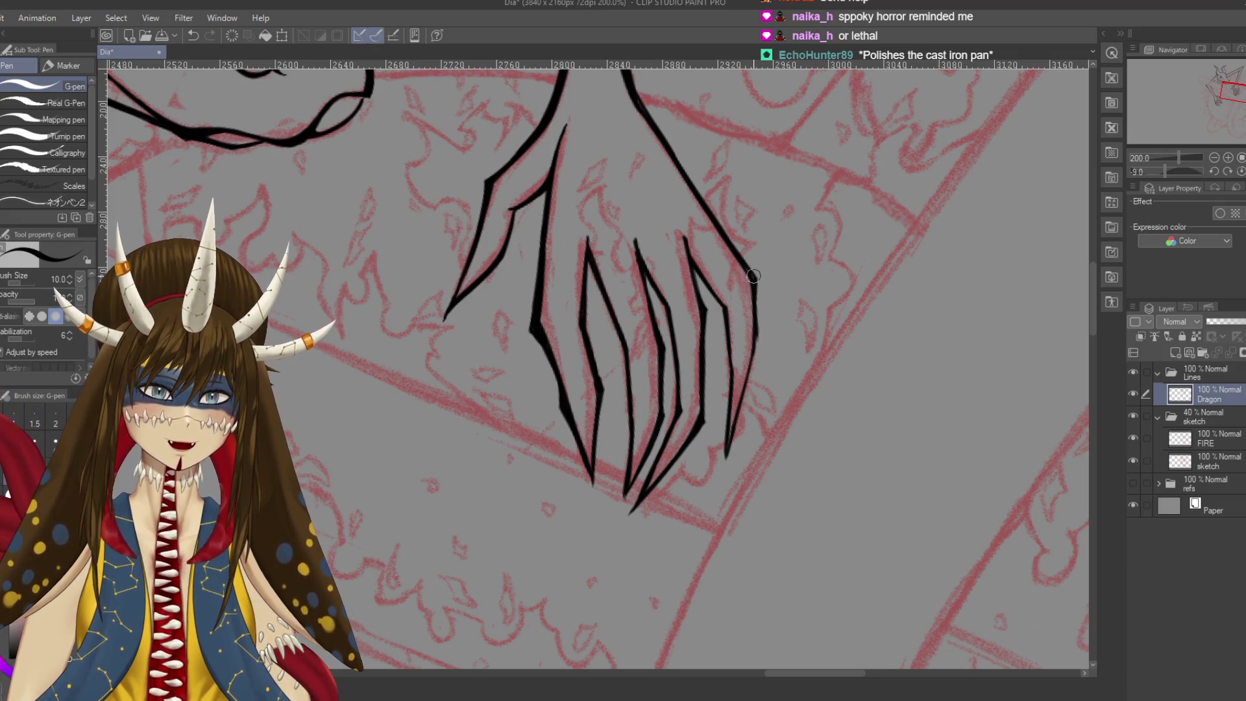
Join the broken right claw line and extend its tip downward, retrying thick strokes
{"action": "scroll", "coordinate": [745, 193], "scroll_direction": "up", "scroll_amount": 2}
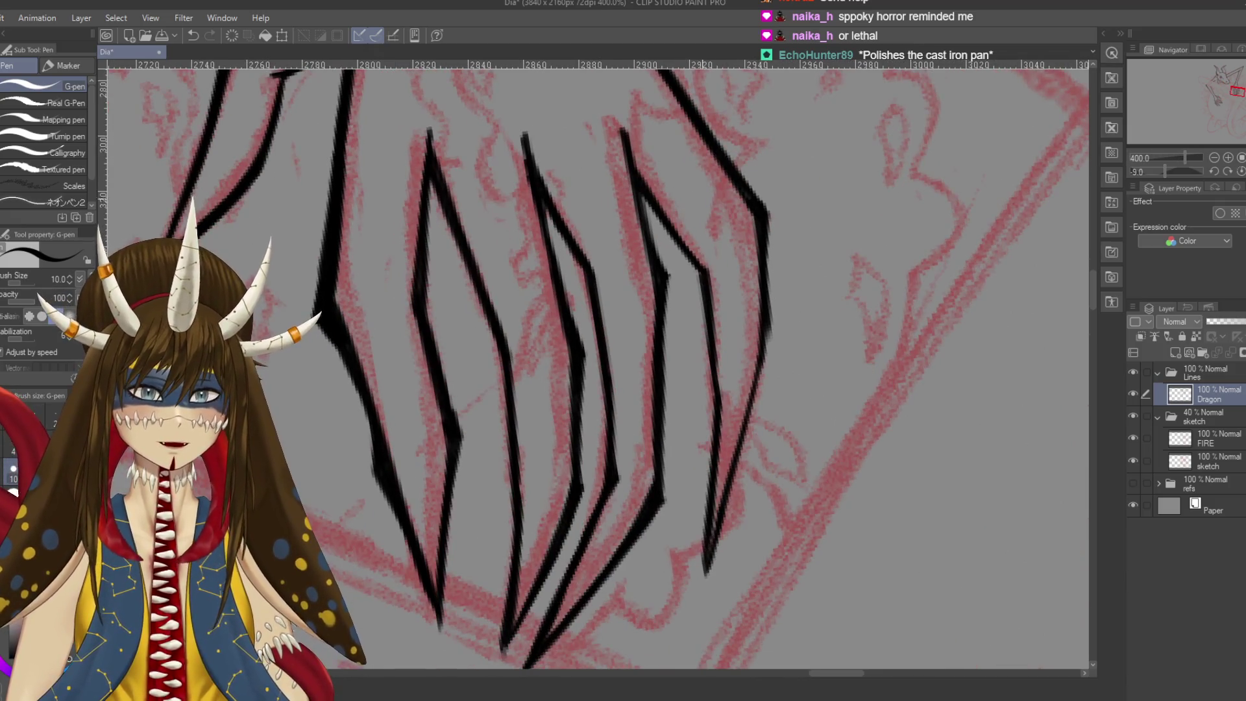
{"action": "scroll", "coordinate": [760, 260], "scroll_direction": "down", "scroll_amount": 2}
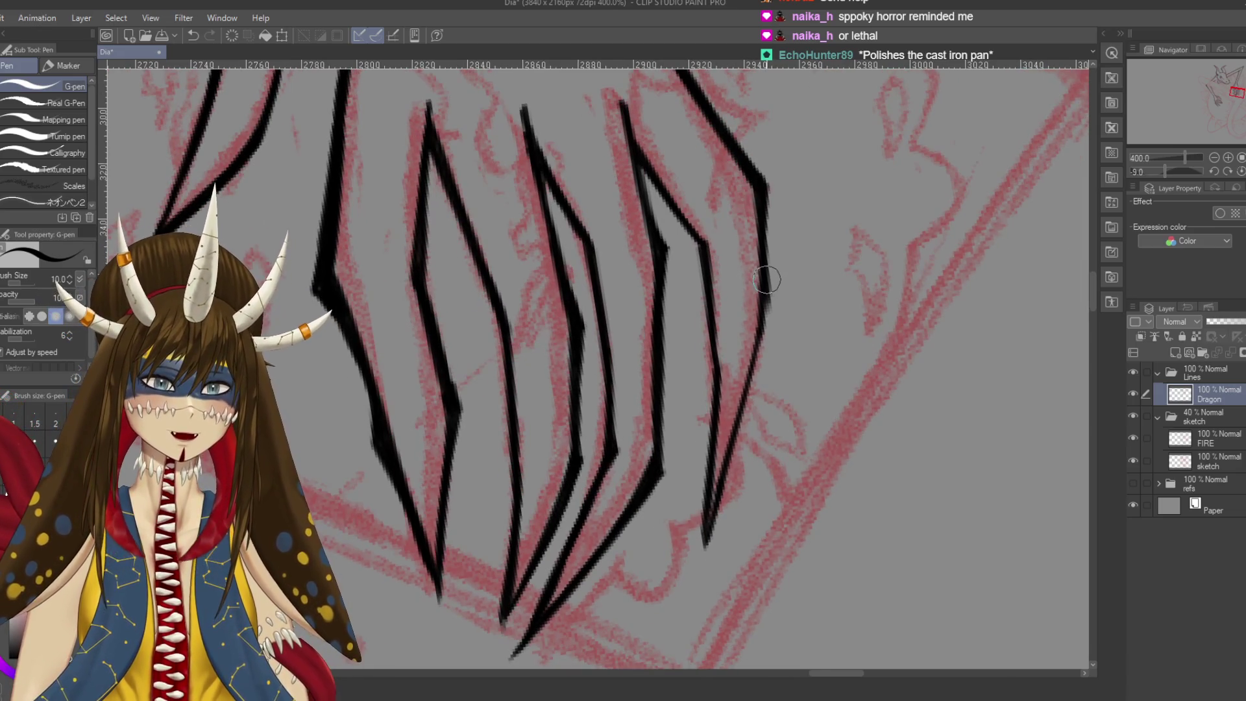
{"action": "left_click_drag", "start_coordinate": [770, 318], "coordinate": [751, 377]}
{"action": "key", "text": "ctrl+z"}
{"action": "left_click_drag", "start_coordinate": [770, 318], "coordinate": [721, 480]}
{"action": "key", "text": "ctrl+z"}
{"action": "left_click_drag", "start_coordinate": [768, 356], "coordinate": [705, 546]}
{"action": "key", "text": "ctrl+z"}
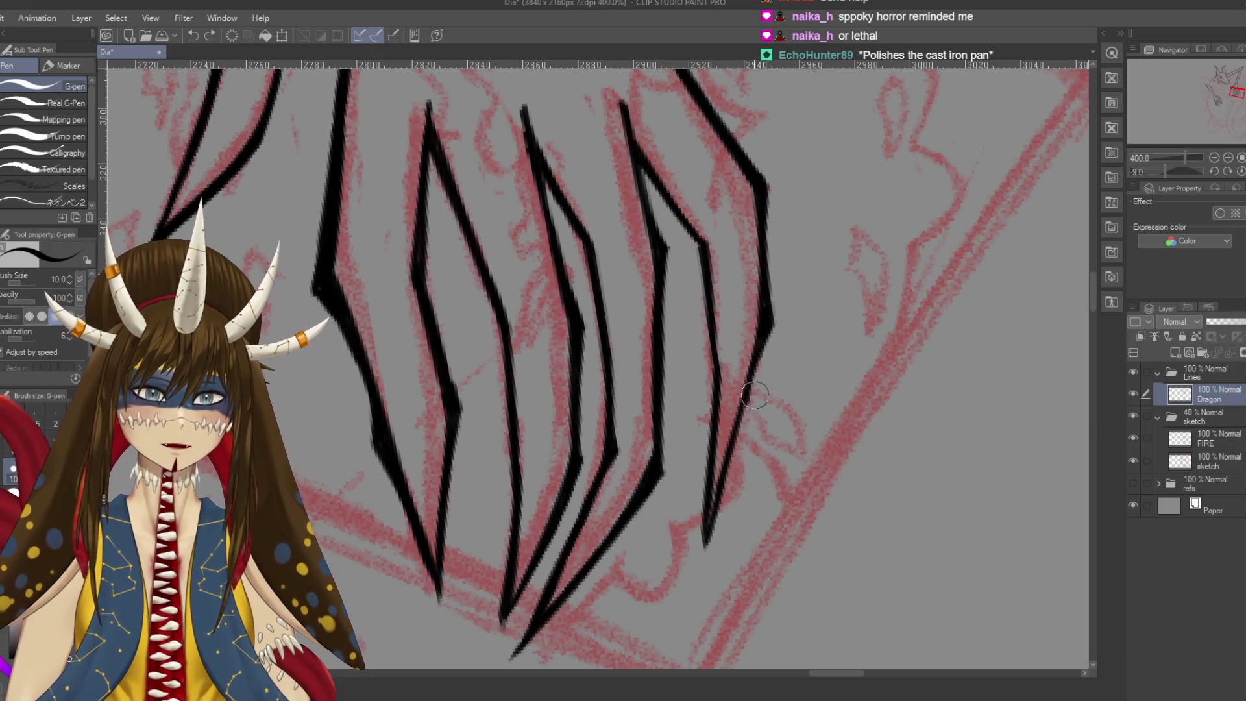
{"action": "left_click_drag", "start_coordinate": [768, 347], "coordinate": [713, 536]}
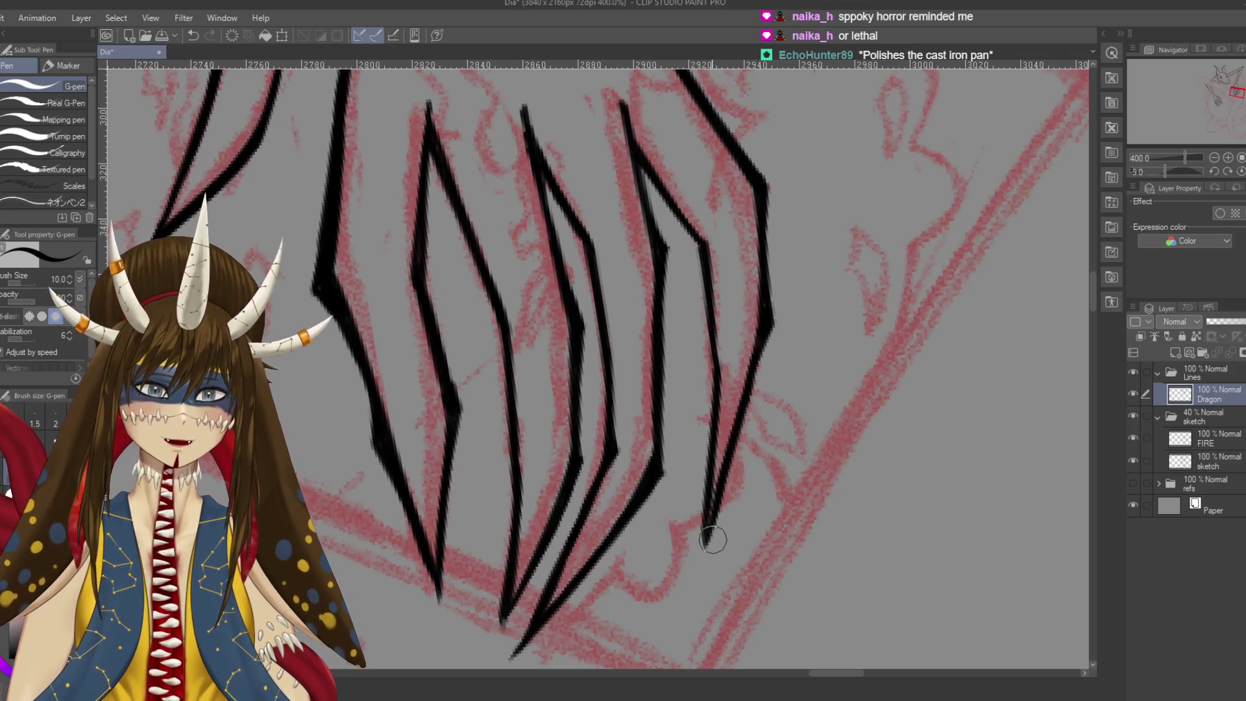
{"action": "key", "text": "ctrl+z"}
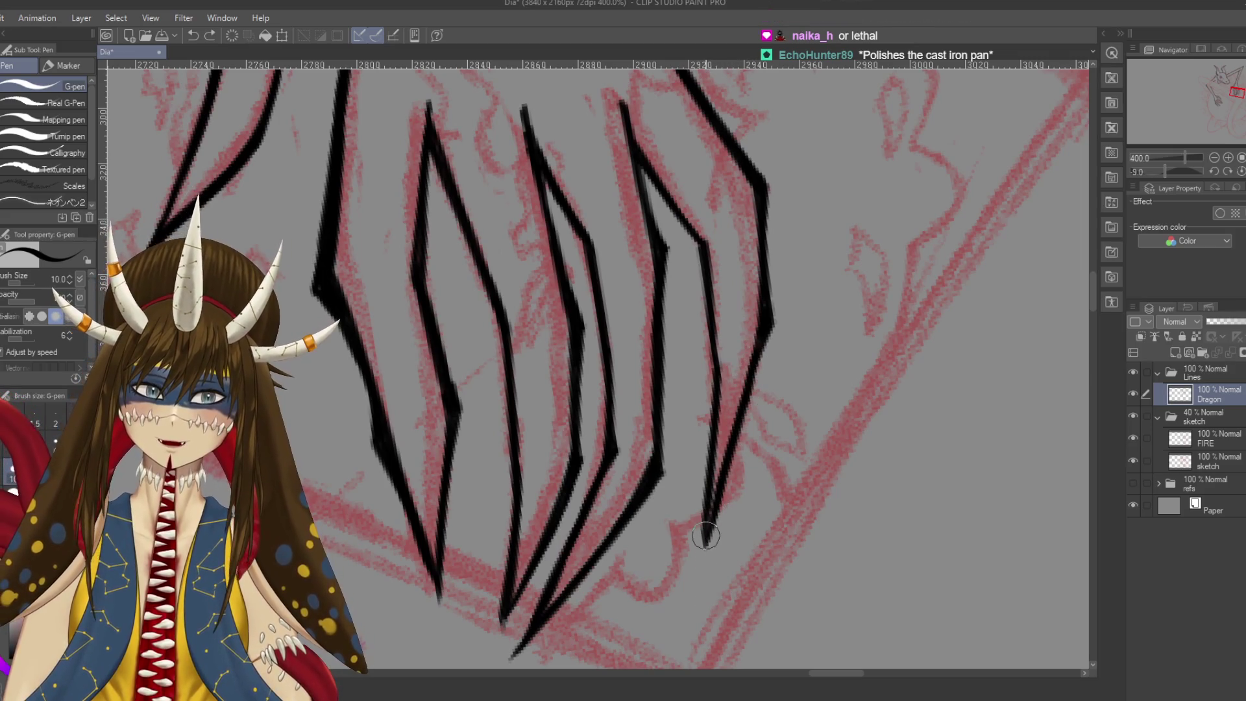
{"action": "left_click_drag", "start_coordinate": [710, 523], "coordinate": [706, 562]}
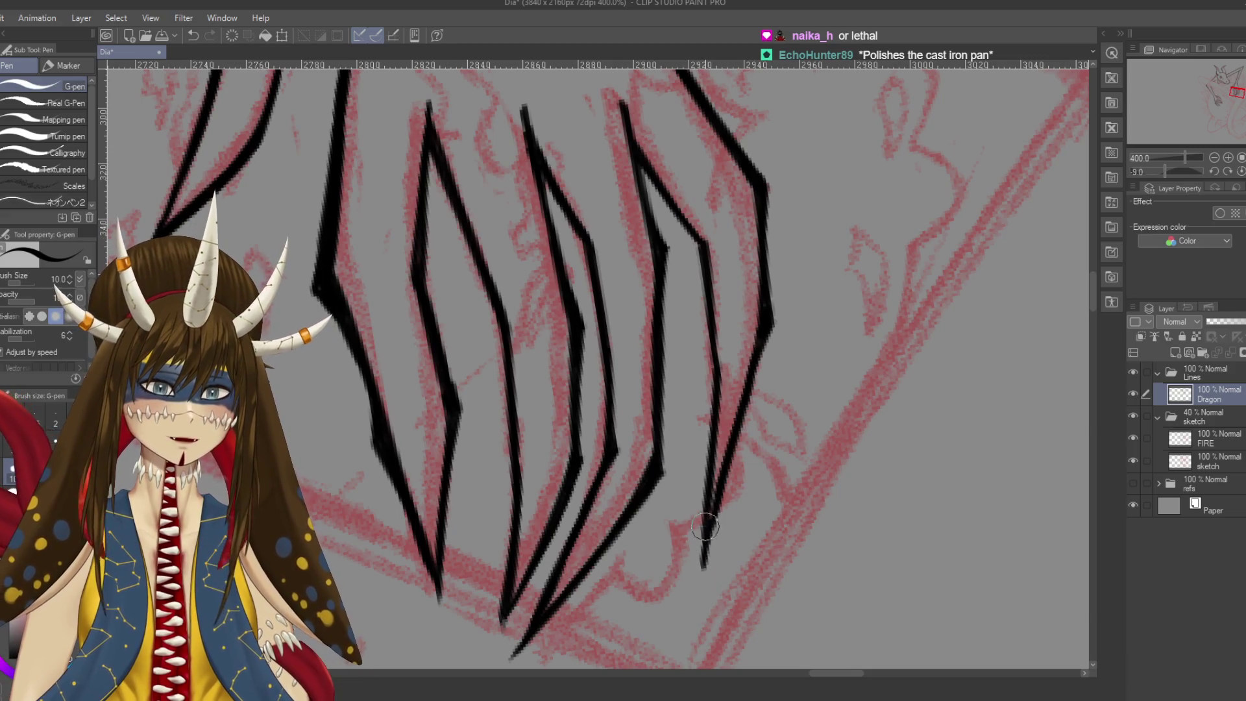
Erase stray strands beside the claw tip, add a short stroke along the claw line, and save
{"action": "key", "text": "e"}
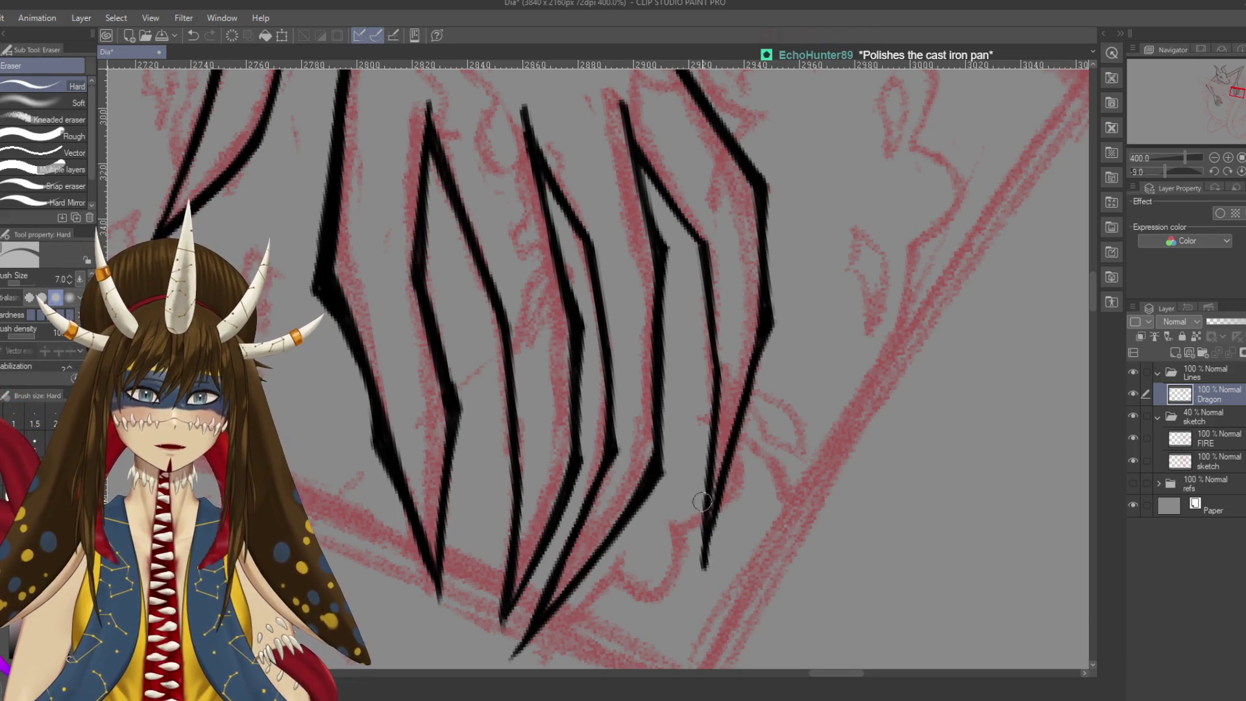
{"action": "left_click_drag", "start_coordinate": [715, 551], "coordinate": [716, 610]}
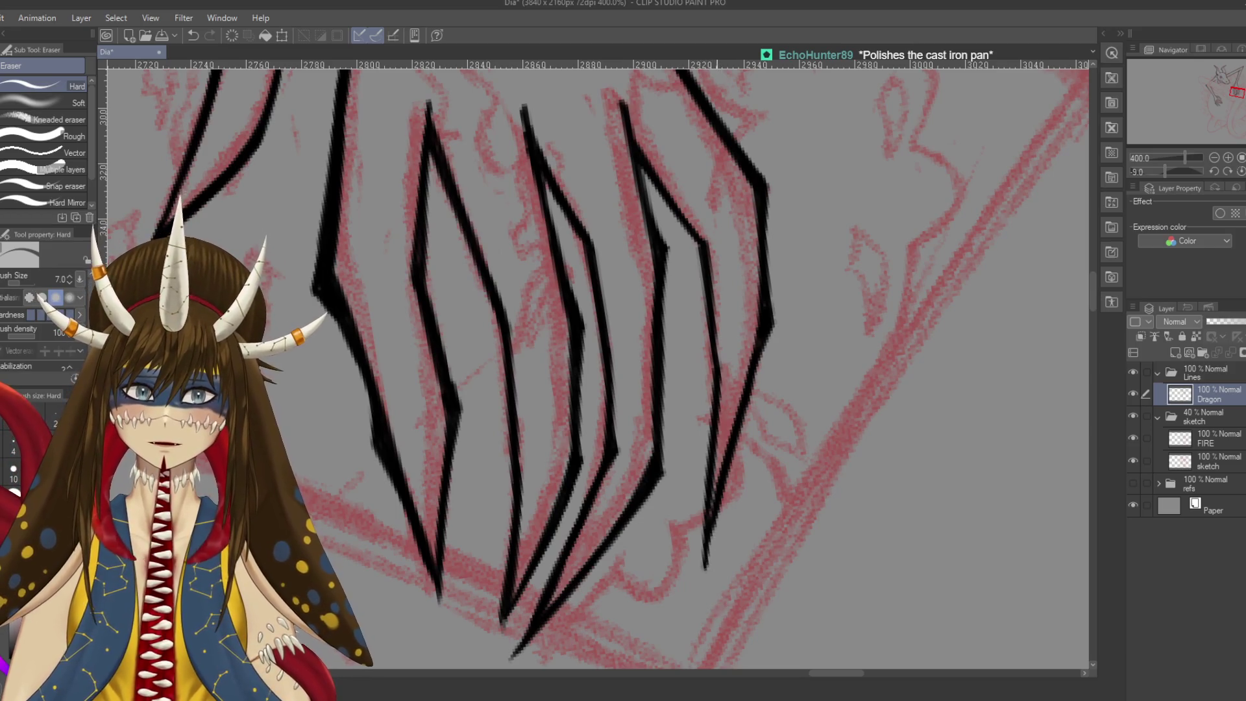
{"action": "key", "text": "p"}
{"action": "left_click_drag", "start_coordinate": [764, 332], "coordinate": [766, 299]}
{"action": "key", "text": "ctrl+s"}
{"action": "key", "text": "ctrl+minus"}
{"action": "key", "text": "ctrl+minus"}
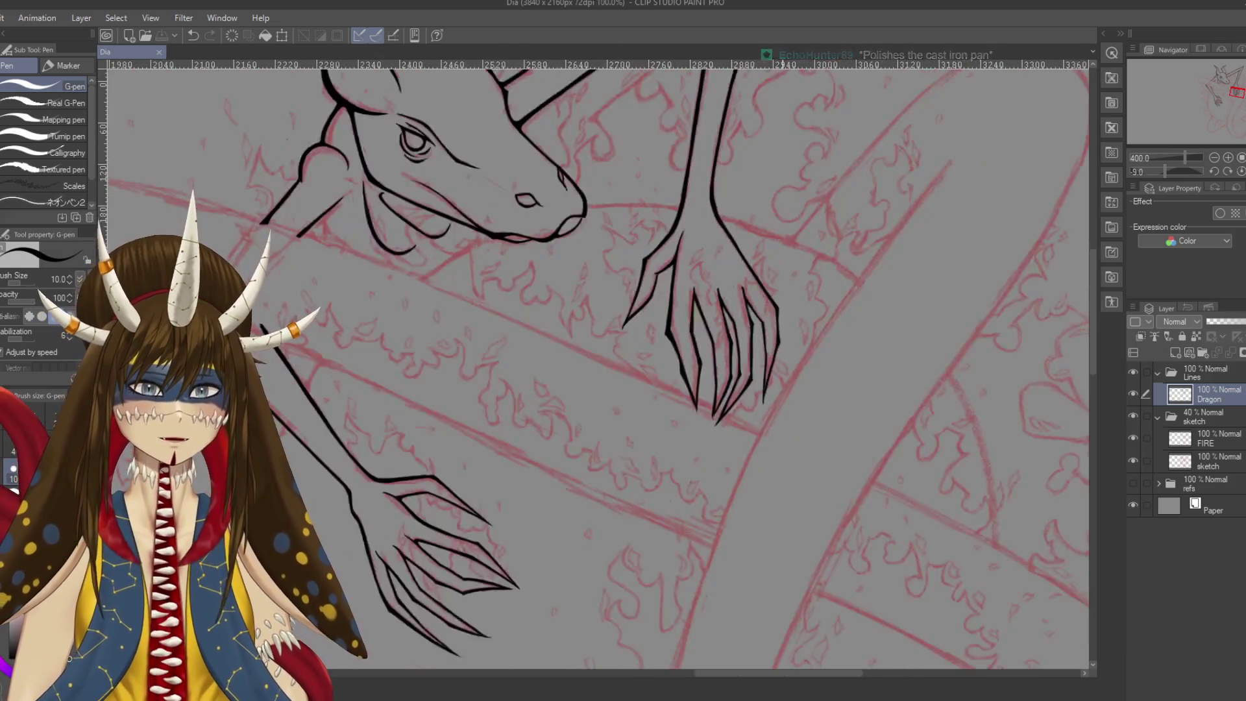
Hide the red sketch folder and zoom in on the dragon's right hand
{"action": "key", "text": "ctrl+minus"}
{"action": "key", "text": "r"}
{"action": "key", "text": "asciicircum"}
{"action": "key", "text": "p"}
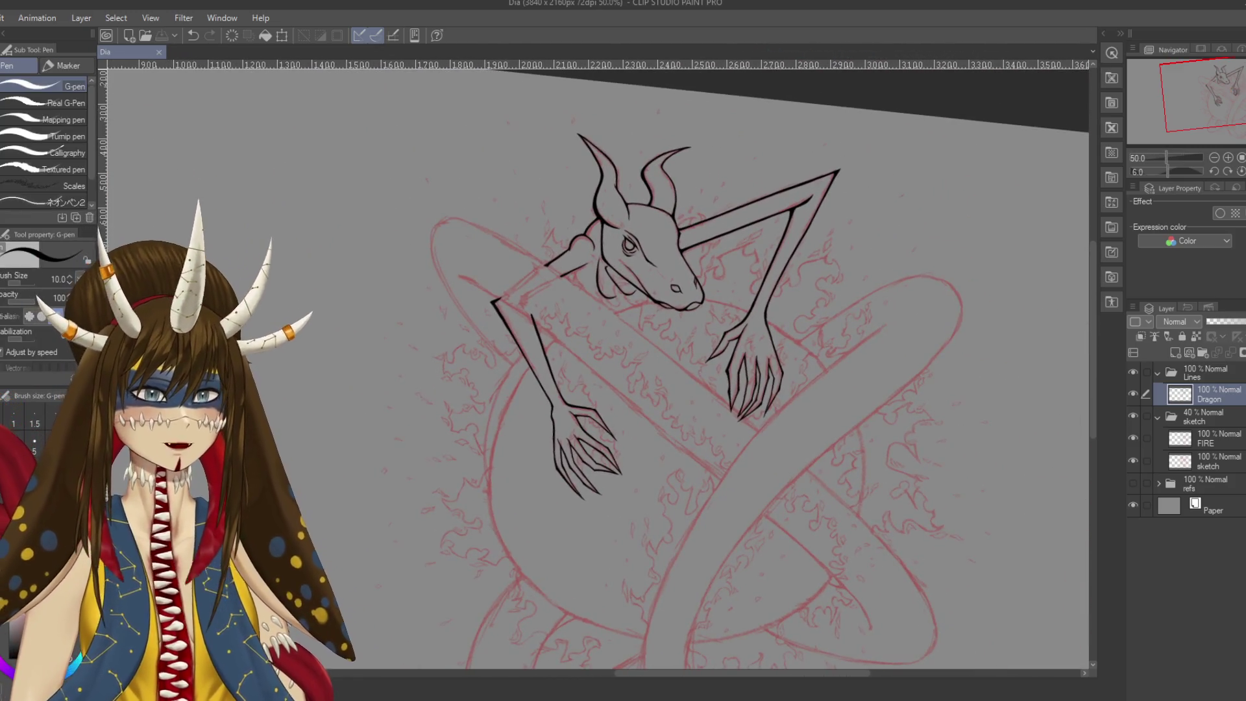
{"action": "left_click", "coordinate": [1134, 416]}
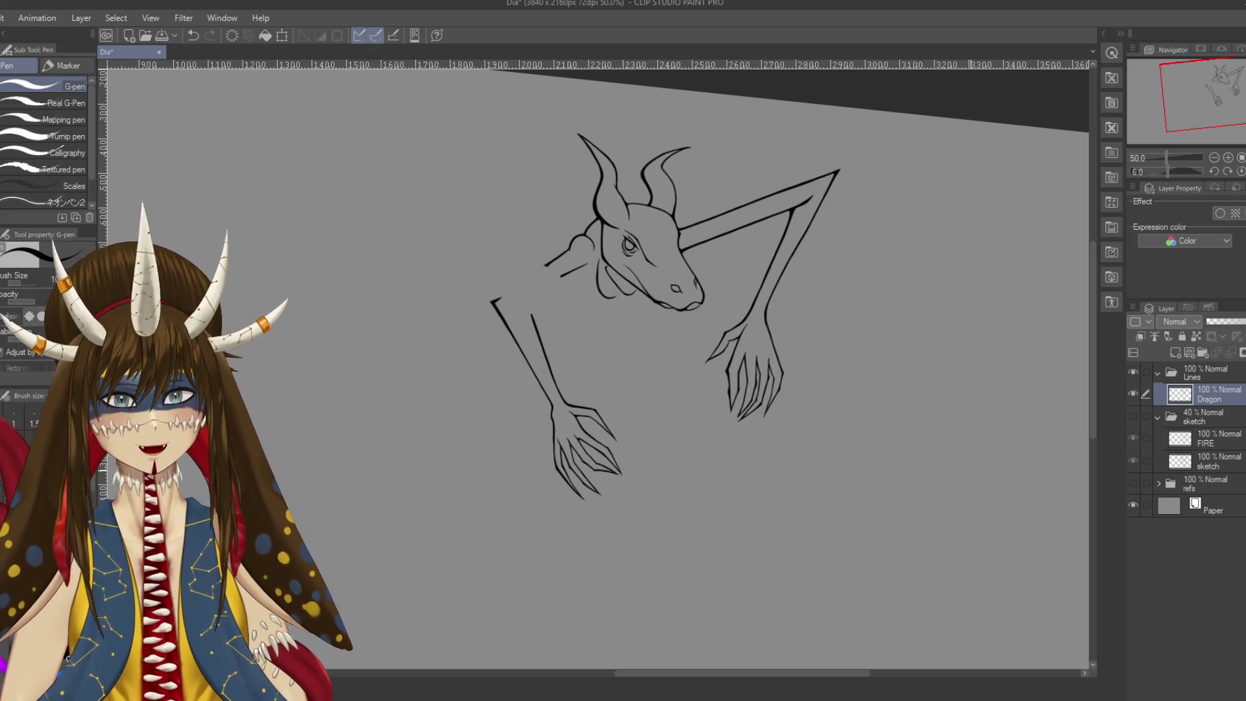
{"action": "scroll", "coordinate": [970, 470], "scroll_direction": "up", "scroll_amount": 2}
{"action": "scroll", "coordinate": [970, 470], "scroll_direction": "up", "scroll_amount": 2}
{"action": "left_click_drag", "start_coordinate": [970, 470], "coordinate": [1090, 578]}
{"action": "left_click_drag", "start_coordinate": [623, 364], "coordinate": [560, 323]}
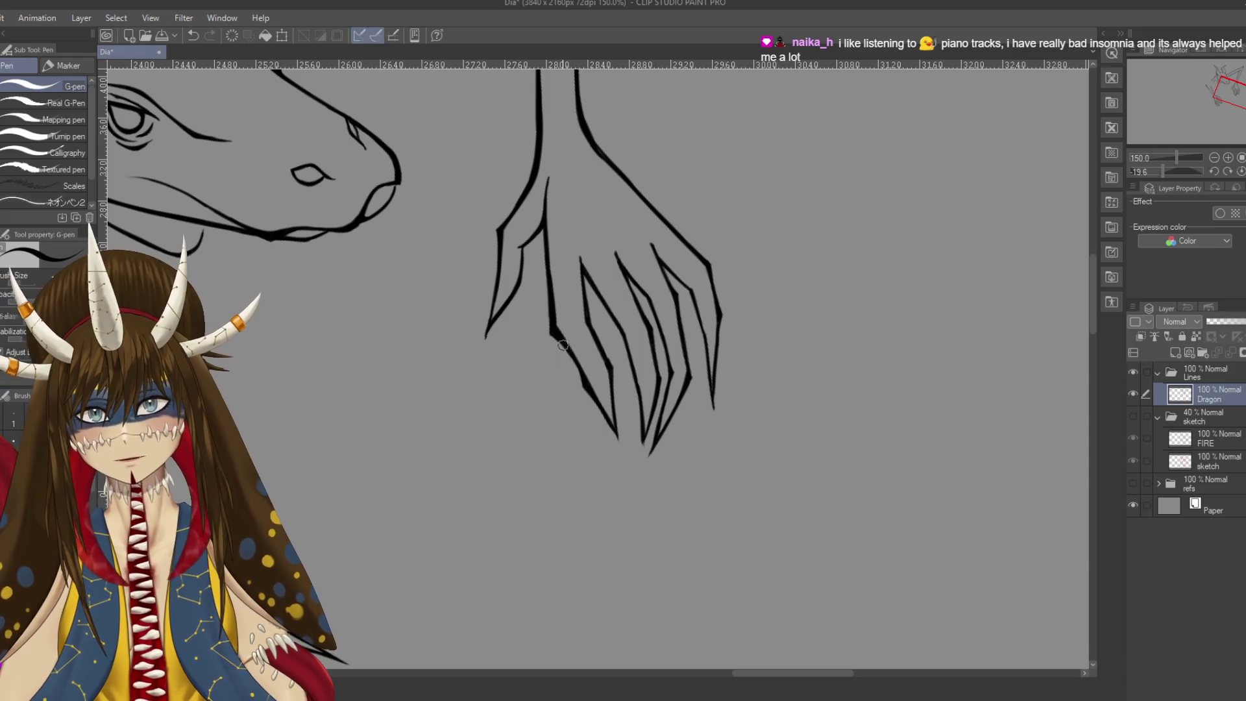
Erase part of the right hand's inner finger line, alternating Eraser and G-pen
{"action": "key", "text": "e"}
{"action": "left_click_drag", "start_coordinate": [557, 335], "coordinate": [559, 354]}
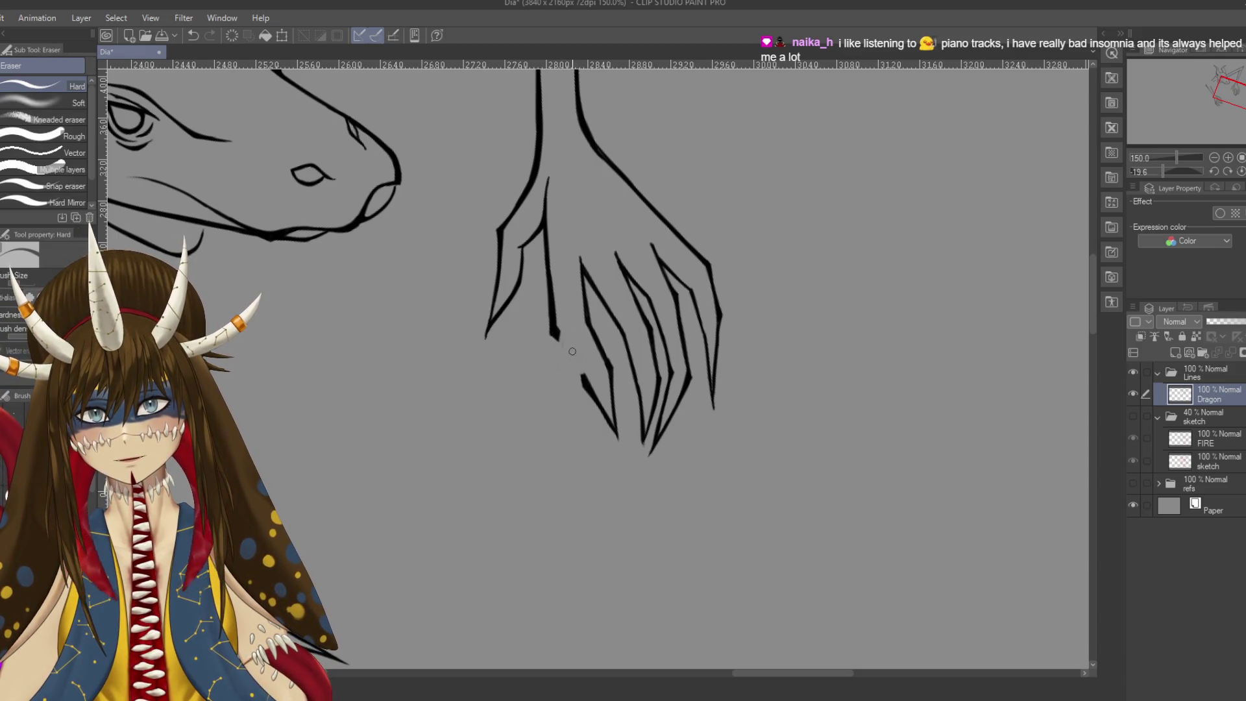
{"action": "key", "text": "p"}
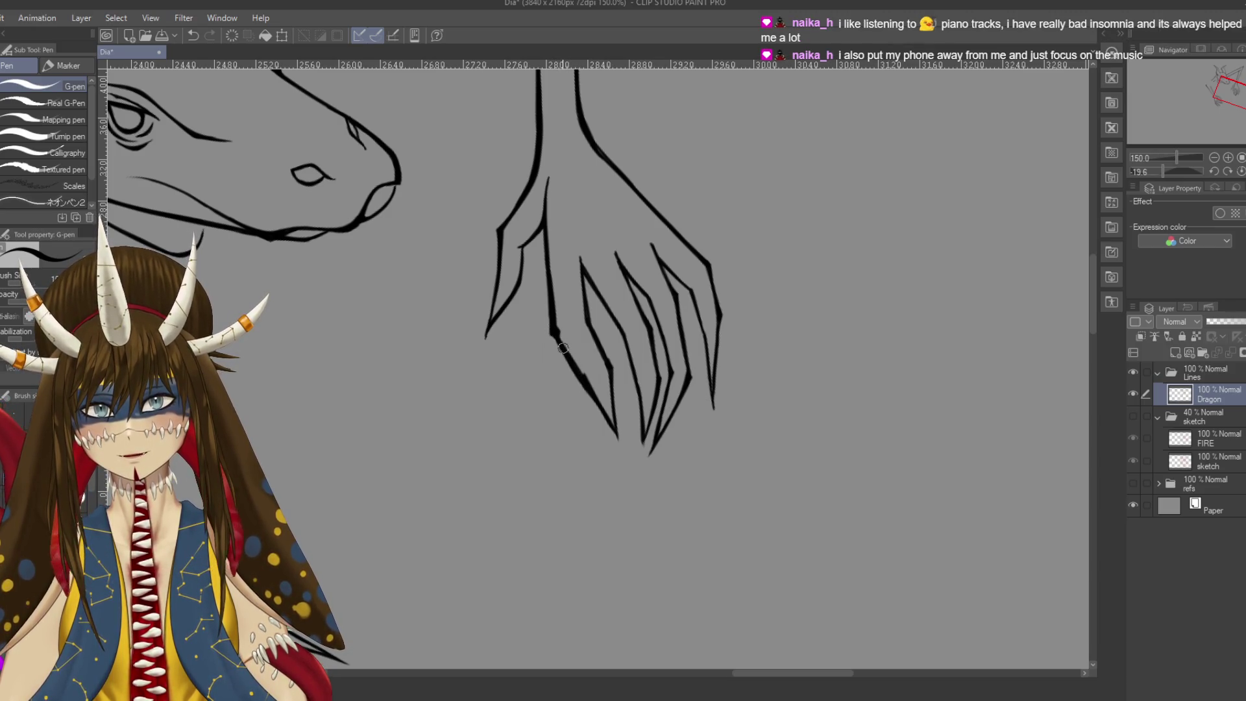
{"action": "key", "text": "e"}
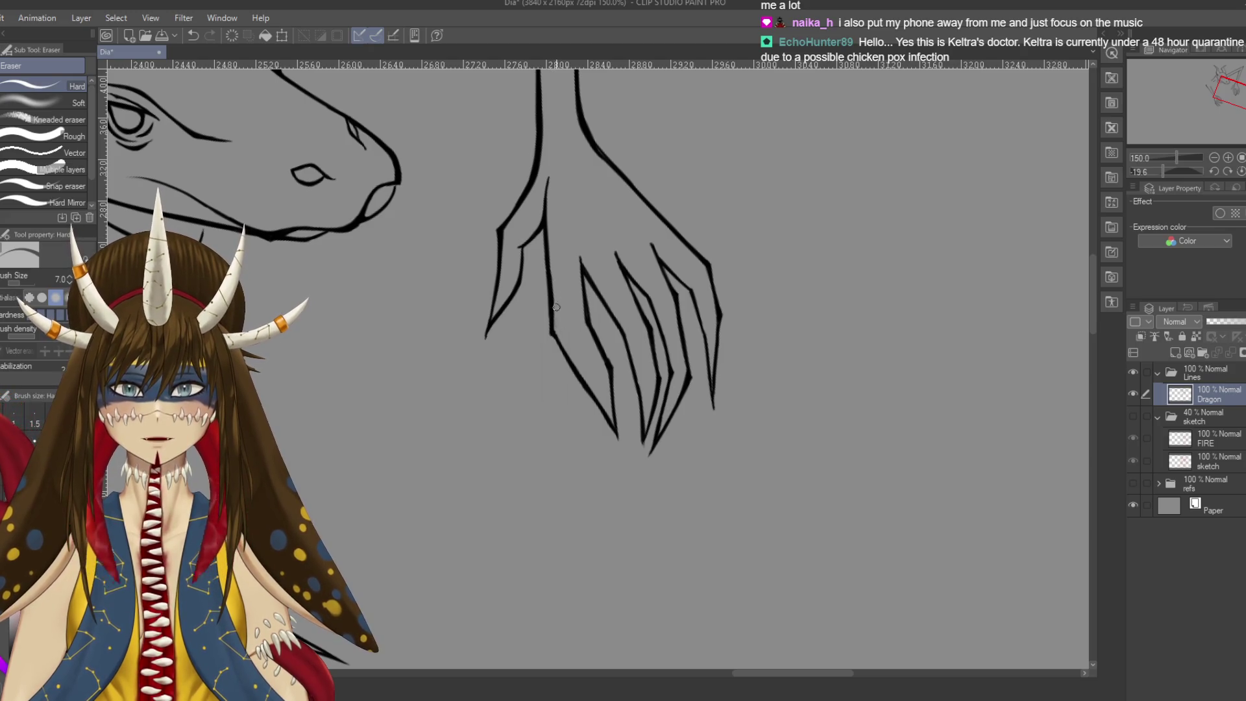
{"action": "key", "text": "p"}
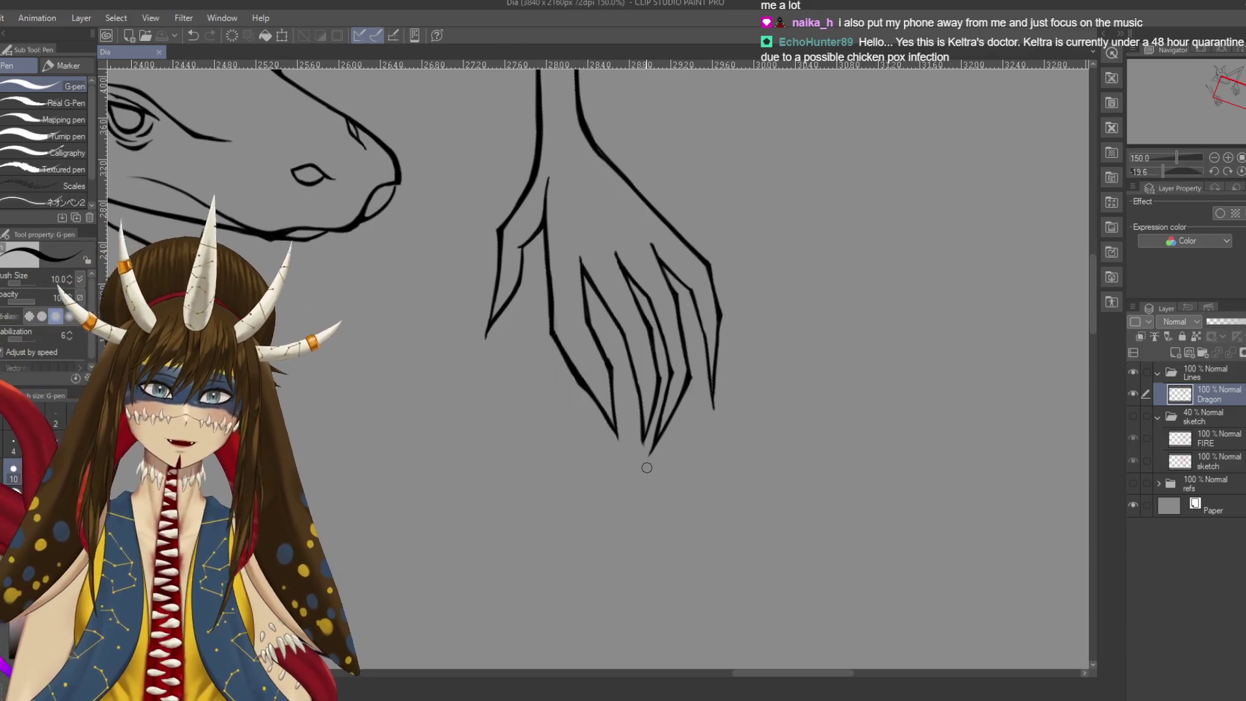
{"action": "scroll", "coordinate": [645, 465], "scroll_direction": "down", "scroll_amount": 3}
{"action": "scroll", "coordinate": [646, 459], "scroll_direction": "down", "scroll_amount": 1}
{"action": "scroll", "coordinate": [646, 460], "scroll_direction": "up", "scroll_amount": 1}
{"action": "scroll", "coordinate": [646, 459], "scroll_direction": "up", "scroll_amount": 1}
{"action": "scroll", "coordinate": [645, 460], "scroll_direction": "up", "scroll_amount": 1}
{"action": "scroll", "coordinate": [648, 458], "scroll_direction": "up", "scroll_amount": 1}
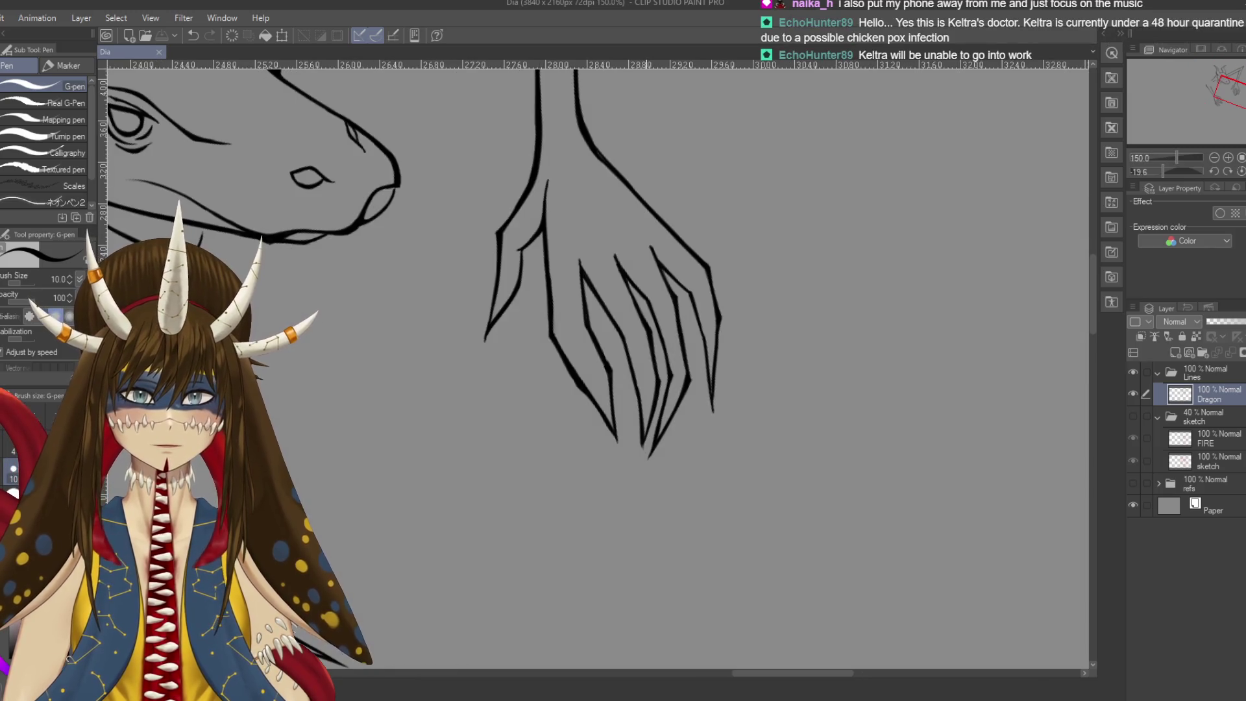
{"action": "key", "text": "m"}
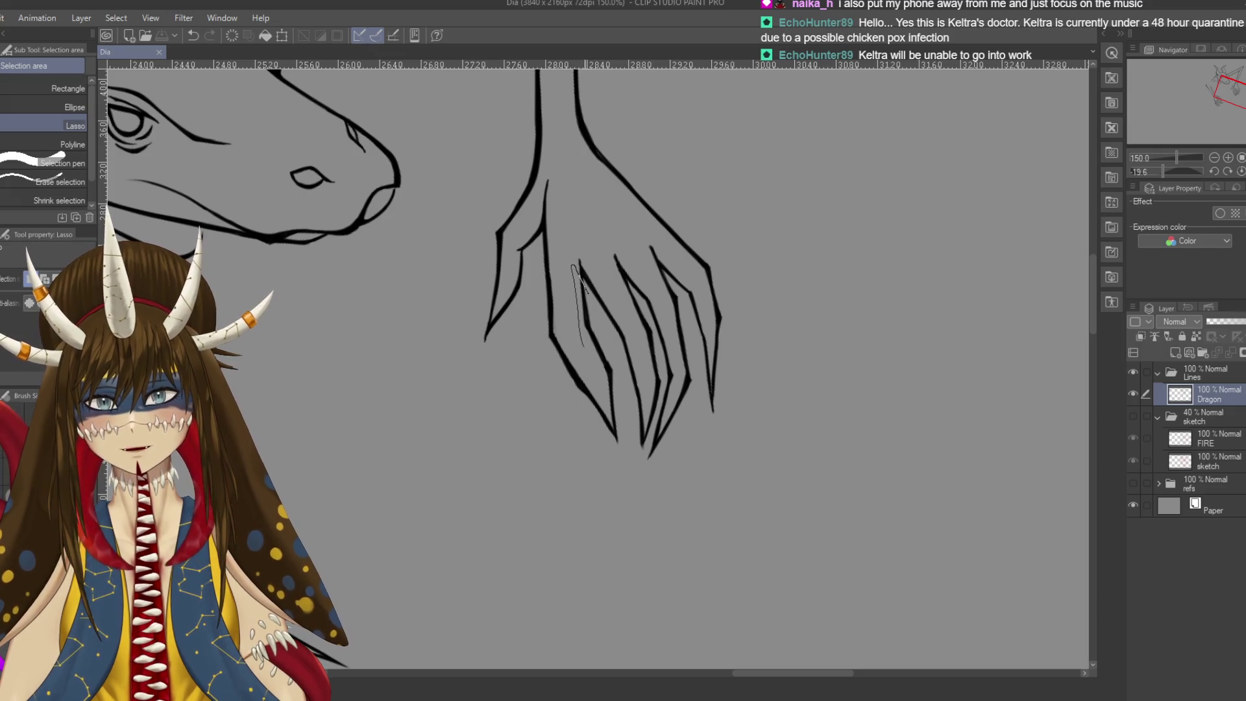
Lasso the leftmost finger and nudge it slightly right with Free Transform
{"action": "left_click_drag", "start_coordinate": [584, 285], "coordinate": [573, 266]}
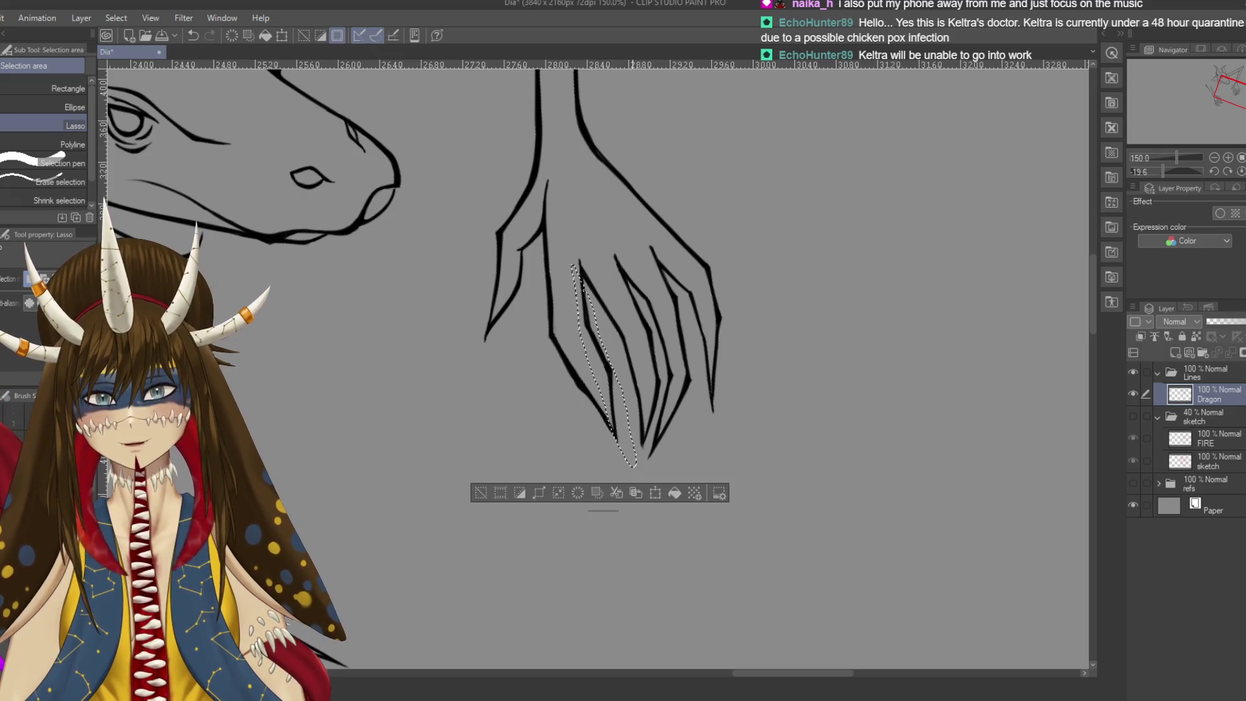
{"action": "key", "text": "ctrl+t"}
{"action": "left_click_drag", "start_coordinate": [596, 367], "coordinate": [598, 375]}
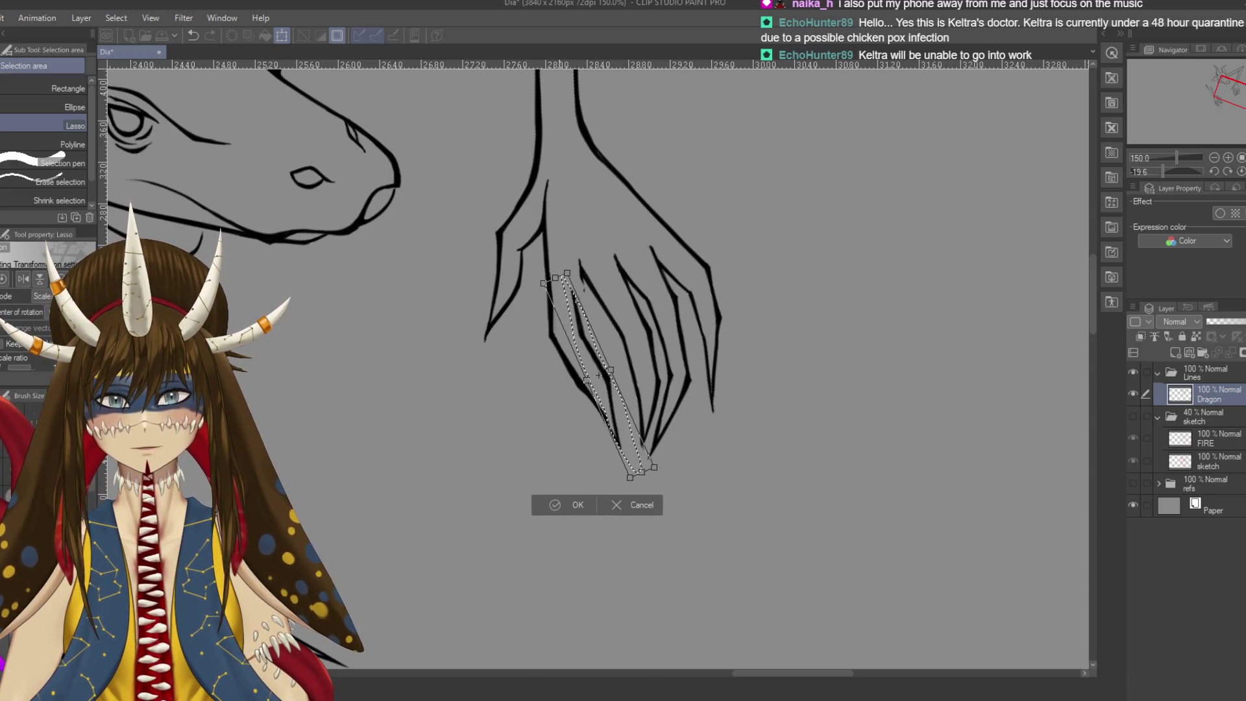
{"action": "key", "text": "Return"}
{"action": "left_click", "coordinate": [478, 501]}
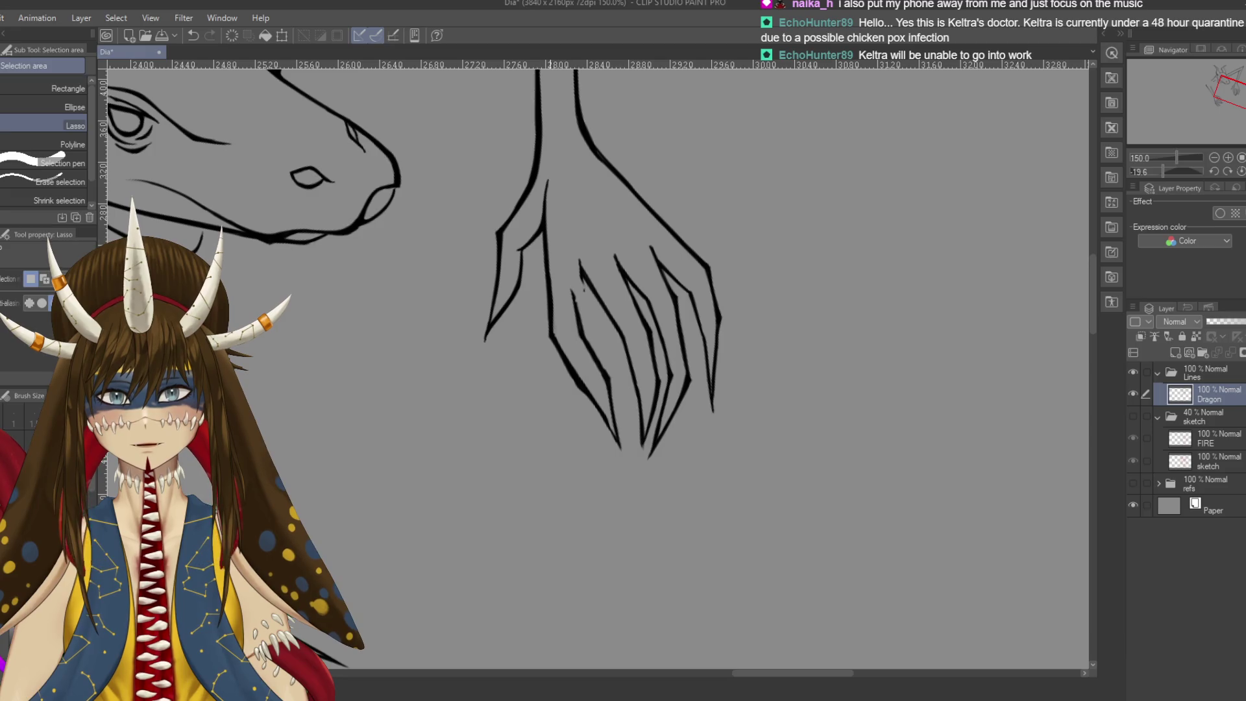
Erase the faint stray marks along the left finger line
{"action": "scroll", "coordinate": [595, 364], "scroll_direction": "up", "scroll_amount": 1}
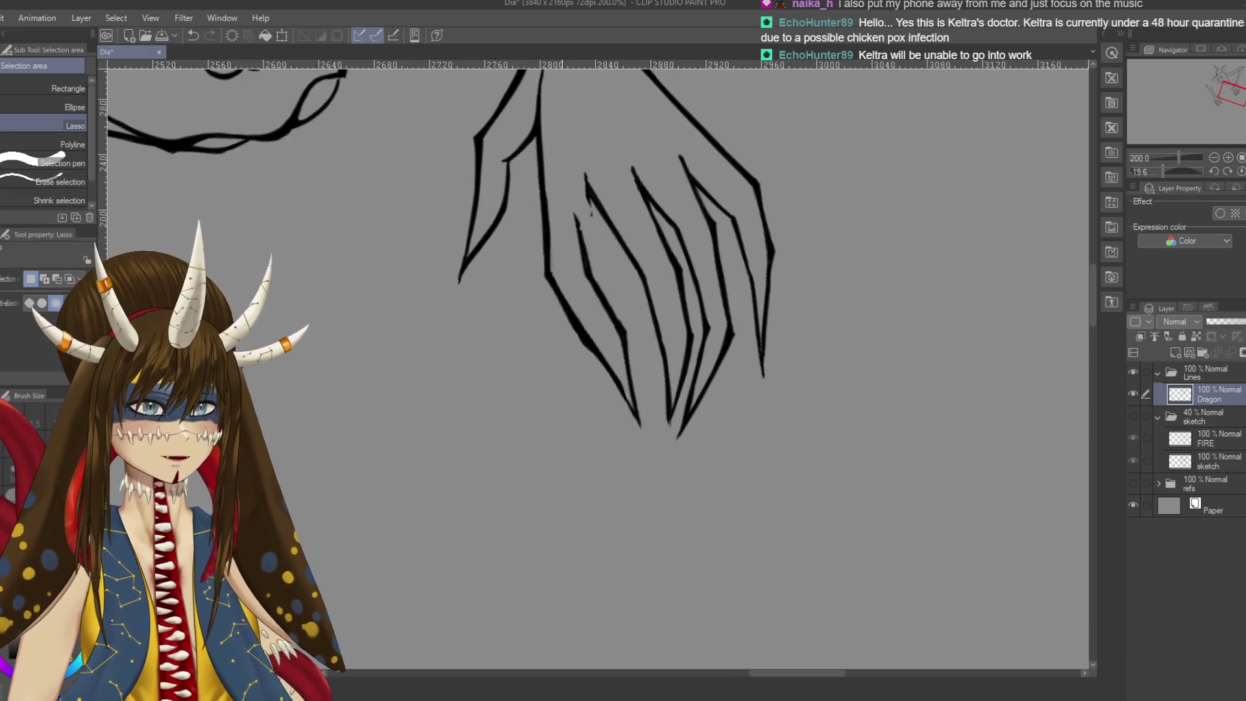
{"action": "scroll", "coordinate": [595, 364], "scroll_direction": "up", "scroll_amount": 1}
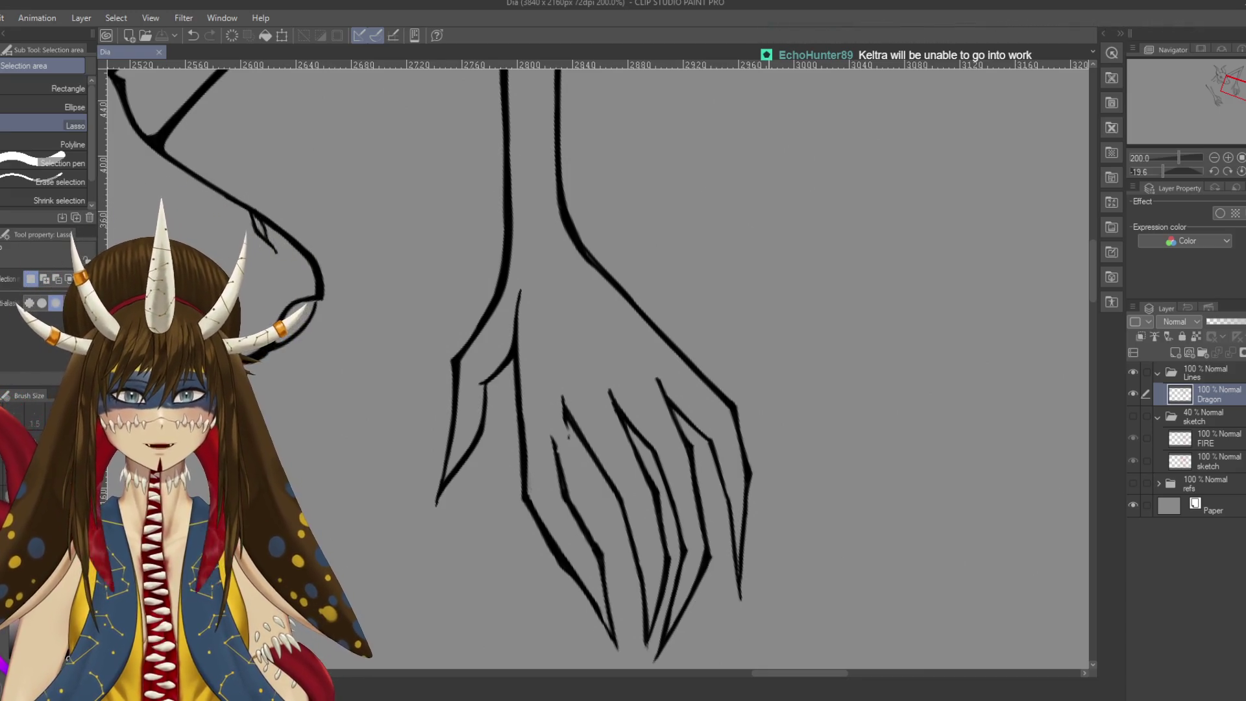
{"action": "scroll", "coordinate": [632, 568], "scroll_direction": "up", "scroll_amount": 1}
{"action": "scroll", "coordinate": [633, 568], "scroll_direction": "up", "scroll_amount": 1}
{"action": "key", "text": "e"}
{"action": "mouse_move", "coordinate": [450, 302]}
{"action": "left_mouse_down"}
{"action": "mouse_move", "coordinate": [462, 383]}
{"action": "mouse_move", "coordinate": [465, 339]}
{"action": "left_mouse_up"}
{"action": "left_click_drag", "start_coordinate": [462, 417], "coordinate": [467, 331]}
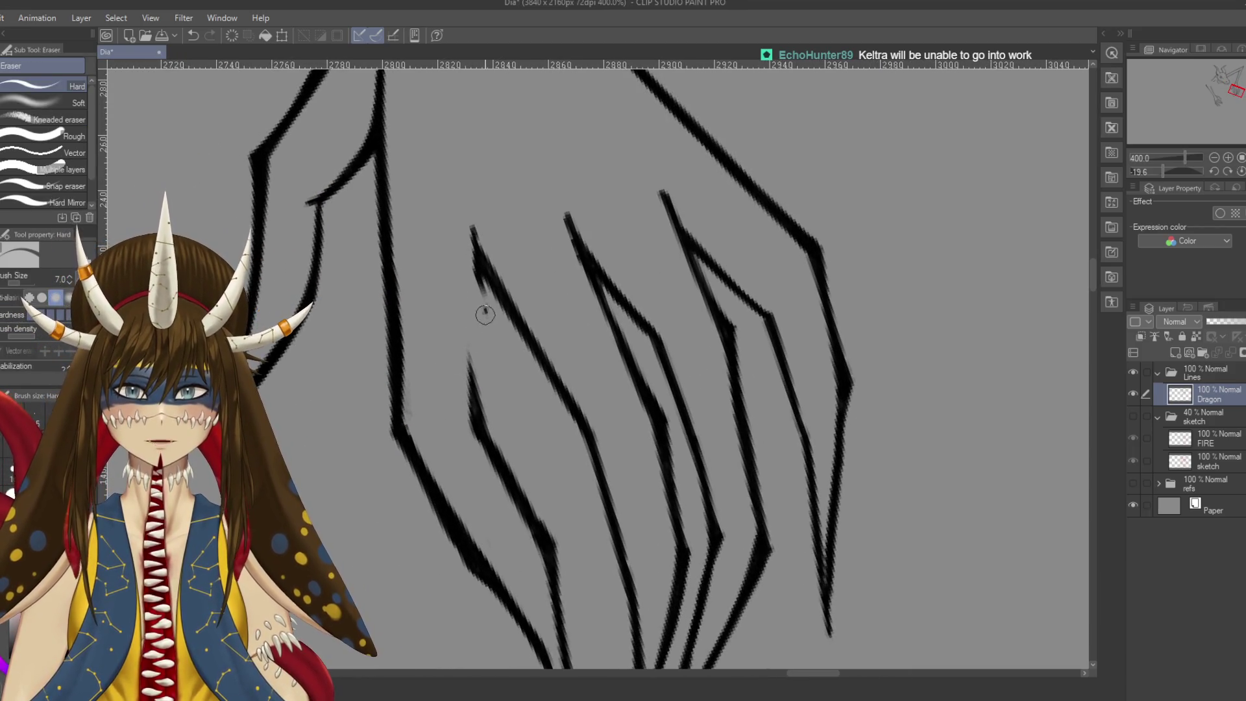
Re-ink the left finger line with the pen, undoing unsatisfactory strokes
{"action": "key", "text": "p"}
{"action": "left_click_drag", "start_coordinate": [474, 258], "coordinate": [477, 337]}
{"action": "key", "text": "ctrl+z"}
{"action": "left_click_drag", "start_coordinate": [472, 240], "coordinate": [474, 425]}
{"action": "key", "text": "ctrl+z"}
{"action": "left_click_drag", "start_coordinate": [473, 255], "coordinate": [476, 389]}
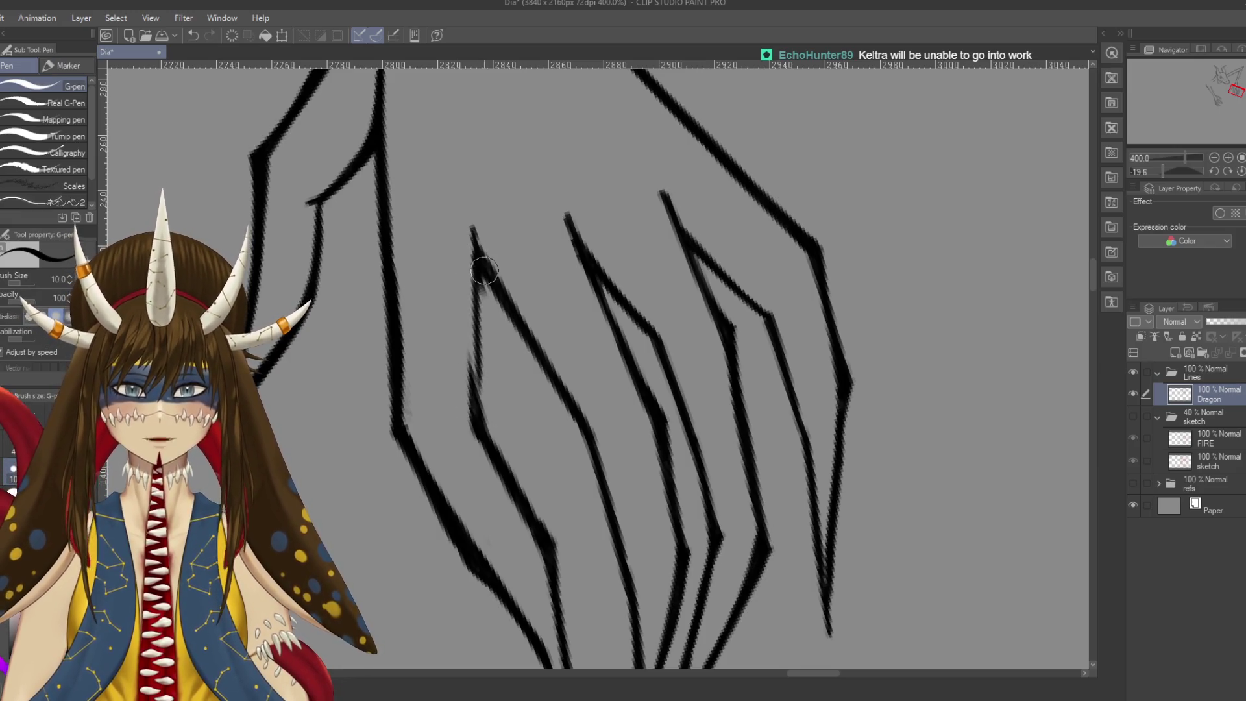
{"action": "key", "text": "ctrl+z"}
{"action": "left_click_drag", "start_coordinate": [473, 238], "coordinate": [478, 445]}
{"action": "mouse_move", "coordinate": [473, 348]}
{"action": "left_mouse_down"}
{"action": "mouse_move", "coordinate": [475, 415]}
{"action": "mouse_move", "coordinate": [474, 325]}
{"action": "left_mouse_up"}
{"action": "key", "text": "ctrl+z"}
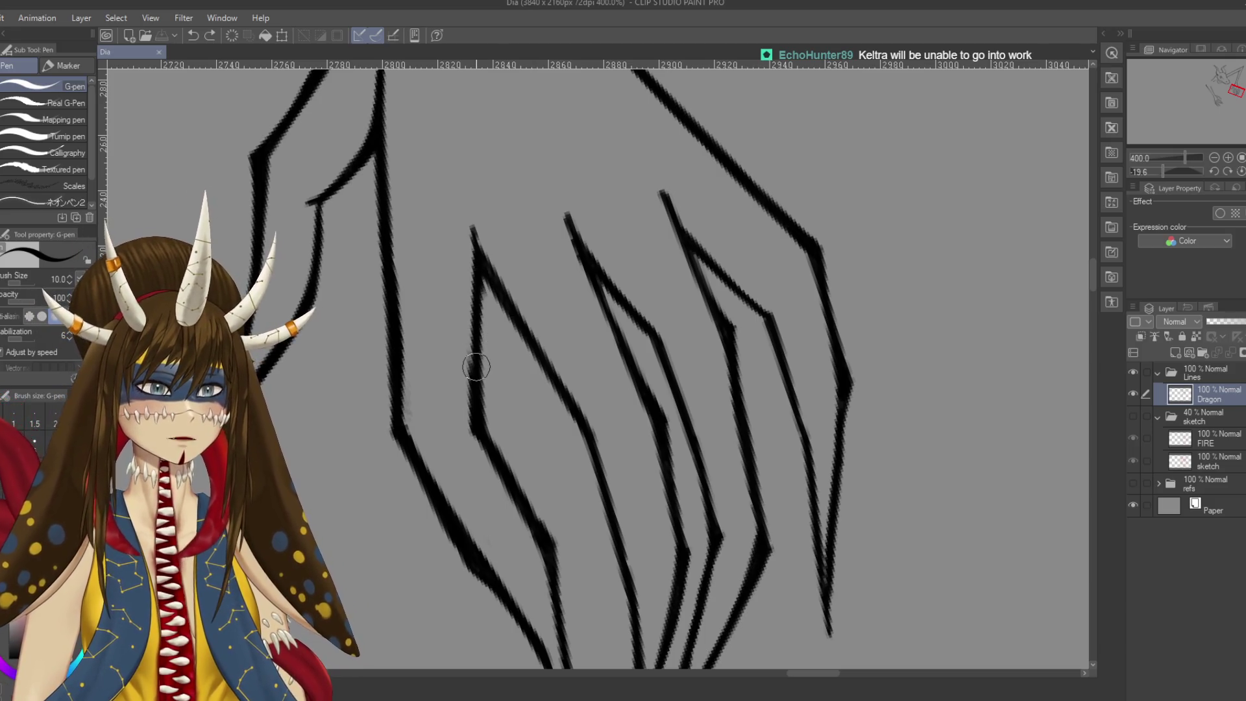
Save, extend and darken the top of the finger line, then save again
{"action": "key", "text": "ctrl+s"}
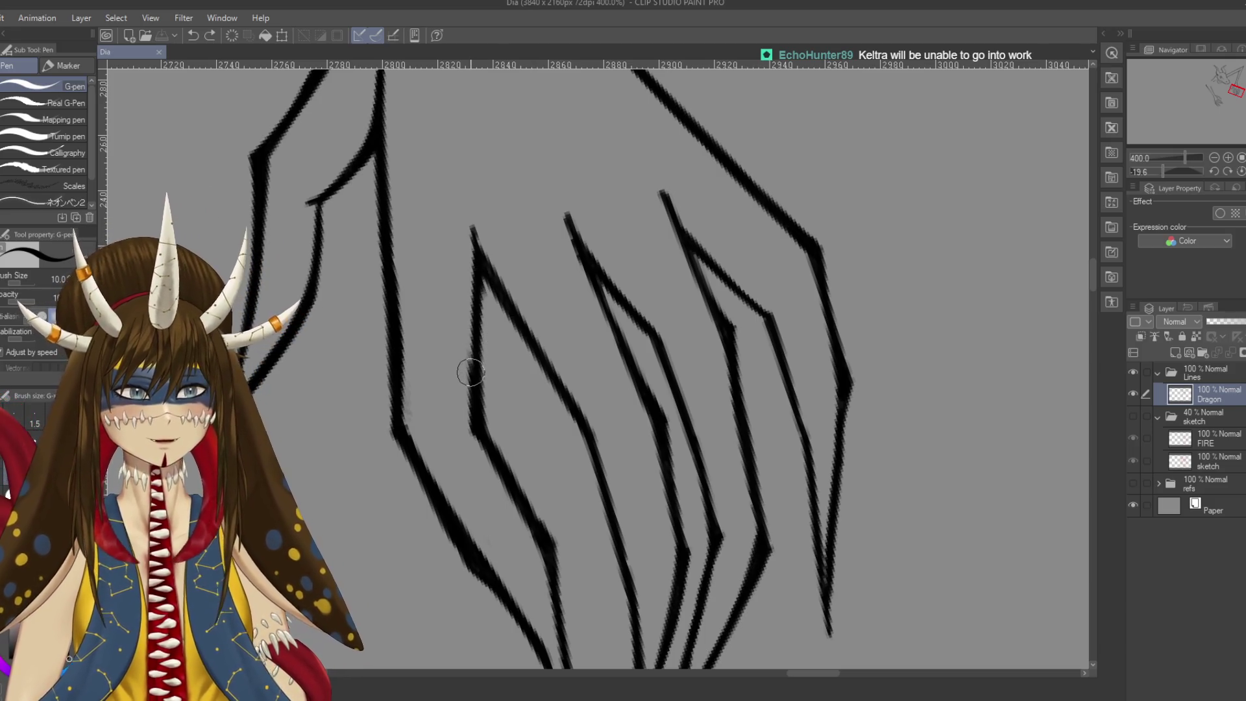
{"action": "left_click_drag", "start_coordinate": [477, 330], "coordinate": [472, 355]}
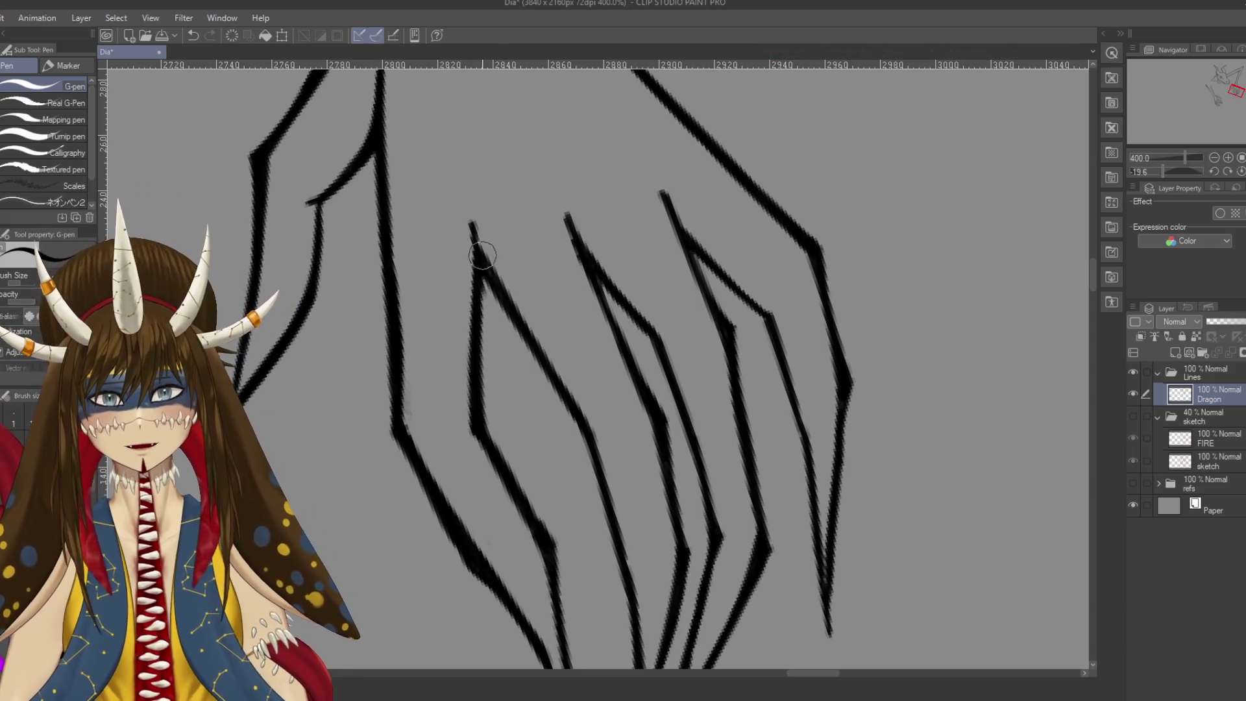
{"action": "left_click_drag", "start_coordinate": [472, 223], "coordinate": [481, 260]}
{"action": "key", "text": "e"}
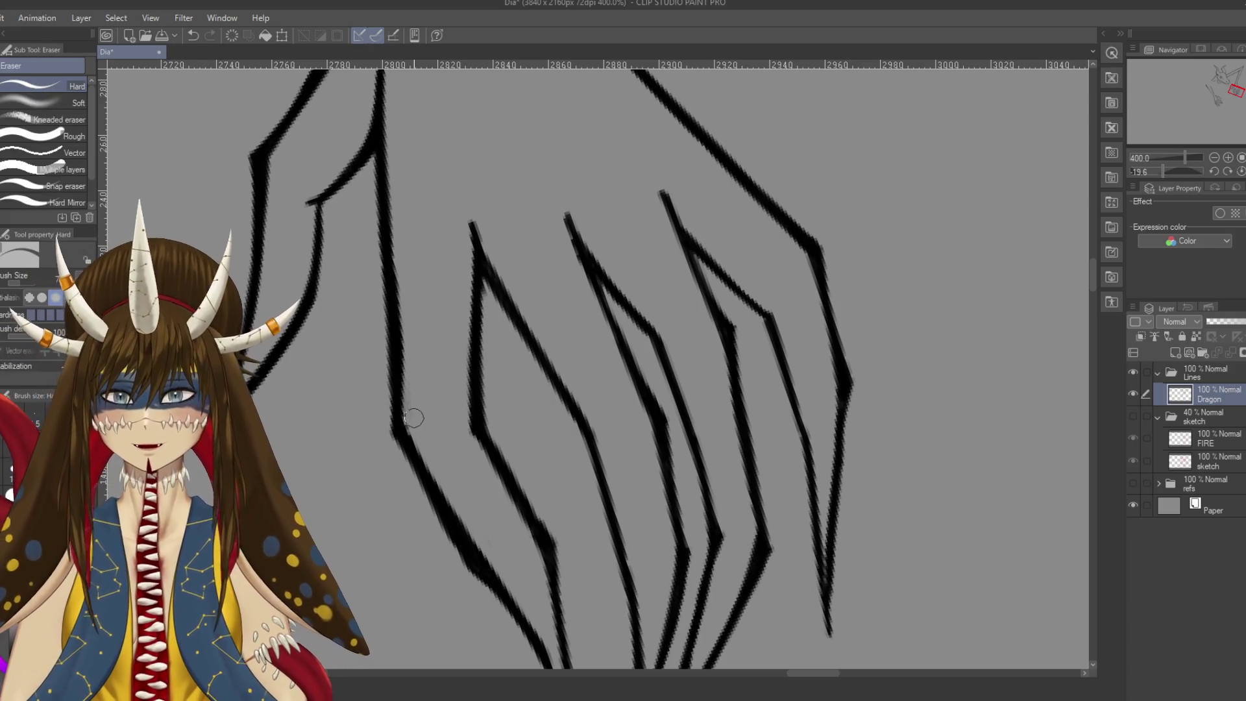
{"action": "key", "text": "ctrl+s"}
{"action": "scroll", "coordinate": [427, 341], "scroll_direction": "down", "scroll_amount": 3}
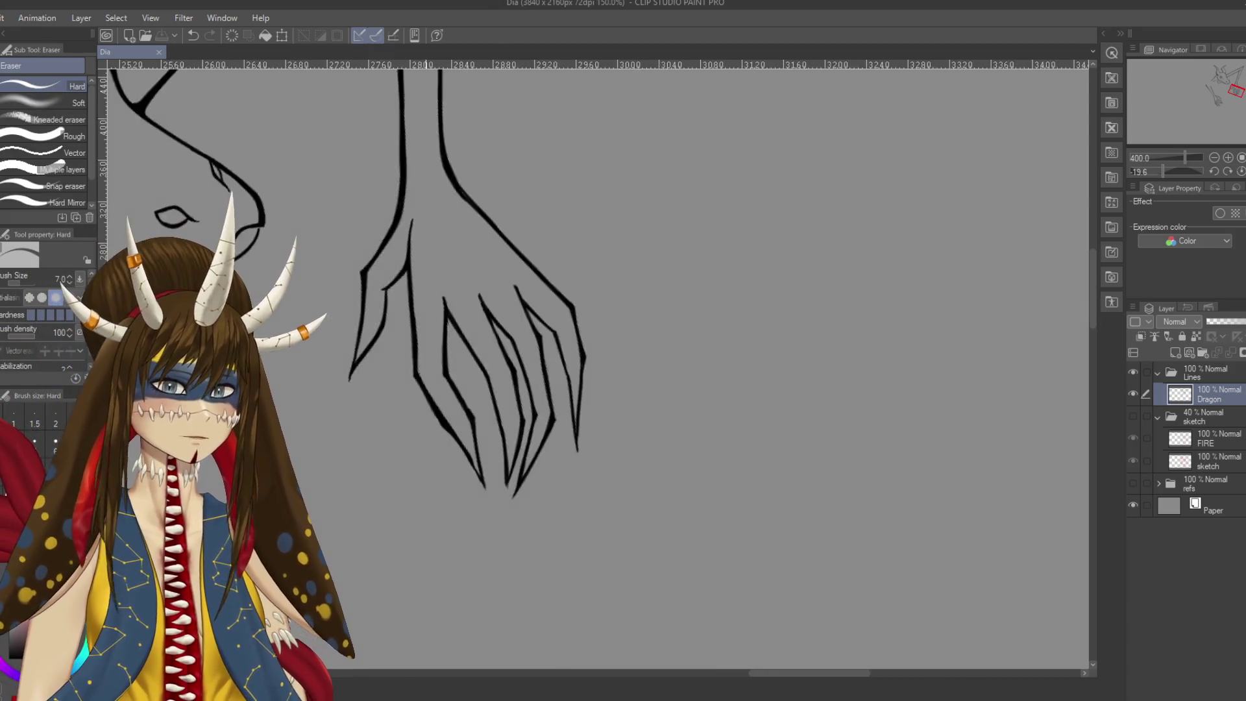
Level the canvas so the dragon sits upright and unhide the red sketch folder
{"action": "scroll", "coordinate": [426, 341], "scroll_direction": "down", "scroll_amount": 2}
{"action": "mouse_move", "coordinate": [584, 357]}
{"action": "left_mouse_down"}
{"action": "mouse_move", "coordinate": [675, 363]}
{"action": "mouse_move", "coordinate": [749, 337]}
{"action": "left_mouse_up"}
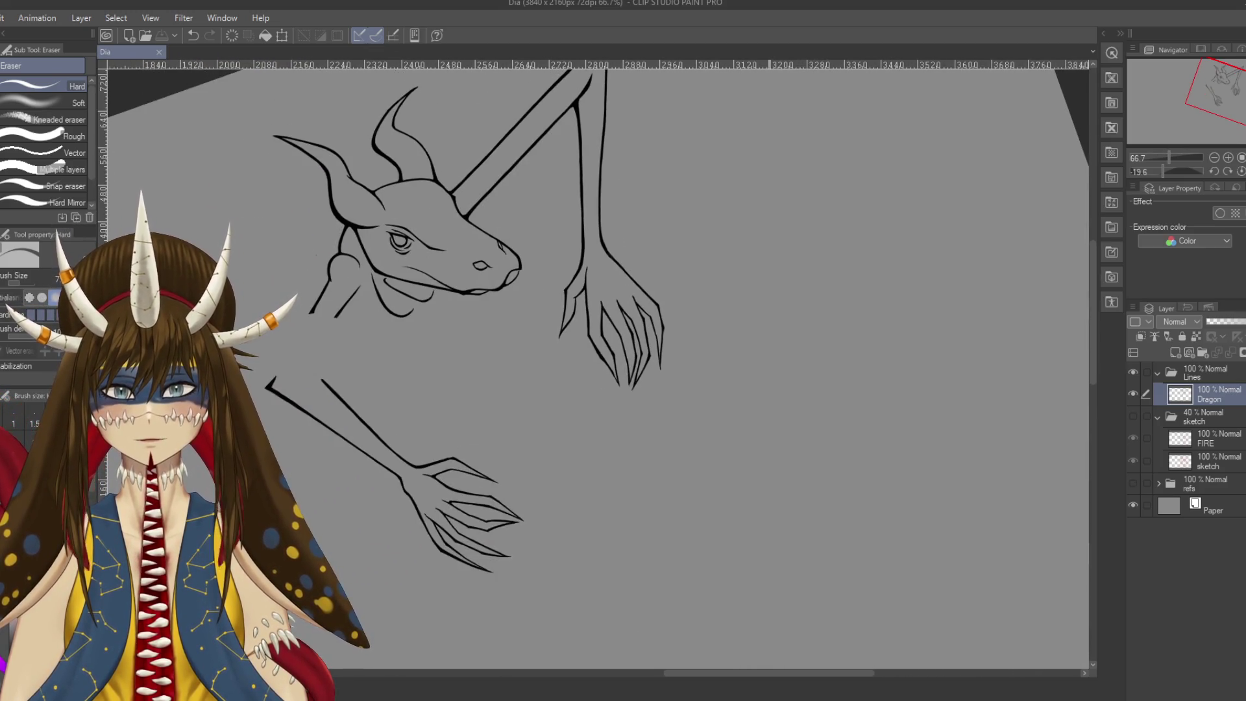
{"action": "left_click_drag", "start_coordinate": [649, 195], "coordinate": [714, 272]}
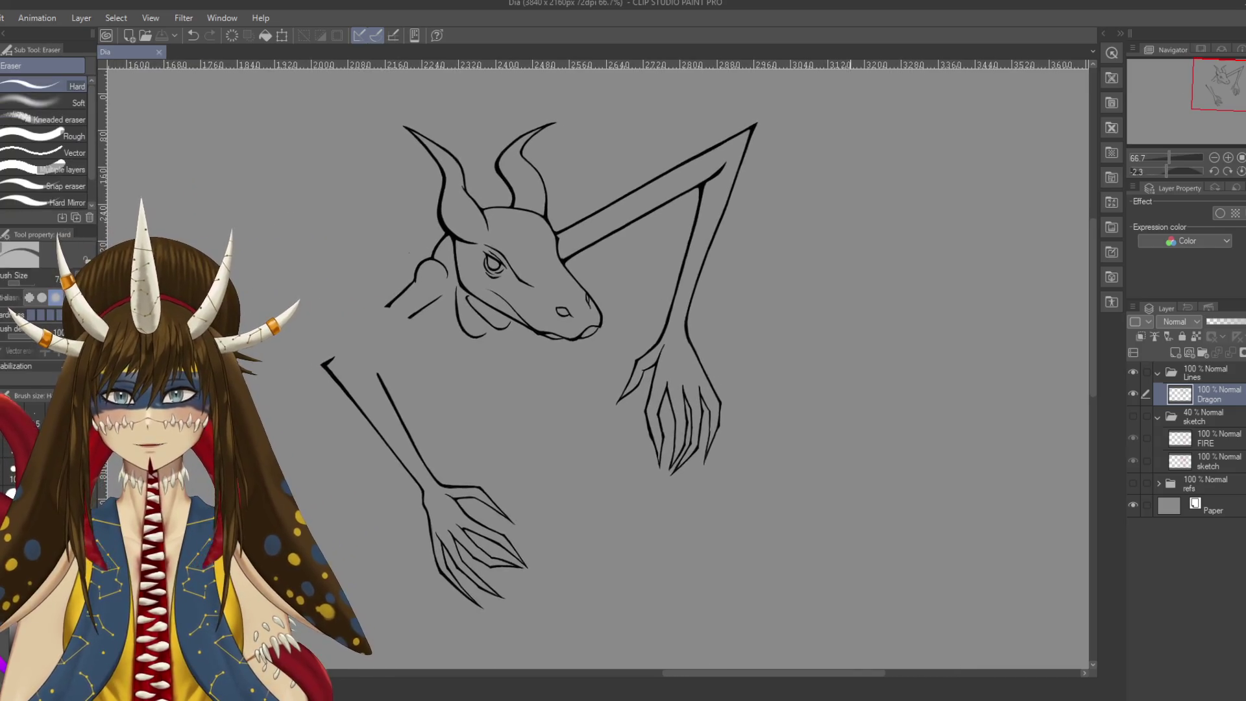
{"action": "left_click_drag", "start_coordinate": [828, 531], "coordinate": [881, 520]}
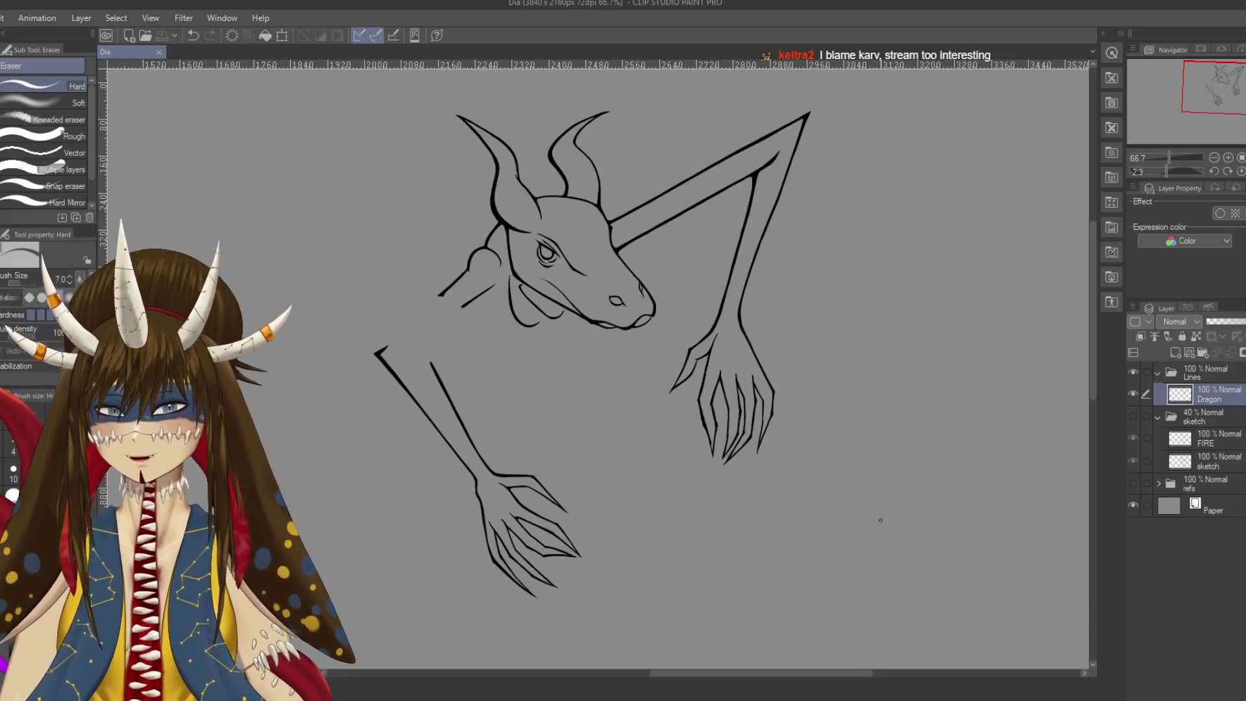
{"action": "left_click", "coordinate": [1133, 416]}
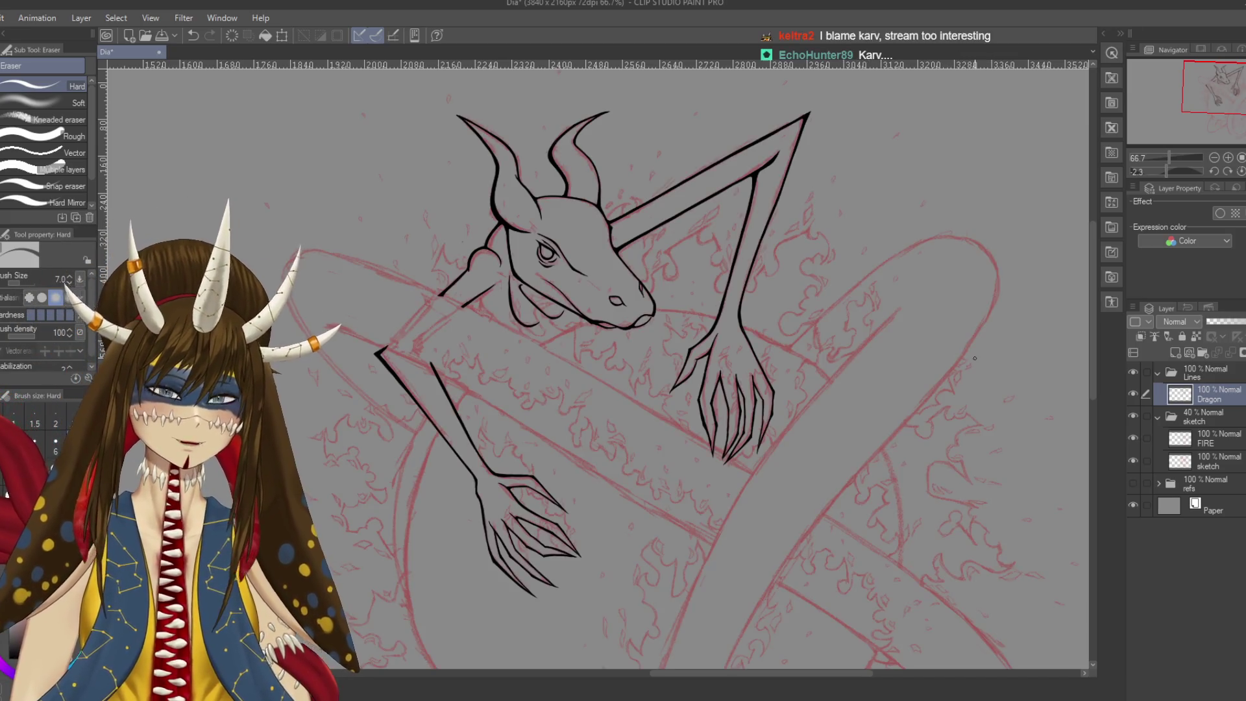
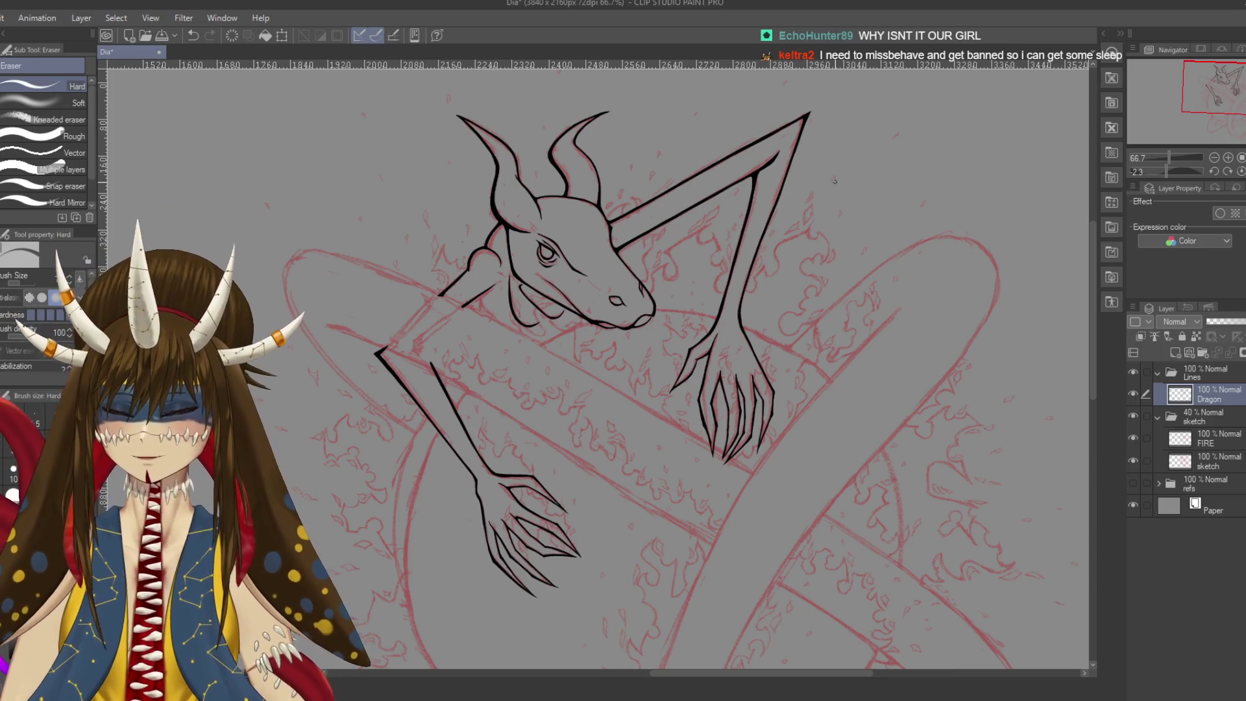
Frame the dragon's head, claws and arms, then erase a small bit of lineart near the neck
{"action": "scroll", "coordinate": [834, 182], "scroll_direction": "down", "scroll_amount": 1}
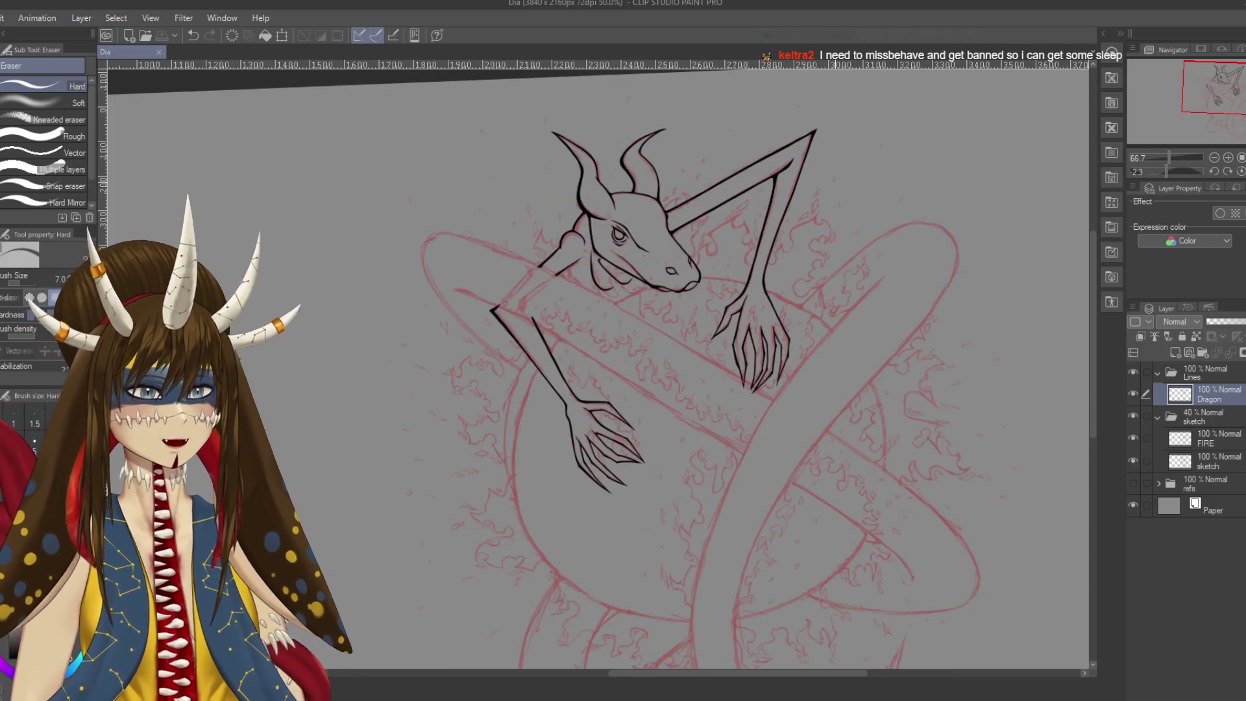
{"action": "scroll", "coordinate": [834, 183], "scroll_direction": "up", "scroll_amount": 4}
{"action": "left_click_drag", "start_coordinate": [649, 325], "coordinate": [915, 250]}
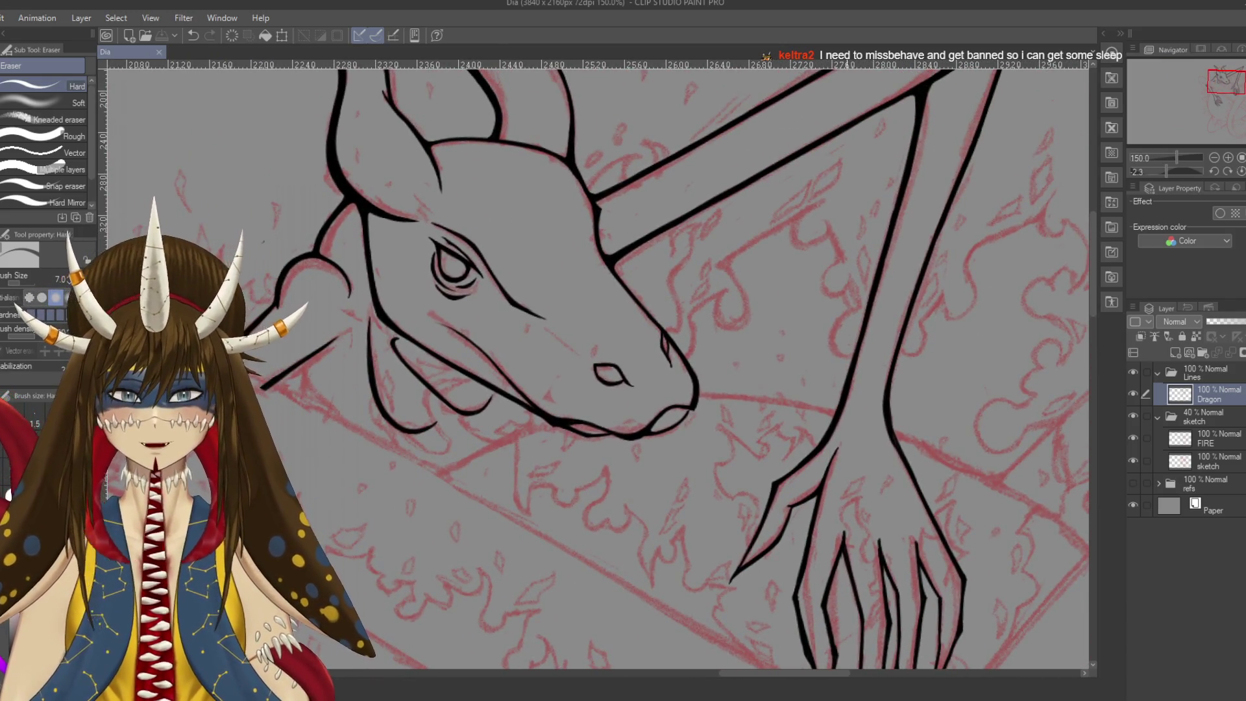
{"action": "left_click_drag", "start_coordinate": [779, 325], "coordinate": [555, 208]}
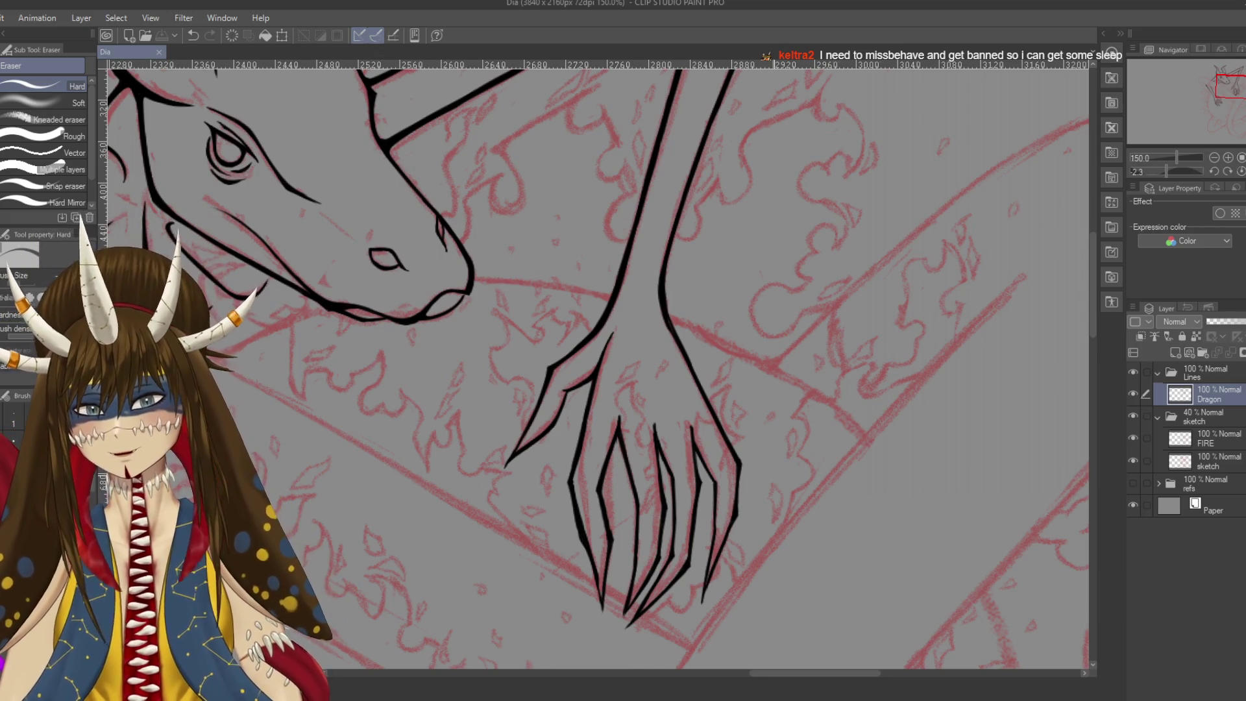
{"action": "scroll", "coordinate": [848, 370], "scroll_direction": "down", "scroll_amount": 5}
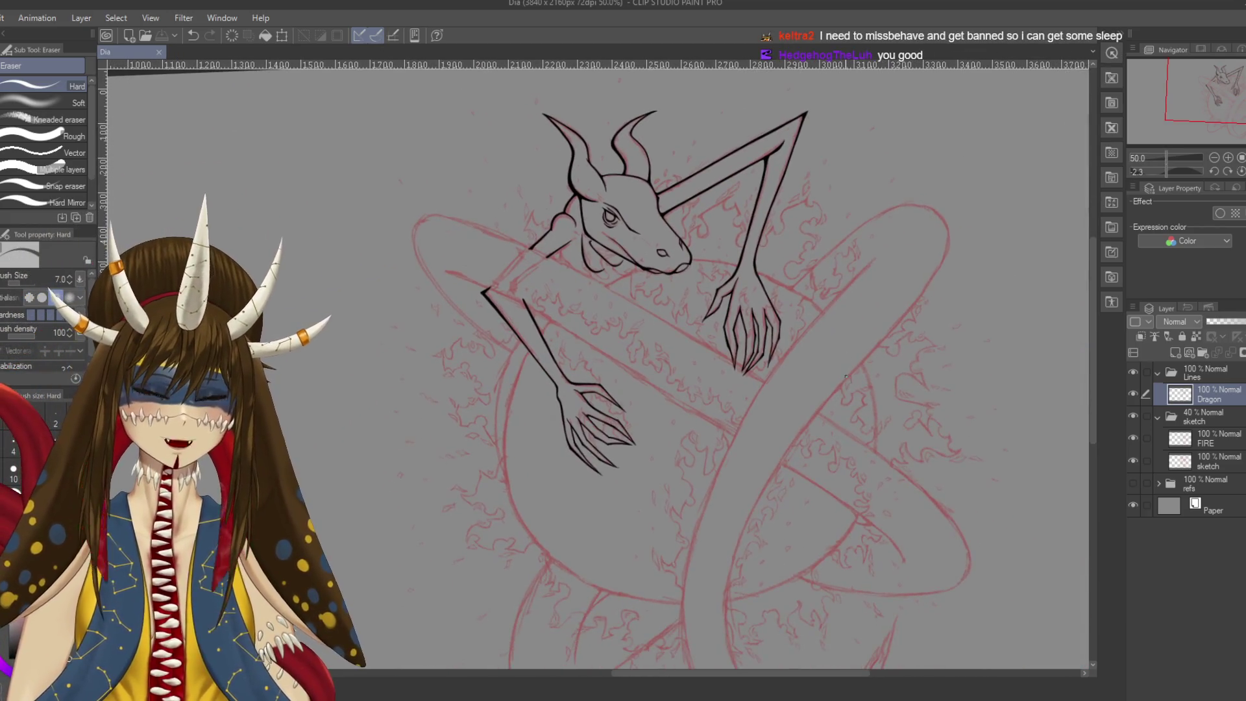
{"action": "scroll", "coordinate": [748, 465], "scroll_direction": "down", "scroll_amount": 3}
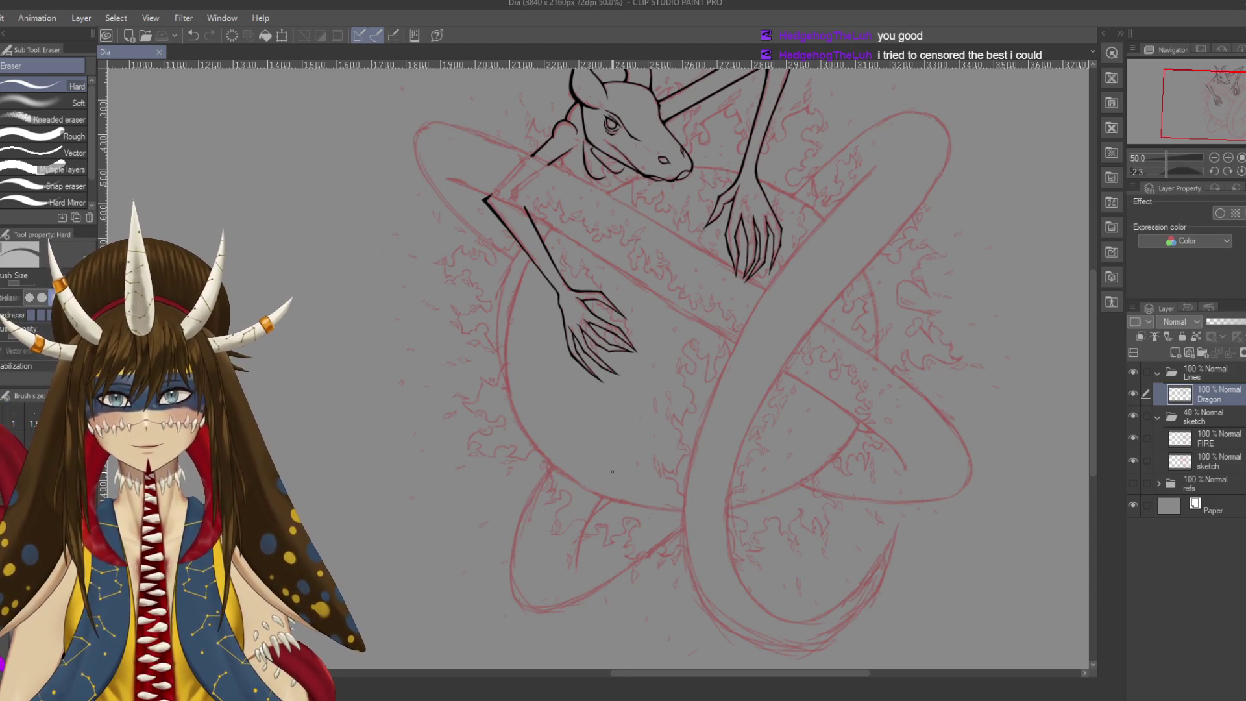
{"action": "scroll", "coordinate": [612, 472], "scroll_direction": "up", "scroll_amount": 3}
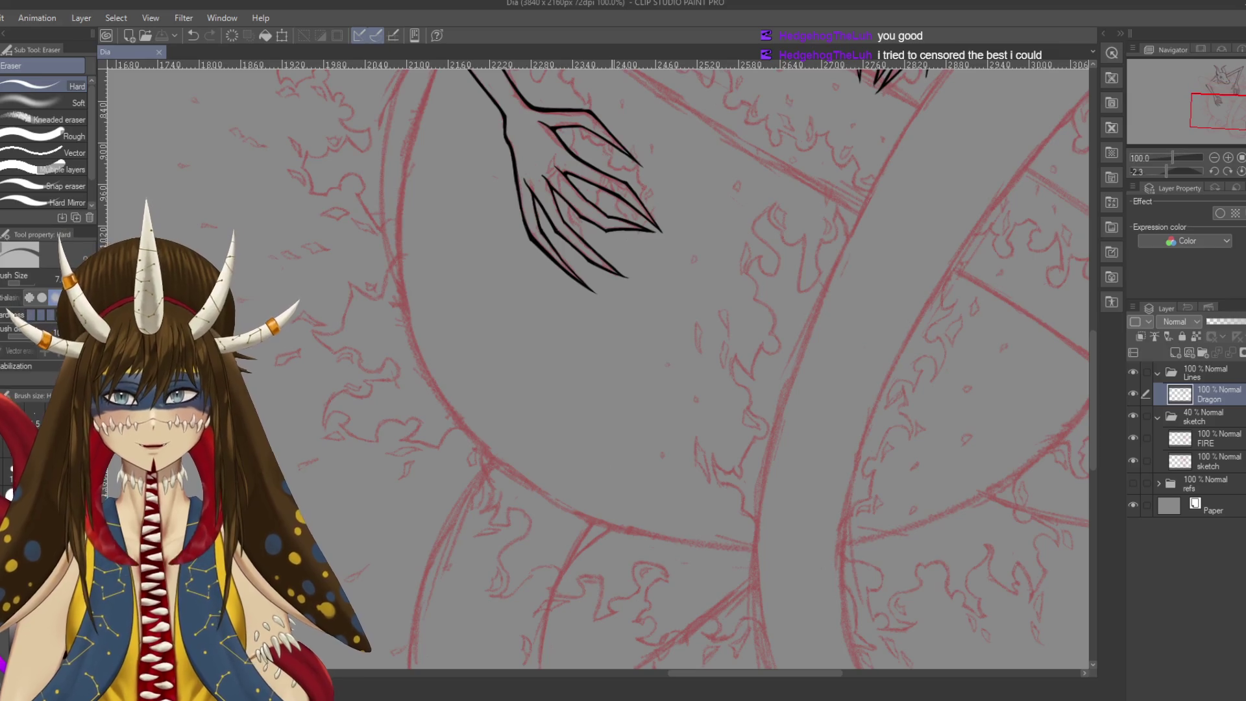
{"action": "left_click_drag", "start_coordinate": [584, 363], "coordinate": [662, 616]}
{"action": "left_click_drag", "start_coordinate": [585, 83], "coordinate": [632, 162]}
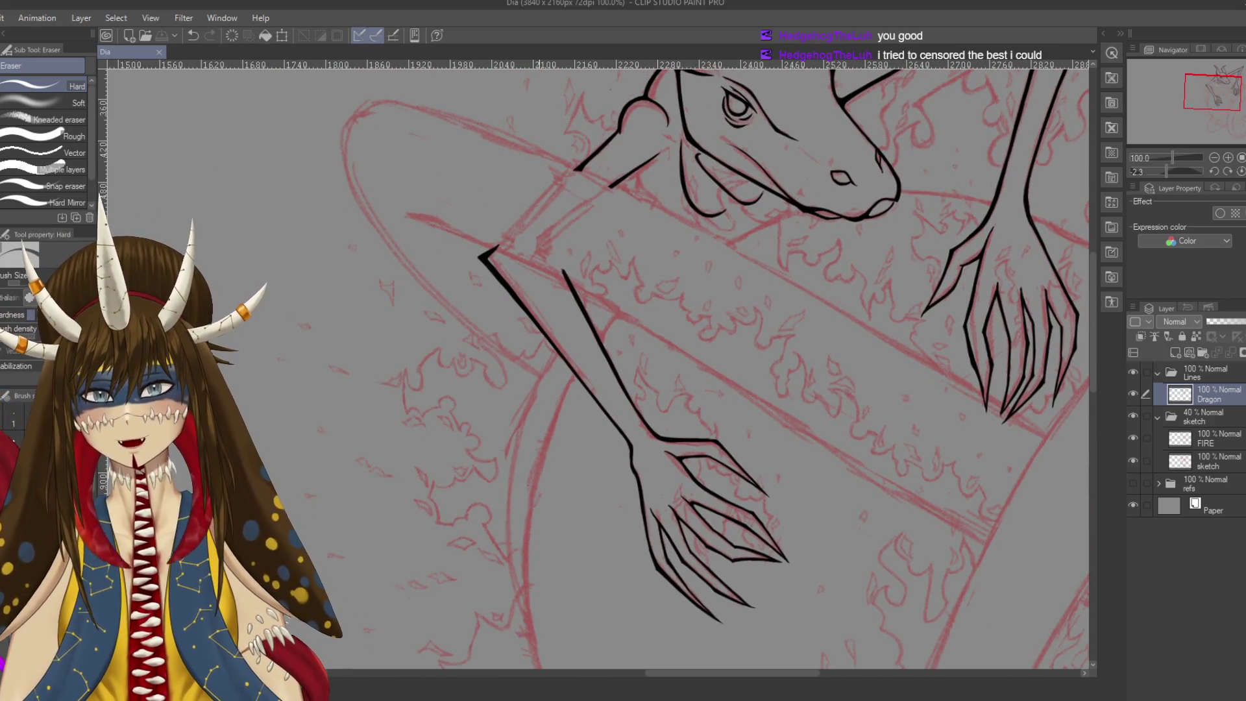
{"action": "left_click_drag", "start_coordinate": [661, 154], "coordinate": [634, 172]}
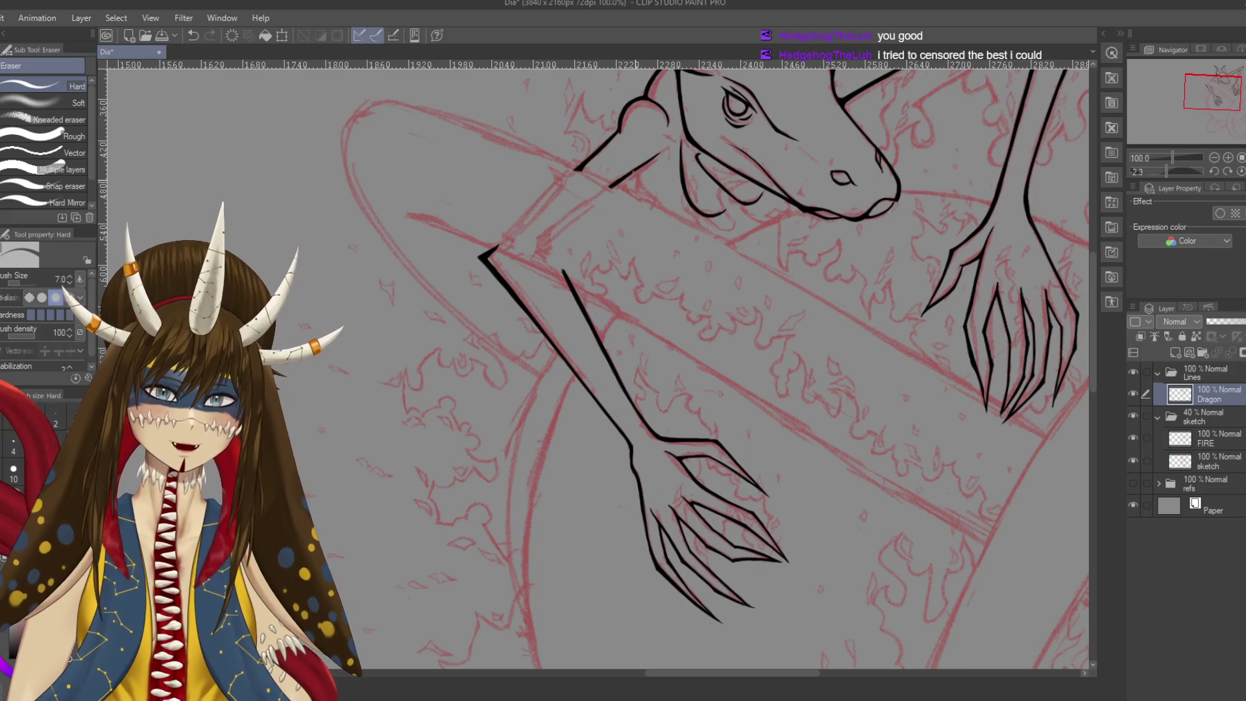
{"action": "key", "text": "p"}
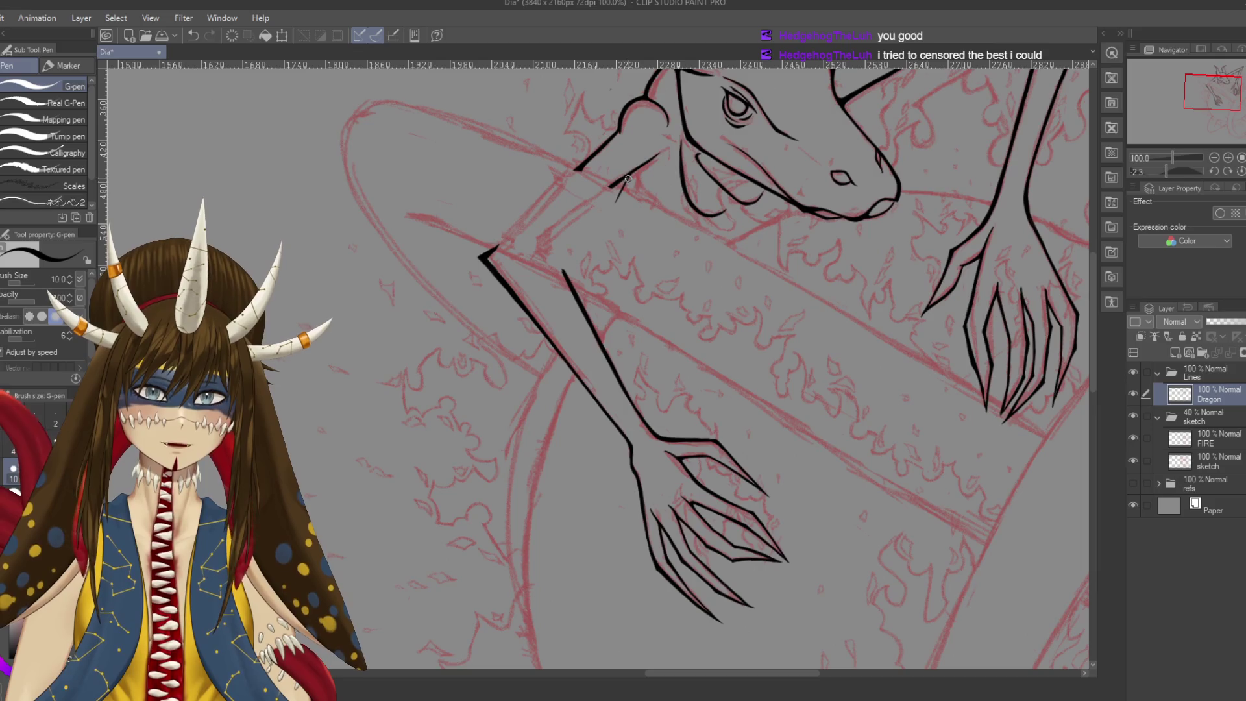
Try a short G-pen stroke at the dragon's neck, save, and undo it twice
{"action": "left_click_drag", "start_coordinate": [605, 218], "coordinate": [627, 184]}
{"action": "key", "text": "ctrl+s"}
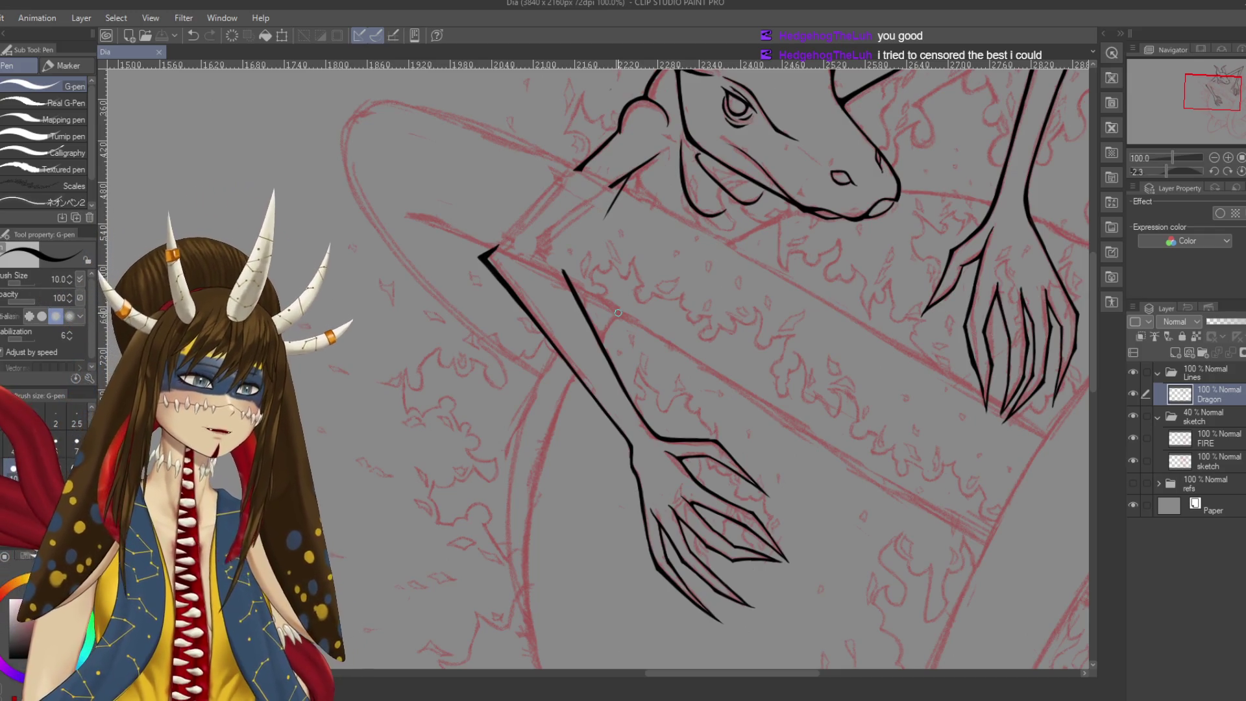
{"action": "key", "text": "ctrl+z"}
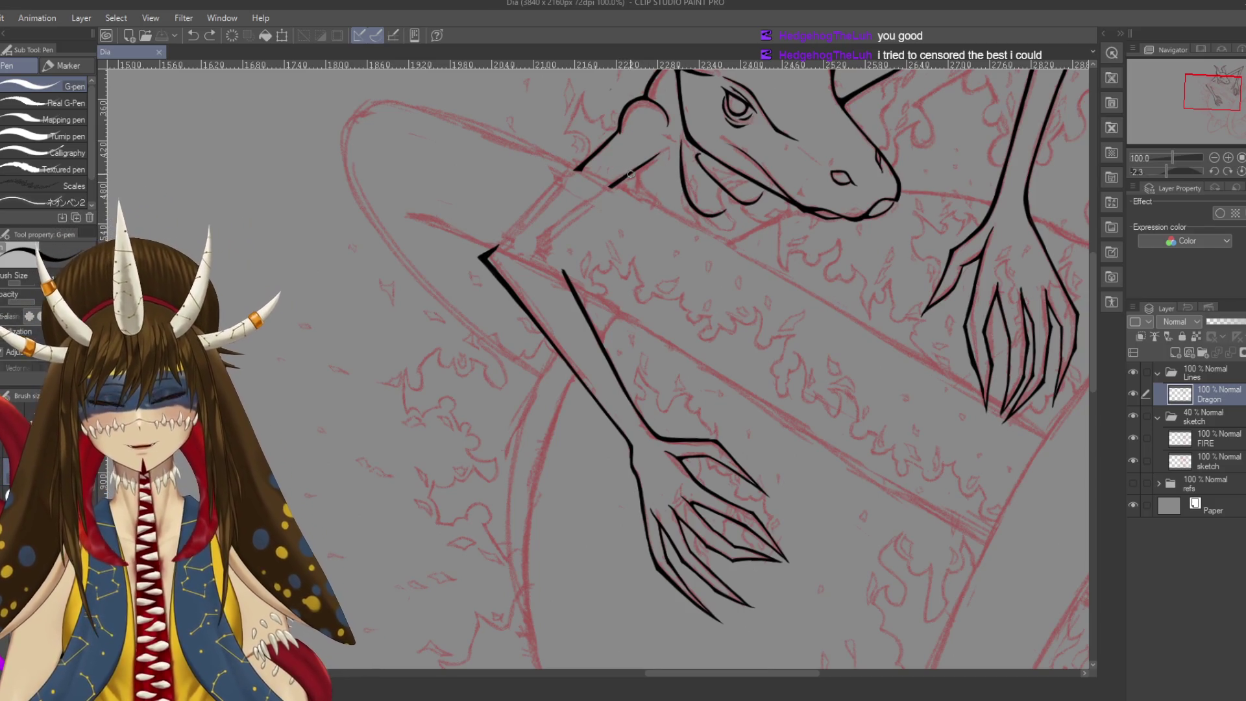
{"action": "left_click_drag", "start_coordinate": [628, 174], "coordinate": [598, 229]}
{"action": "key", "text": "ctrl+z"}
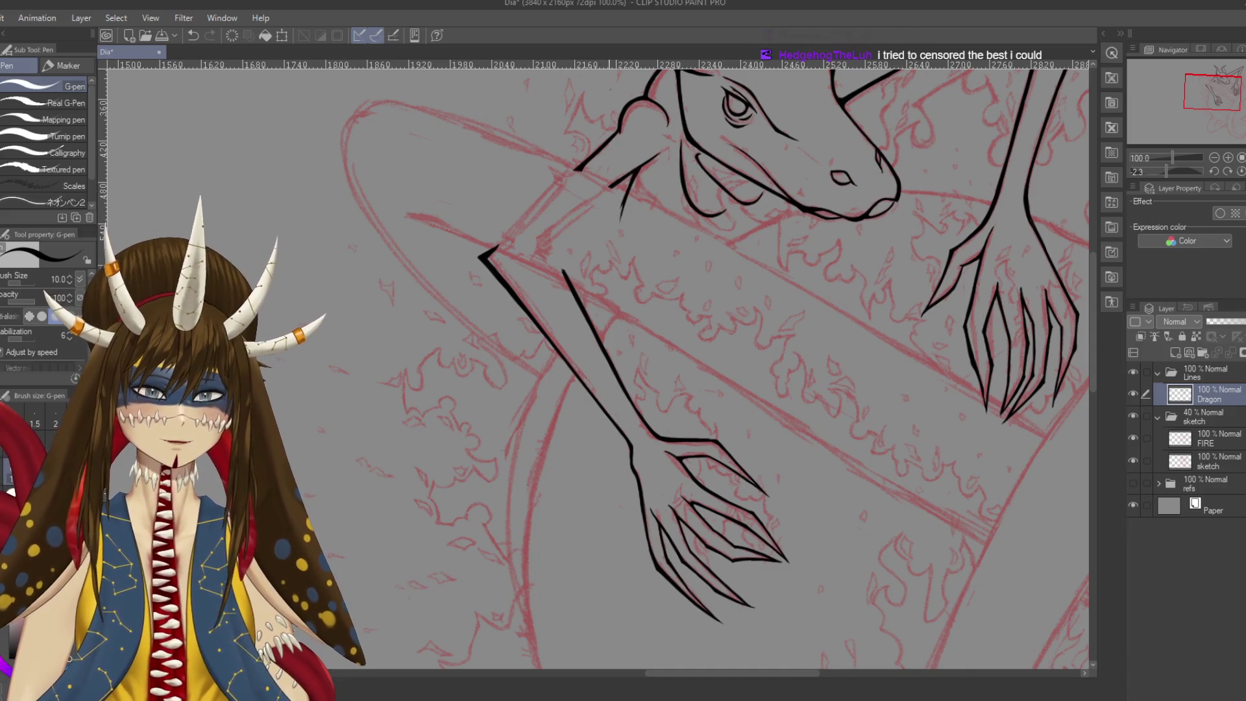
Zoom in to inspect the arm line junction, then pan back to show the head and arm
{"action": "left_click_drag", "start_coordinate": [584, 307], "coordinate": [601, 268]}
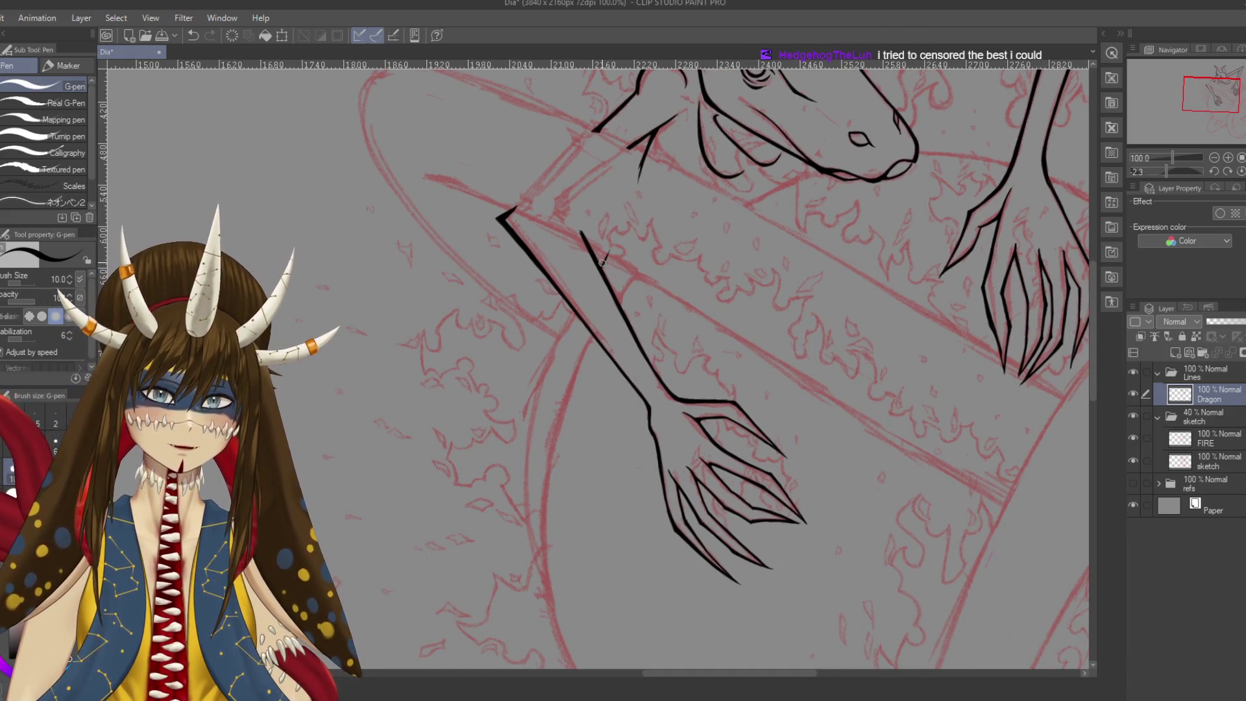
{"action": "scroll", "coordinate": [603, 259], "scroll_direction": "up", "scroll_amount": 2}
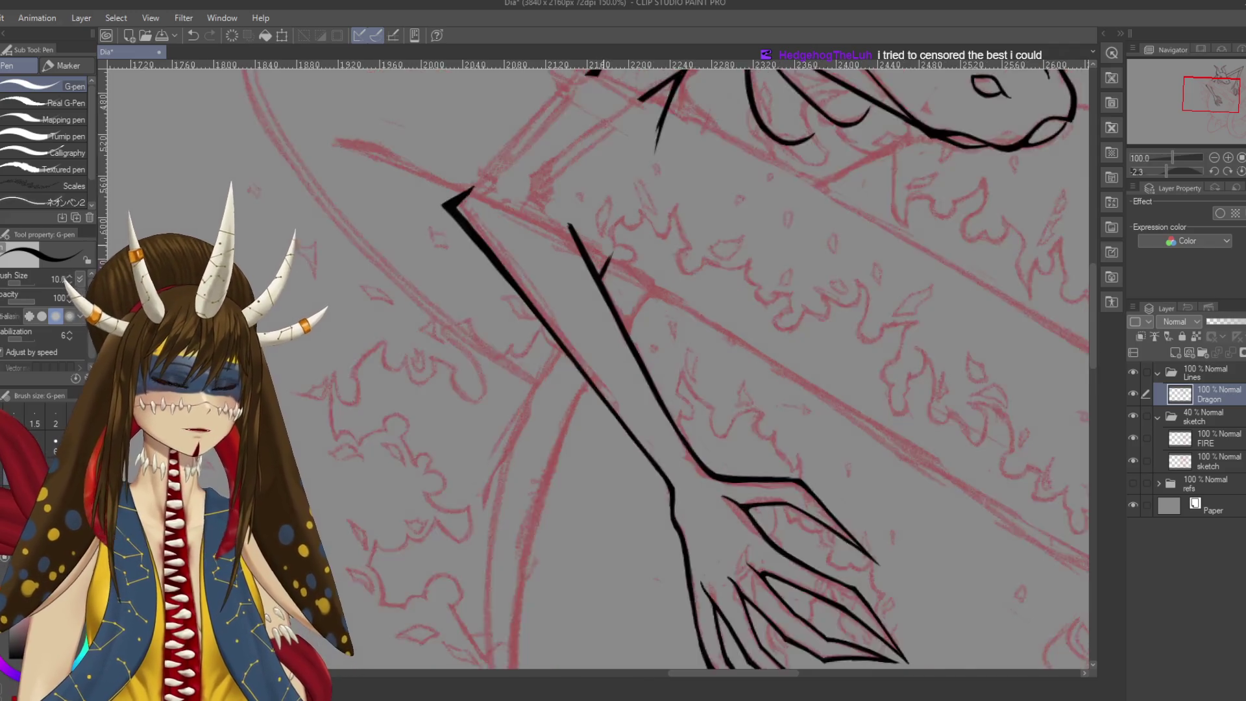
{"action": "scroll", "coordinate": [603, 246], "scroll_direction": "up", "scroll_amount": 3}
{"action": "mouse_move", "coordinate": [581, 298]}
{"action": "left_mouse_down"}
{"action": "mouse_move", "coordinate": [616, 292]}
{"action": "mouse_move", "coordinate": [635, 320]}
{"action": "left_mouse_up"}
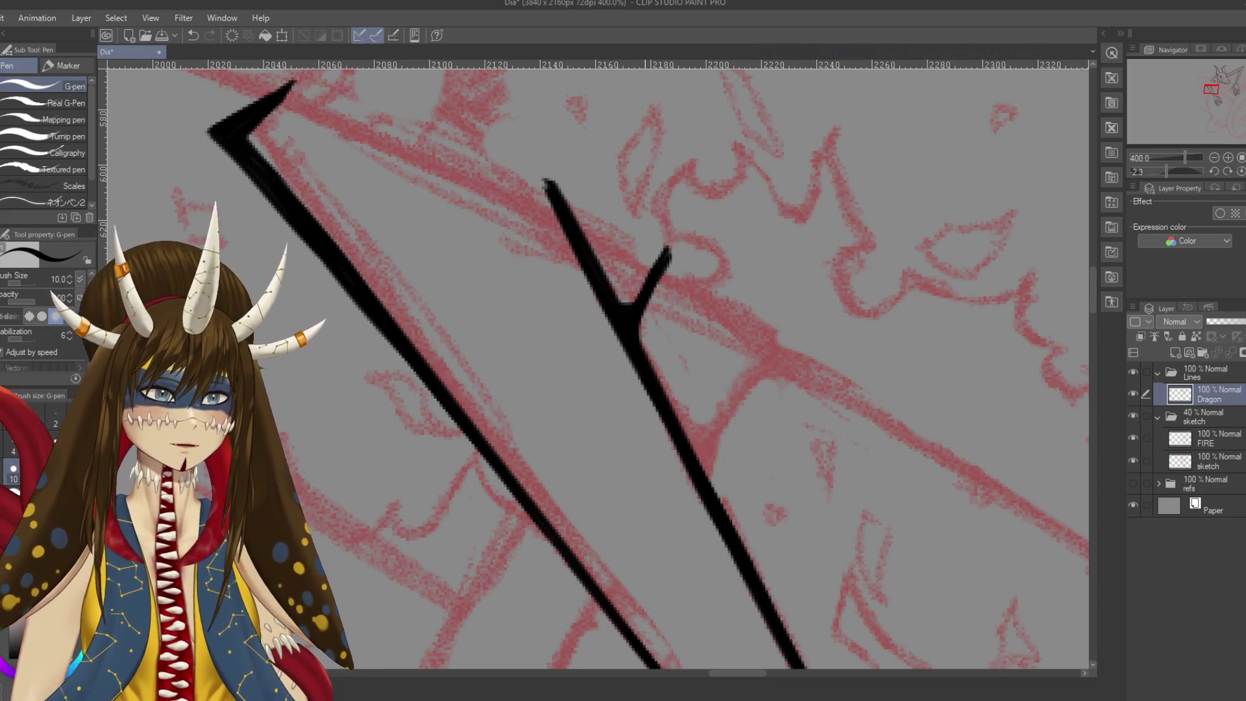
{"action": "scroll", "coordinate": [699, 414], "scroll_direction": "down", "scroll_amount": 1}
{"action": "scroll", "coordinate": [698, 413], "scroll_direction": "down", "scroll_amount": 3}
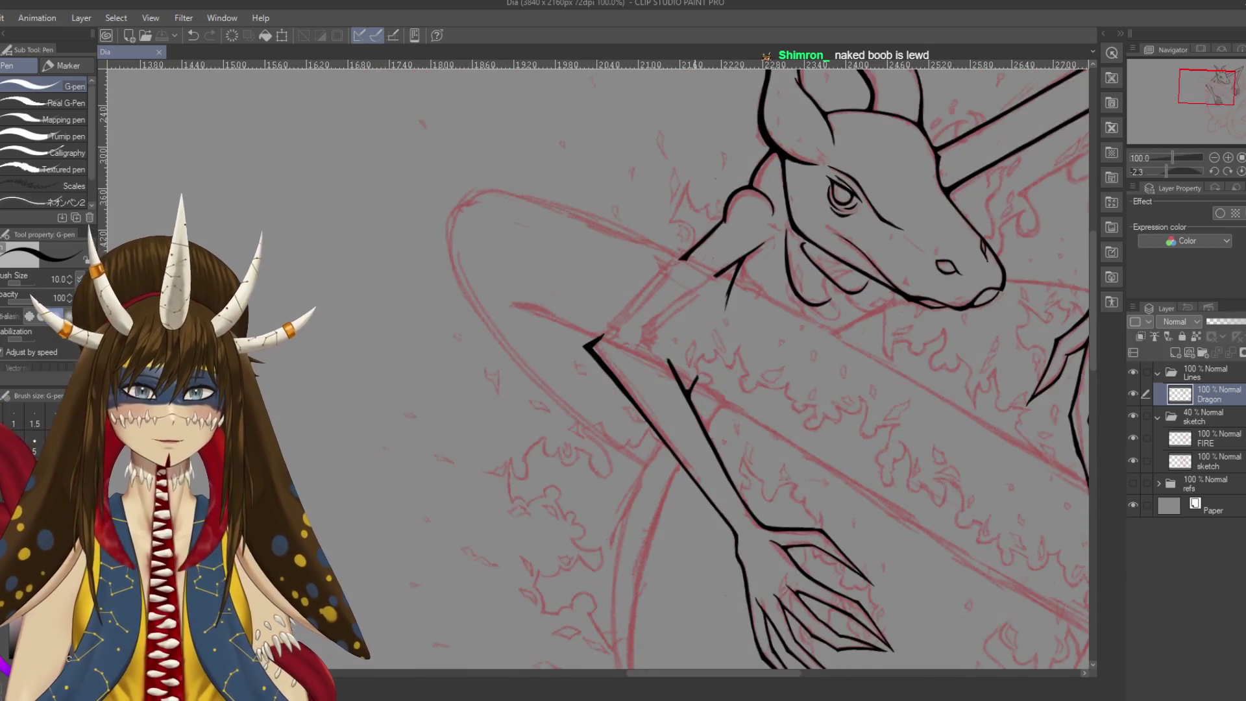
{"action": "left_click_drag", "start_coordinate": [792, 534], "coordinate": [766, 458]}
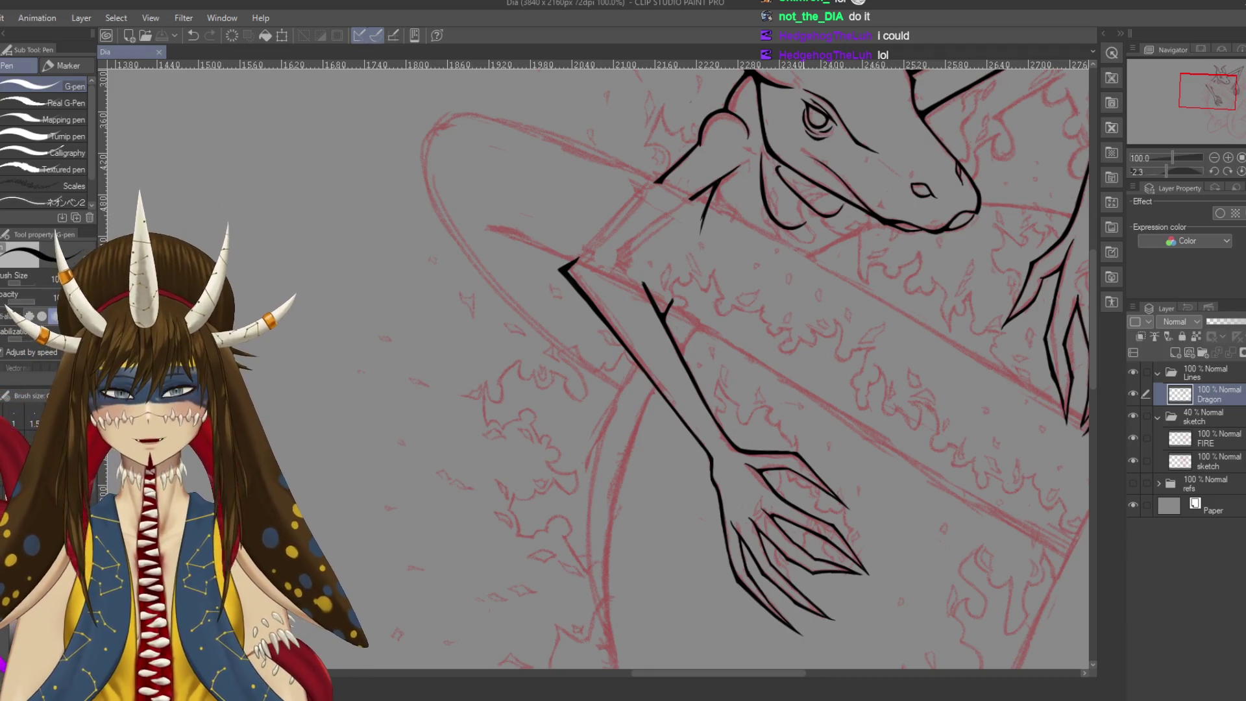
Ink the orb's left edge below the dragon's arm as one long curve and save
{"action": "left_click_drag", "start_coordinate": [804, 338], "coordinate": [787, 250]}
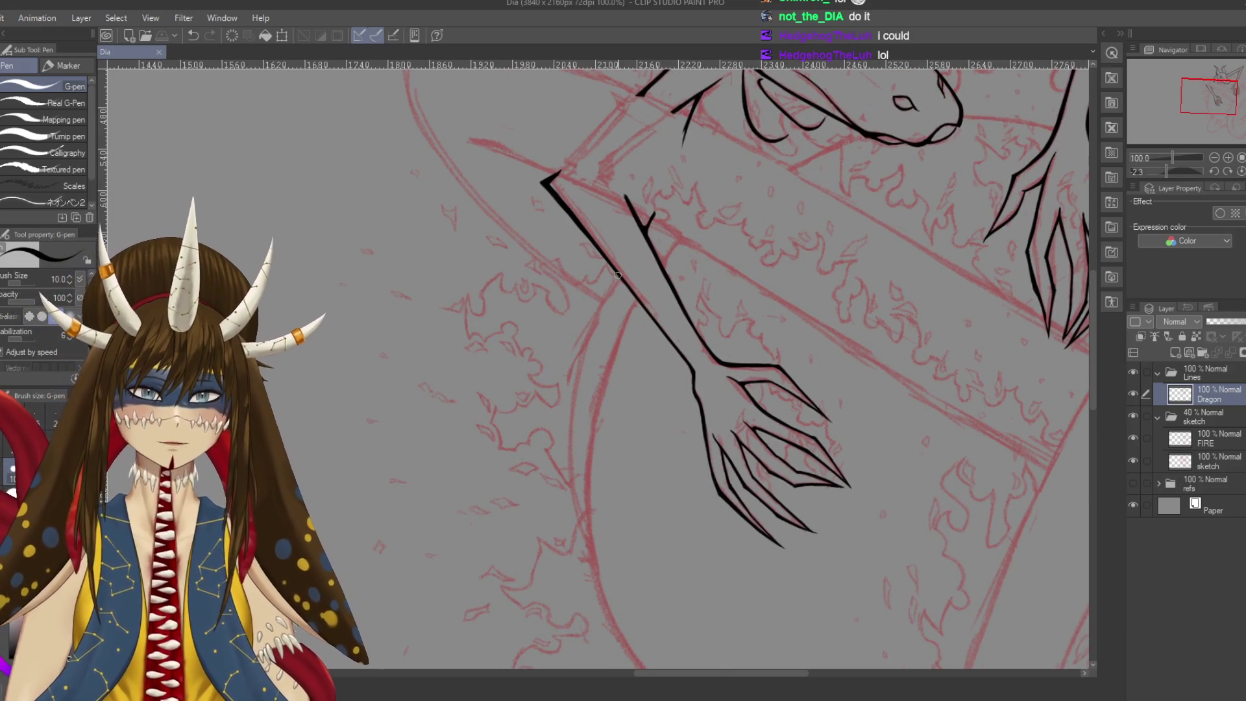
{"action": "left_click_drag", "start_coordinate": [620, 275], "coordinate": [574, 361]}
{"action": "key", "text": "ctrl+z"}
{"action": "left_click_drag", "start_coordinate": [617, 278], "coordinate": [571, 503]}
{"action": "key", "text": "ctrl+z"}
{"action": "left_click_drag", "start_coordinate": [620, 271], "coordinate": [564, 505]}
{"action": "key", "text": "ctrl+z"}
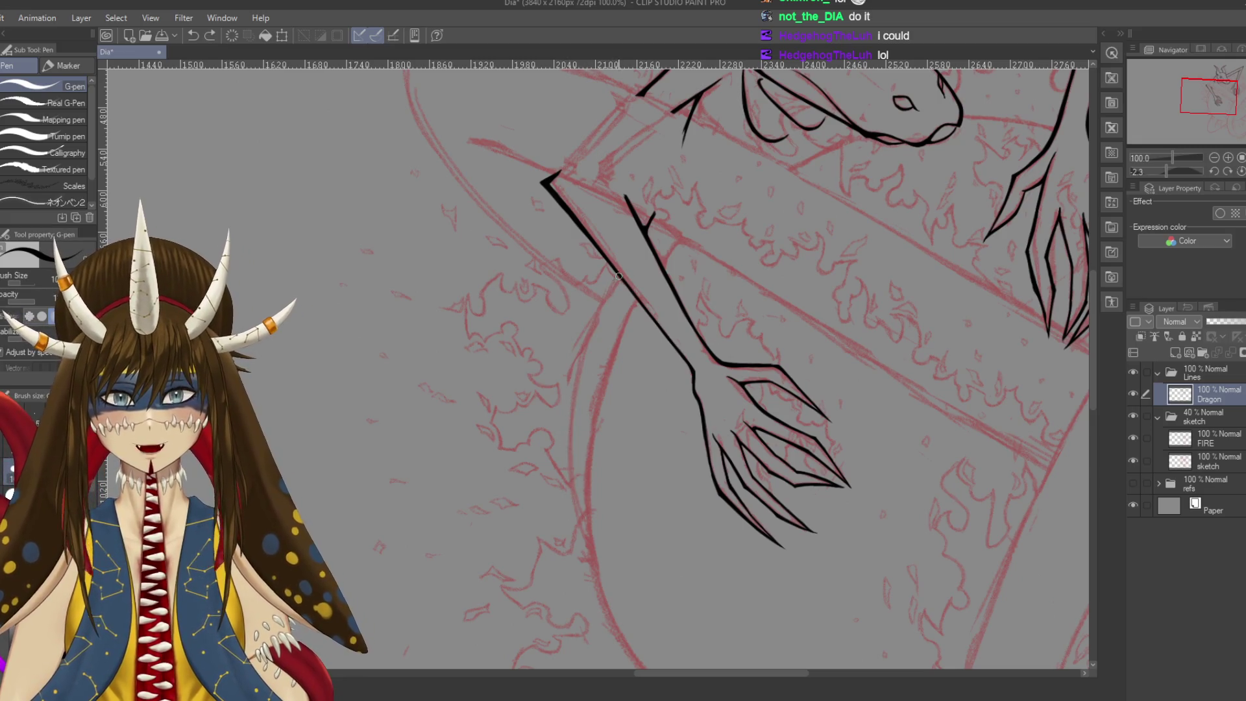
{"action": "left_click_drag", "start_coordinate": [618, 271], "coordinate": [567, 475]}
{"action": "key", "text": "ctrl+z"}
{"action": "left_click_drag", "start_coordinate": [618, 273], "coordinate": [606, 580]}
{"action": "key", "text": "ctrl+s"}
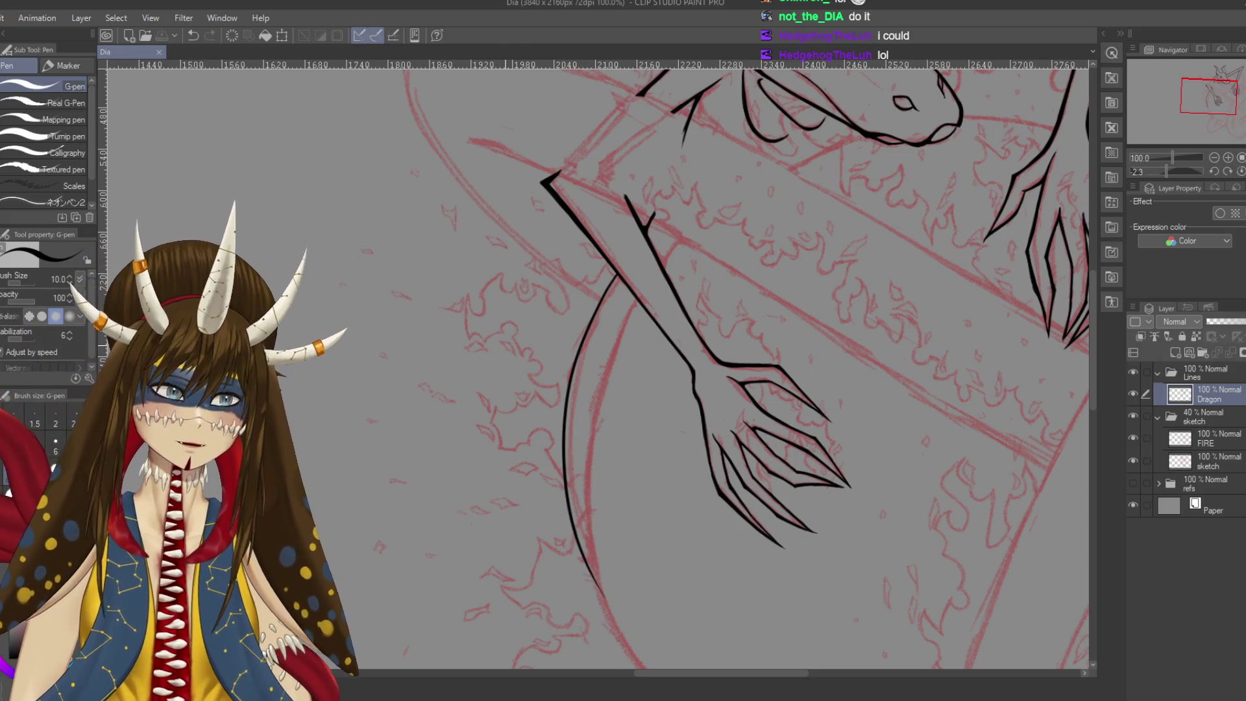
Zoom in and test thickening strokes on the curve below the arm junction, undoing them
{"action": "key", "text": "ctrl+plus"}
{"action": "key", "text": "ctrl+plus"}
{"action": "mouse_move", "coordinate": [677, 181]}
{"action": "left_mouse_down"}
{"action": "mouse_move", "coordinate": [663, 160]}
{"action": "mouse_move", "coordinate": [704, 195]}
{"action": "mouse_move", "coordinate": [620, 353]}
{"action": "left_mouse_up"}
{"action": "key", "text": "ctrl+z"}
{"action": "key", "text": "ctrl+y"}
{"action": "key", "text": "ctrl+z"}
{"action": "key", "text": "ctrl+y"}
{"action": "key", "text": "ctrl+z"}
{"action": "mouse_move", "coordinate": [671, 249]}
{"action": "left_mouse_down"}
{"action": "mouse_move", "coordinate": [642, 318]}
{"action": "mouse_move", "coordinate": [605, 505]}
{"action": "left_mouse_up"}
{"action": "key", "text": "ctrl+z"}
Thicken the orb curve from just below the junction through its middle and lower sections
{"action": "mouse_move", "coordinate": [714, 172]}
{"action": "left_mouse_down"}
{"action": "mouse_move", "coordinate": [620, 368]}
{"action": "mouse_move", "coordinate": [652, 293]}
{"action": "mouse_move", "coordinate": [642, 376]}
{"action": "left_mouse_up"}
{"action": "left_click_drag", "start_coordinate": [663, 262], "coordinate": [633, 432]}
{"action": "left_click_drag", "start_coordinate": [616, 364], "coordinate": [617, 287]}
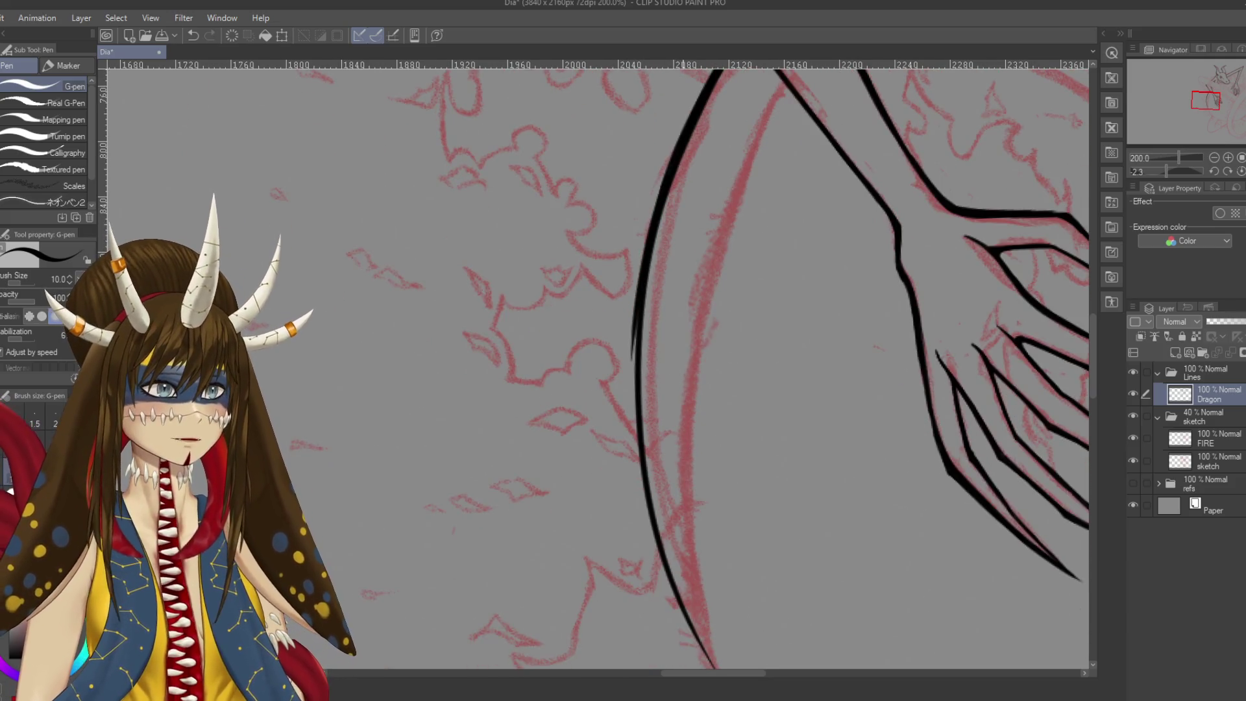
{"action": "left_click_drag", "start_coordinate": [623, 363], "coordinate": [604, 348]}
{"action": "mouse_move", "coordinate": [616, 299]}
{"action": "left_mouse_down"}
{"action": "mouse_move", "coordinate": [621, 394]}
{"action": "mouse_move", "coordinate": [628, 351]}
{"action": "mouse_move", "coordinate": [617, 390]}
{"action": "left_mouse_up"}
{"action": "key", "text": "ctrl+z"}
{"action": "mouse_move", "coordinate": [606, 298]}
{"action": "left_mouse_down"}
{"action": "mouse_move", "coordinate": [616, 429]}
{"action": "mouse_move", "coordinate": [606, 347]}
{"action": "left_mouse_up"}
{"action": "left_click_drag", "start_coordinate": [627, 413], "coordinate": [679, 499]}
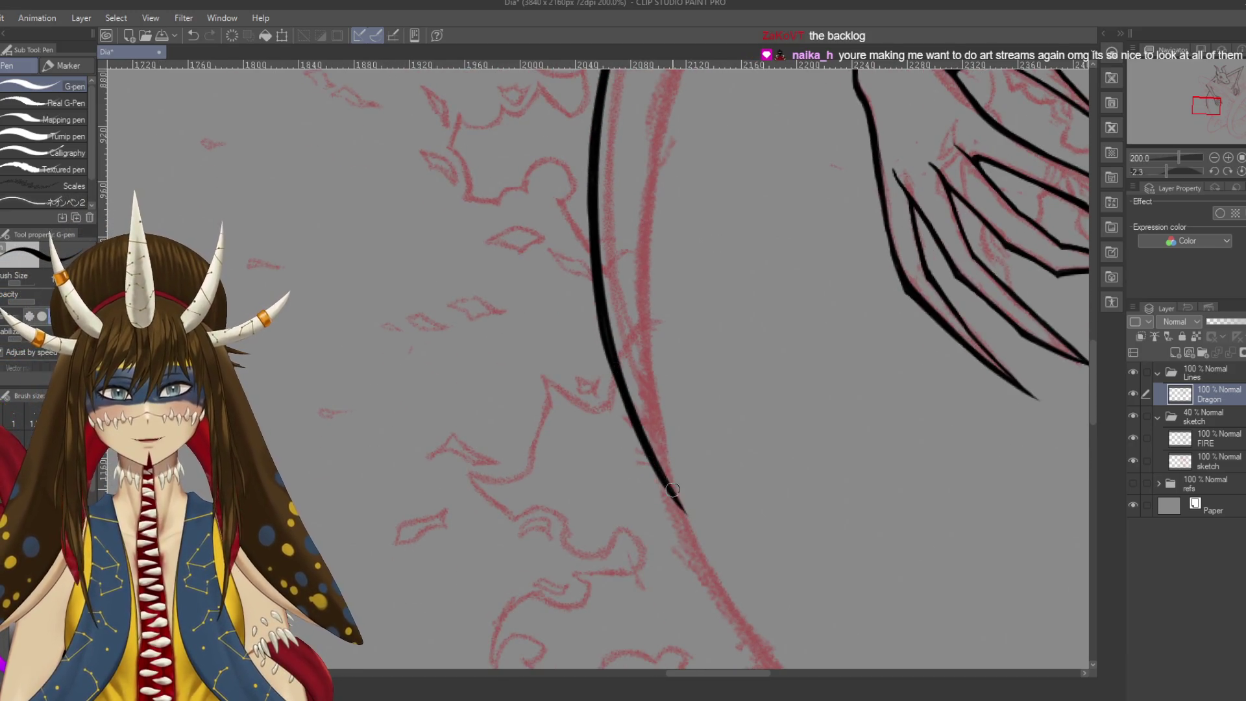
{"action": "left_click_drag", "start_coordinate": [613, 364], "coordinate": [713, 555]}
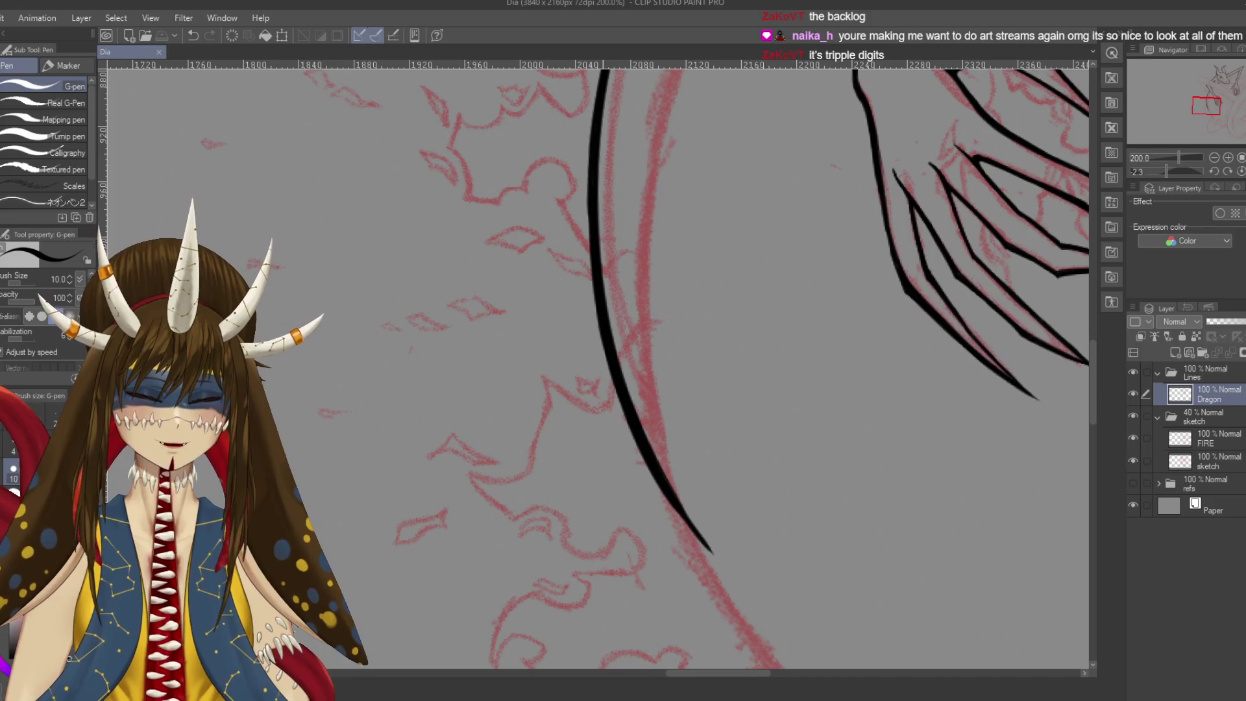
Add a short stroke along the zoomed arm line and touch up the spike tip, saving after each
{"action": "scroll", "coordinate": [605, 334], "scroll_direction": "down", "scroll_amount": 2}
{"action": "scroll", "coordinate": [604, 335], "scroll_direction": "down", "scroll_amount": 2}
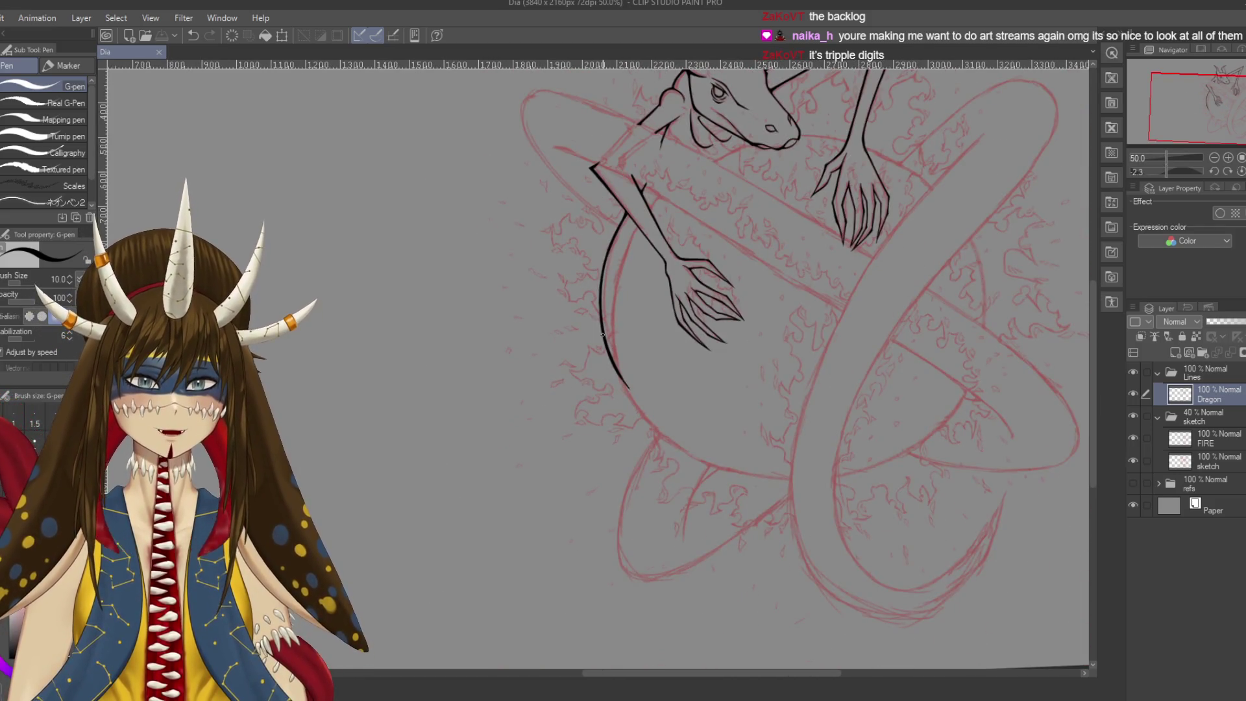
{"action": "scroll", "coordinate": [603, 335], "scroll_direction": "up", "scroll_amount": 1}
{"action": "scroll", "coordinate": [603, 335], "scroll_direction": "up", "scroll_amount": 1}
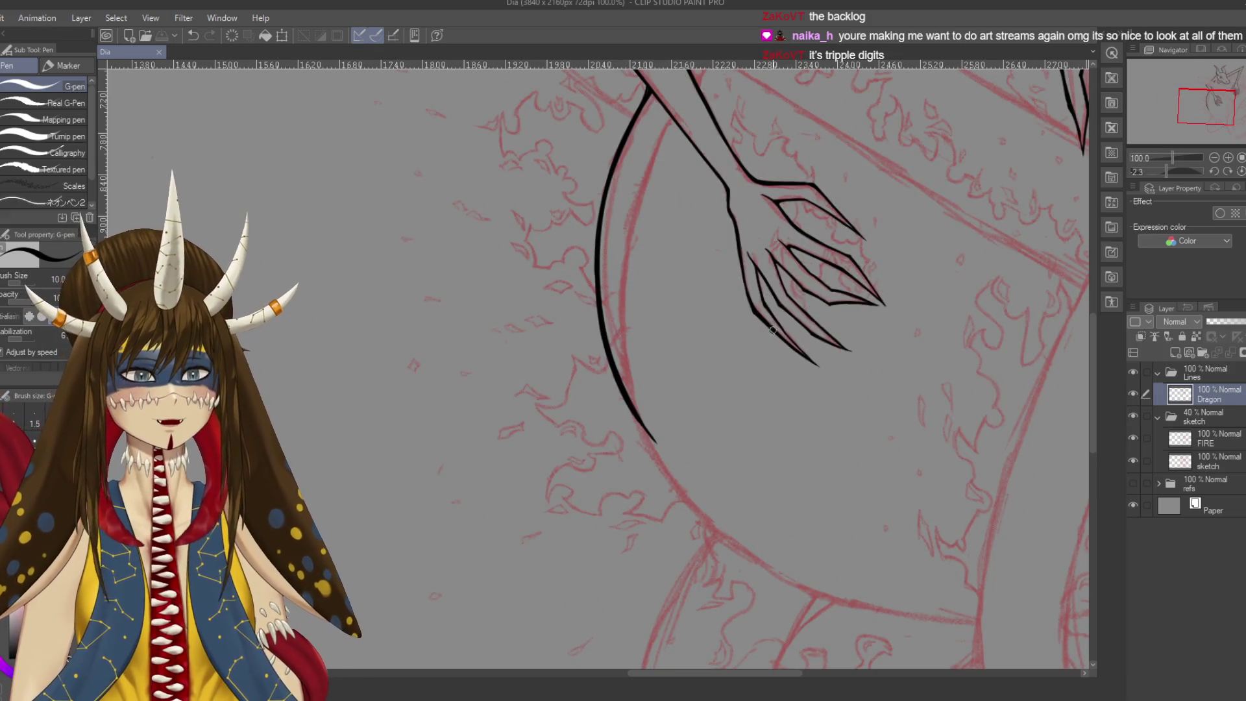
{"action": "scroll", "coordinate": [766, 364], "scroll_direction": "right", "scroll_amount": 2}
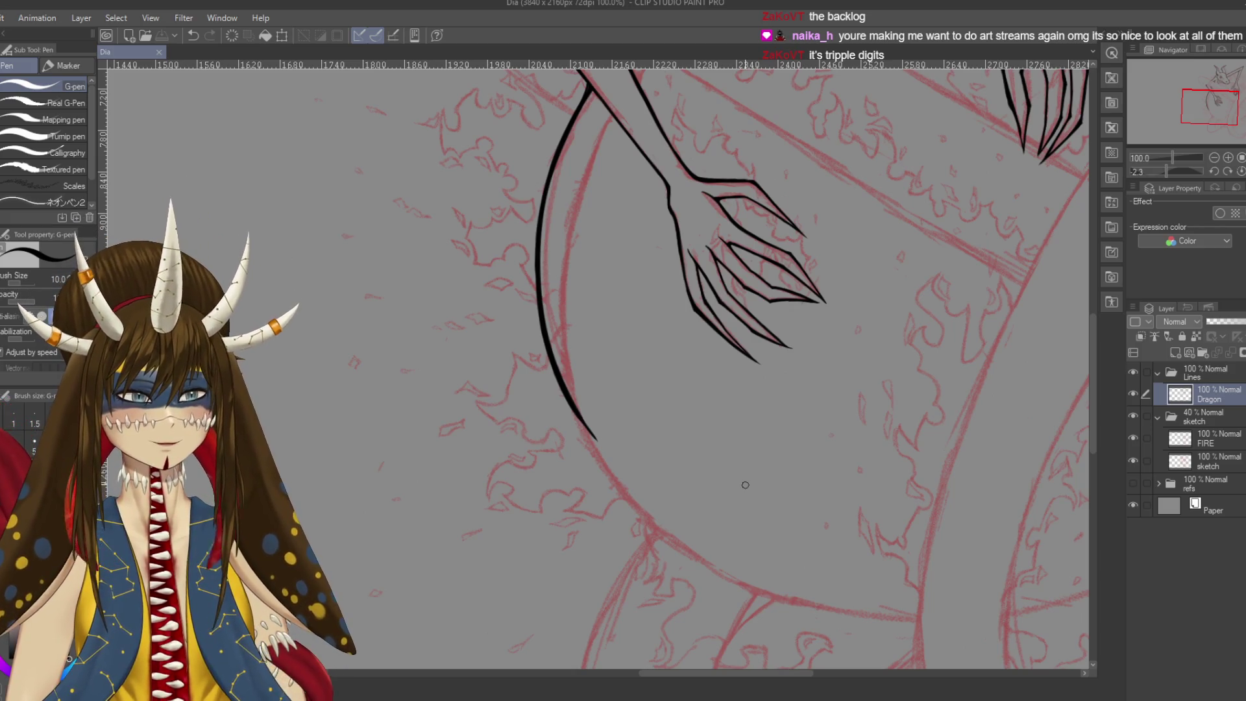
{"action": "scroll", "coordinate": [597, 364], "scroll_direction": "up", "scroll_amount": 3}
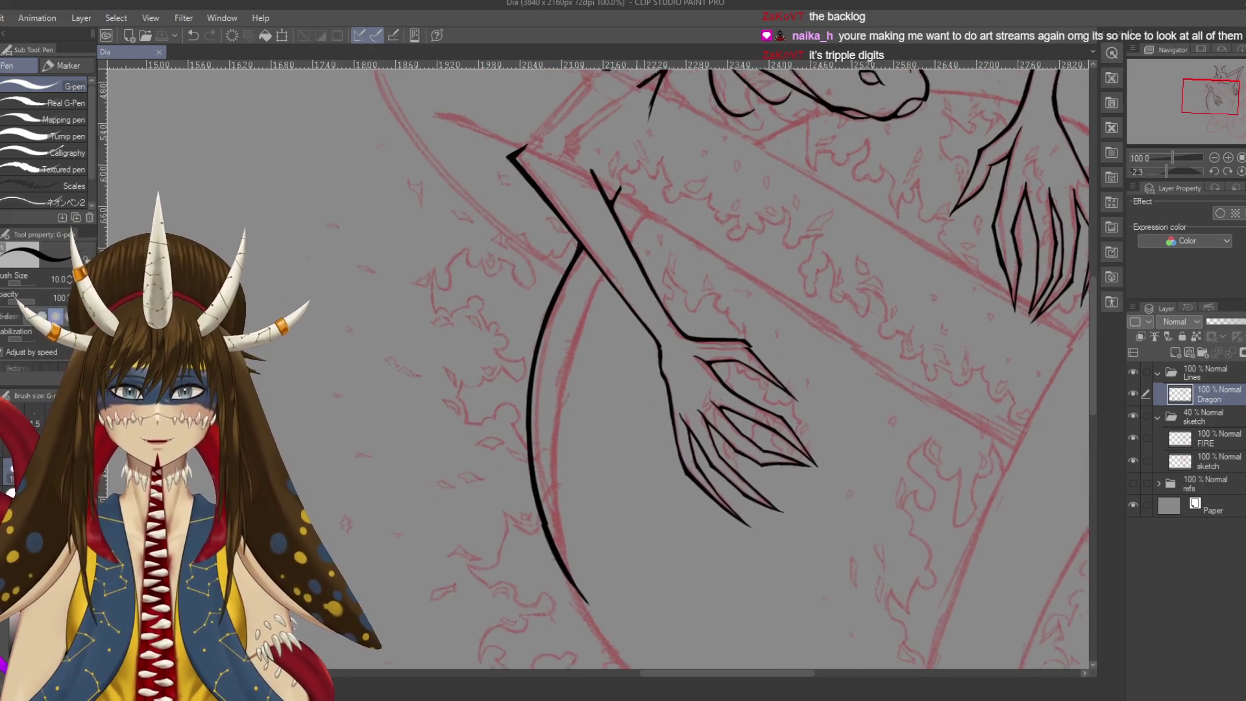
{"action": "key", "text": "ctrl+plus"}
{"action": "key", "text": "ctrl+plus"}
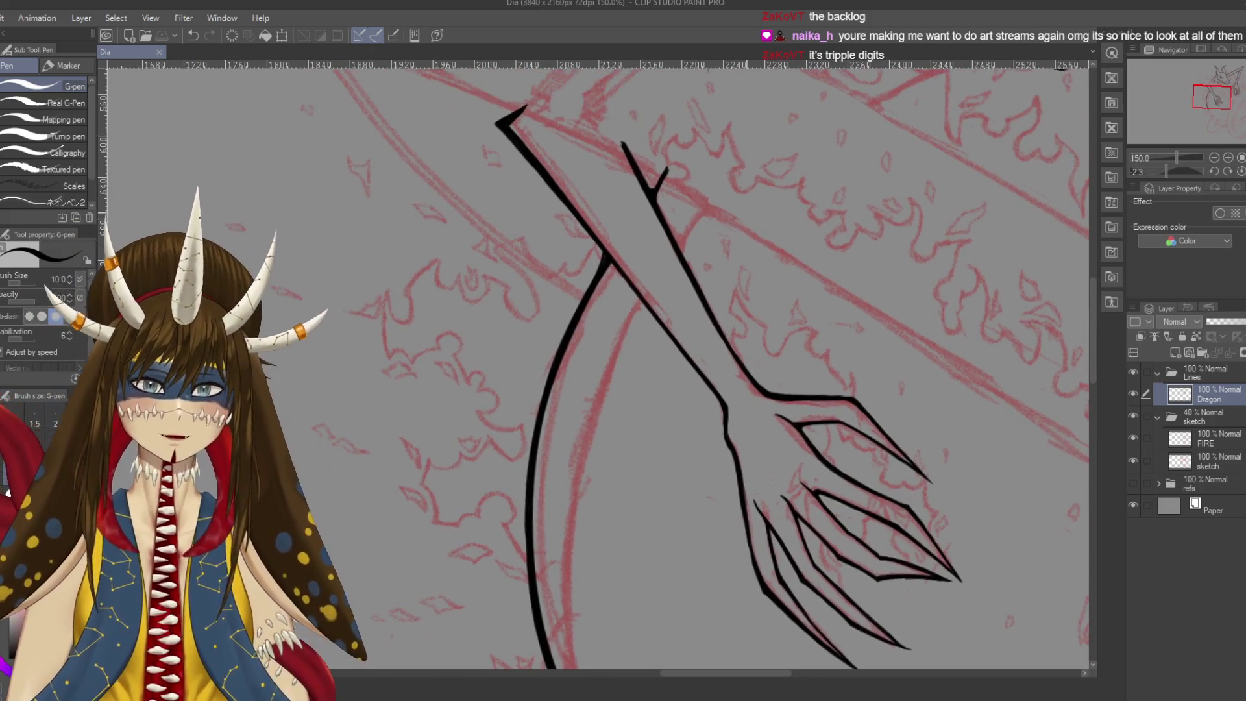
{"action": "scroll", "coordinate": [661, 274], "scroll_direction": "left", "scroll_amount": 3}
{"action": "left_click_drag", "start_coordinate": [672, 264], "coordinate": [658, 298]}
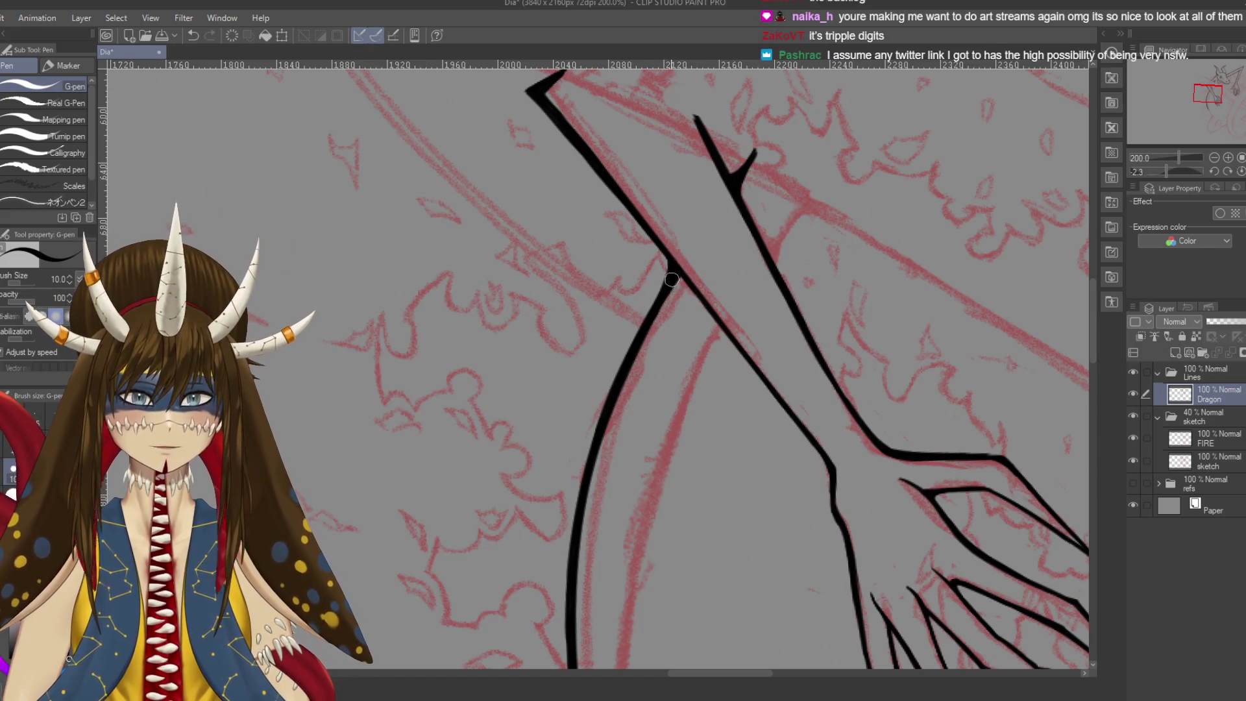
{"action": "key", "text": "ctrl+s"}
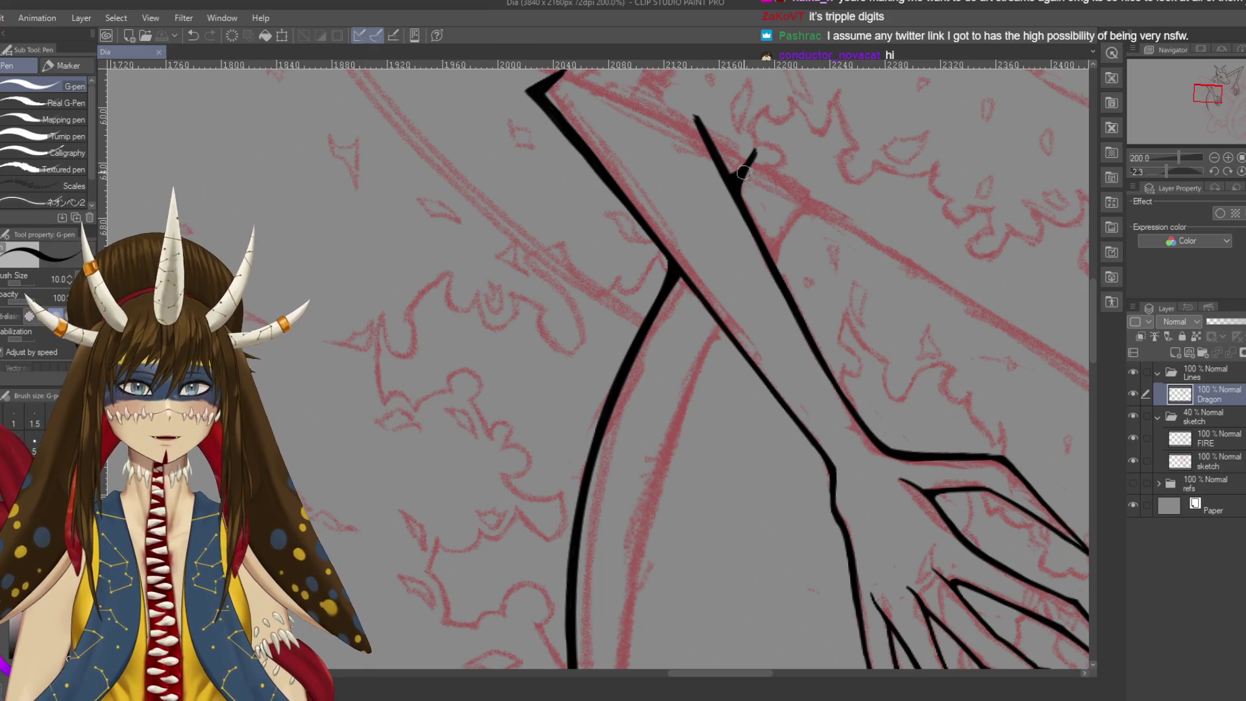
{"action": "left_click_drag", "start_coordinate": [732, 172], "coordinate": [733, 178]}
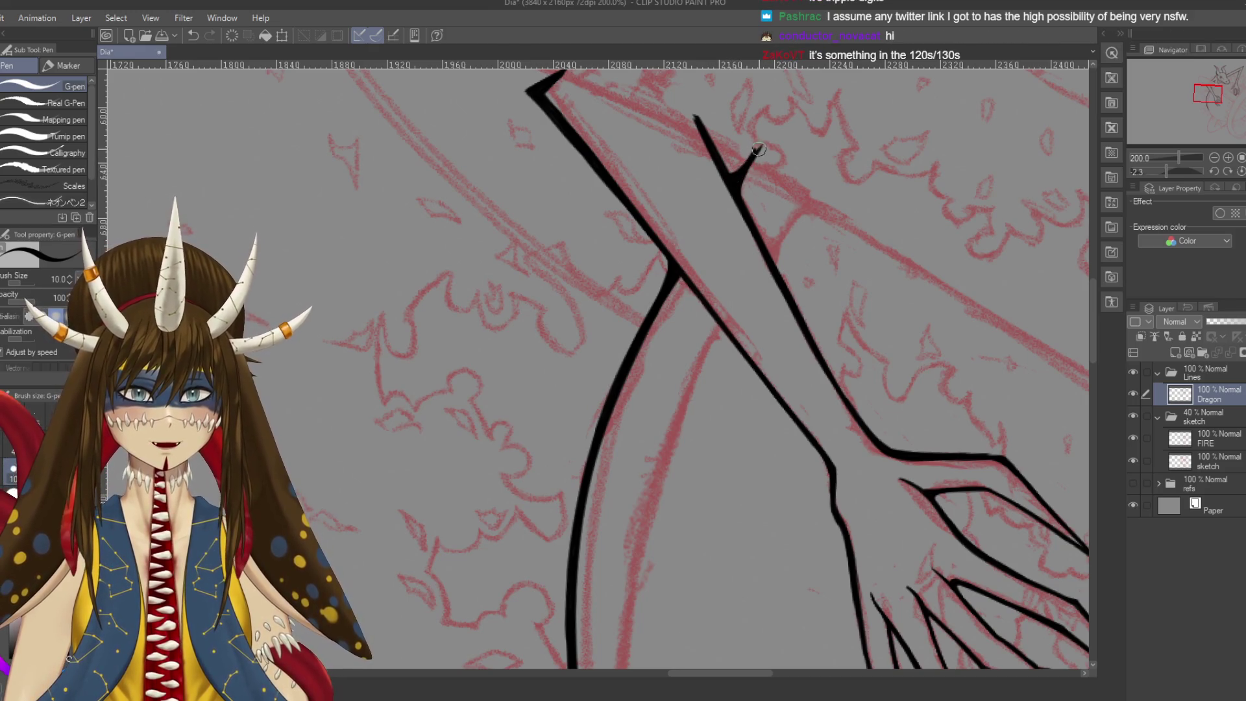
{"action": "key", "text": "ctrl+s"}
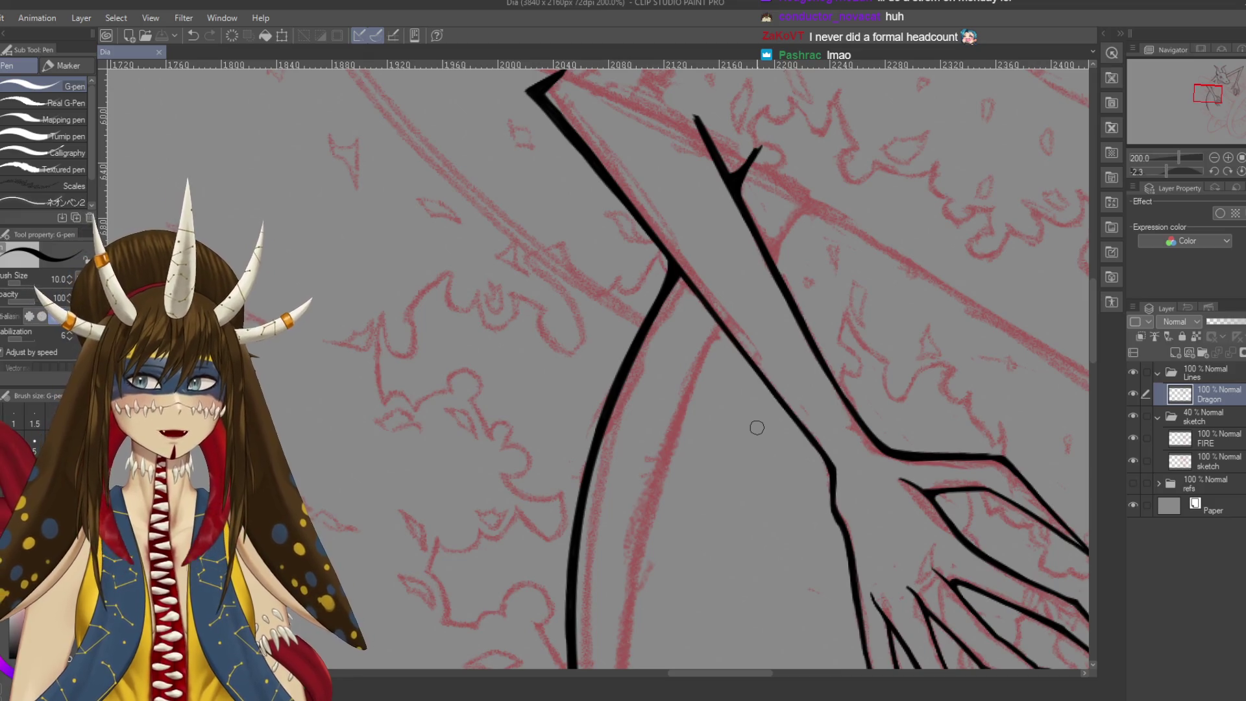
{"action": "left_click_drag", "start_coordinate": [757, 427], "coordinate": [735, 403]}
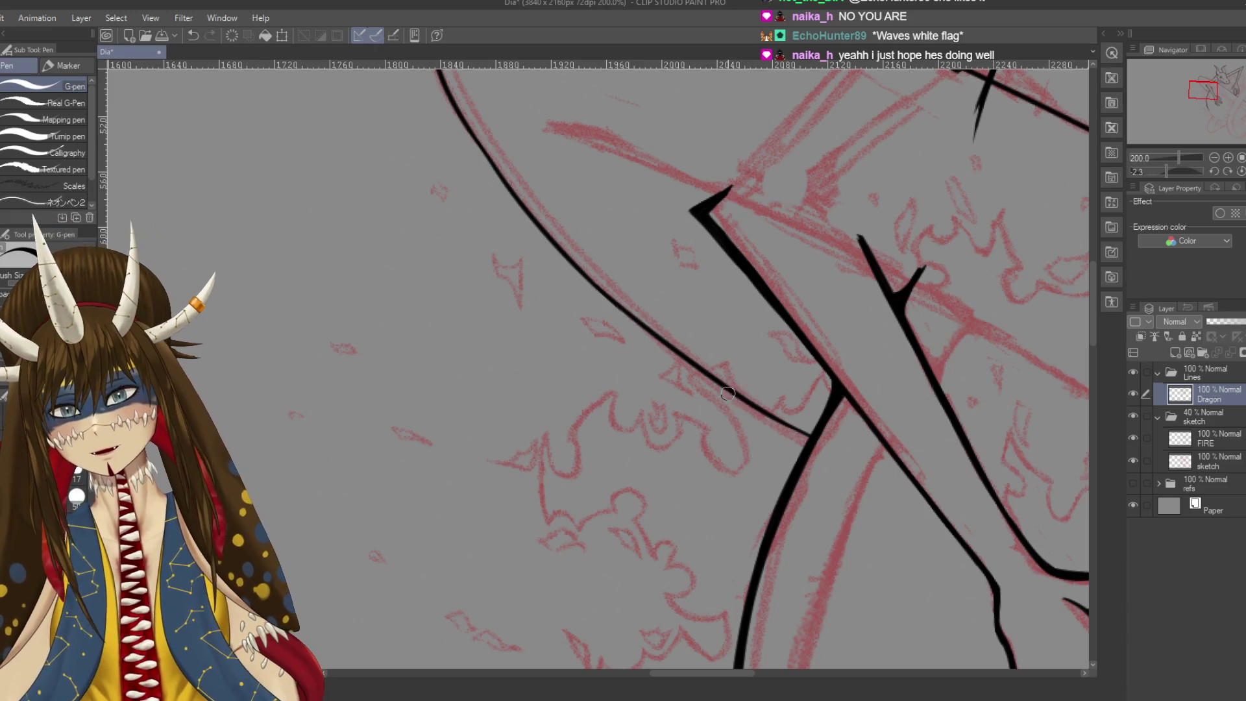
Darken and thicken the long curved line with overlapping G-pen strokes
{"action": "mouse_move", "coordinate": [810, 448]}
{"action": "left_mouse_down"}
{"action": "mouse_move", "coordinate": [787, 435]}
{"action": "mouse_move", "coordinate": [808, 440]}
{"action": "left_mouse_up"}
{"action": "key", "text": "ctrl+z"}
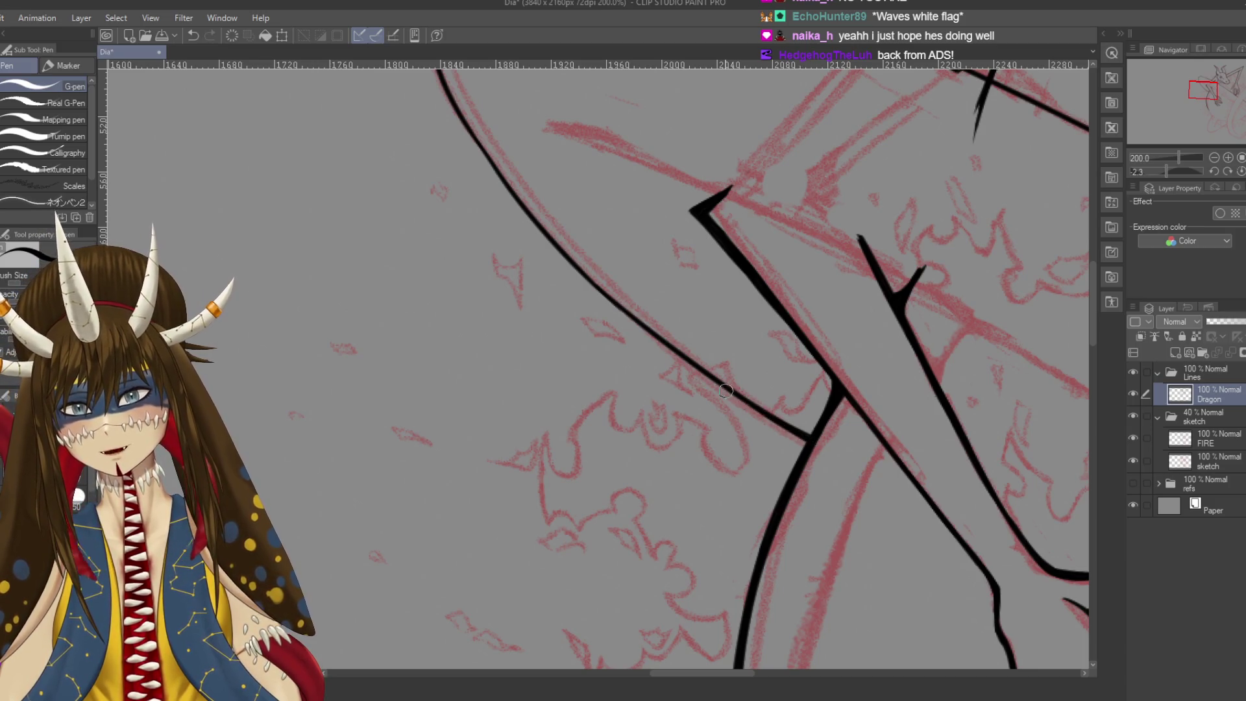
{"action": "left_click_drag", "start_coordinate": [658, 342], "coordinate": [624, 309]}
{"action": "left_click_drag", "start_coordinate": [720, 385], "coordinate": [599, 280]}
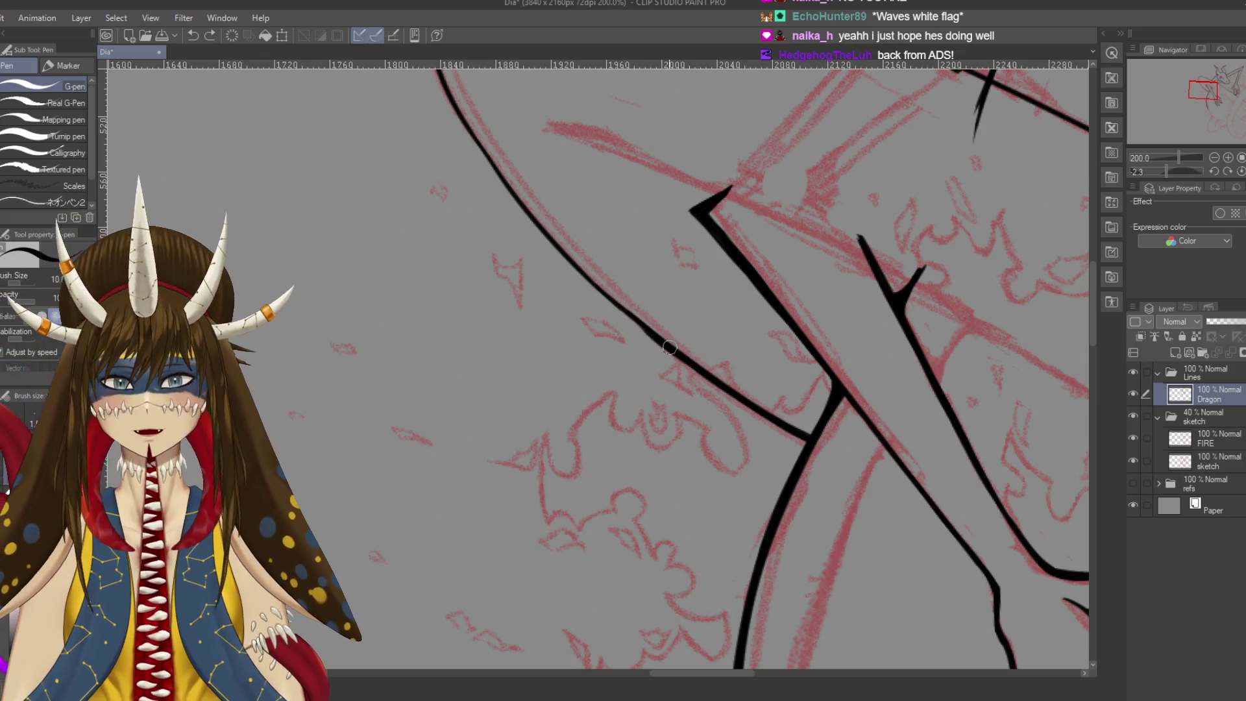
{"action": "left_click_drag", "start_coordinate": [648, 333], "coordinate": [573, 268]}
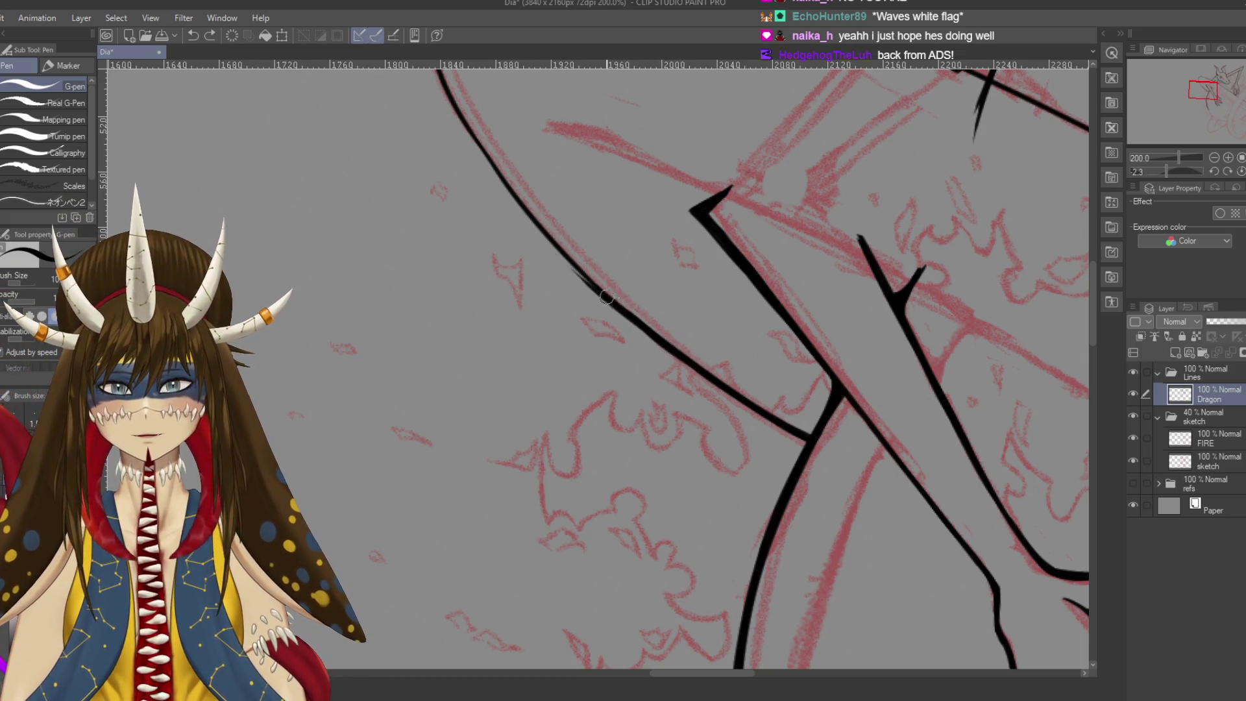
Retry inking the upper curve as one thick continuous line, discarding unsatisfying attempts
{"action": "left_click_drag", "start_coordinate": [612, 300], "coordinate": [714, 427]}
{"action": "left_click_drag", "start_coordinate": [538, 190], "coordinate": [590, 288]}
{"action": "key", "text": "ctrl+z"}
{"action": "left_click_drag", "start_coordinate": [540, 198], "coordinate": [593, 302]}
{"action": "key", "text": "ctrl+z"}
{"action": "mouse_move", "coordinate": [544, 211]}
{"action": "left_mouse_down"}
{"action": "mouse_move", "coordinate": [766, 470]}
{"action": "mouse_move", "coordinate": [669, 384]}
{"action": "left_mouse_up"}
{"action": "key", "text": "ctrl+z"}
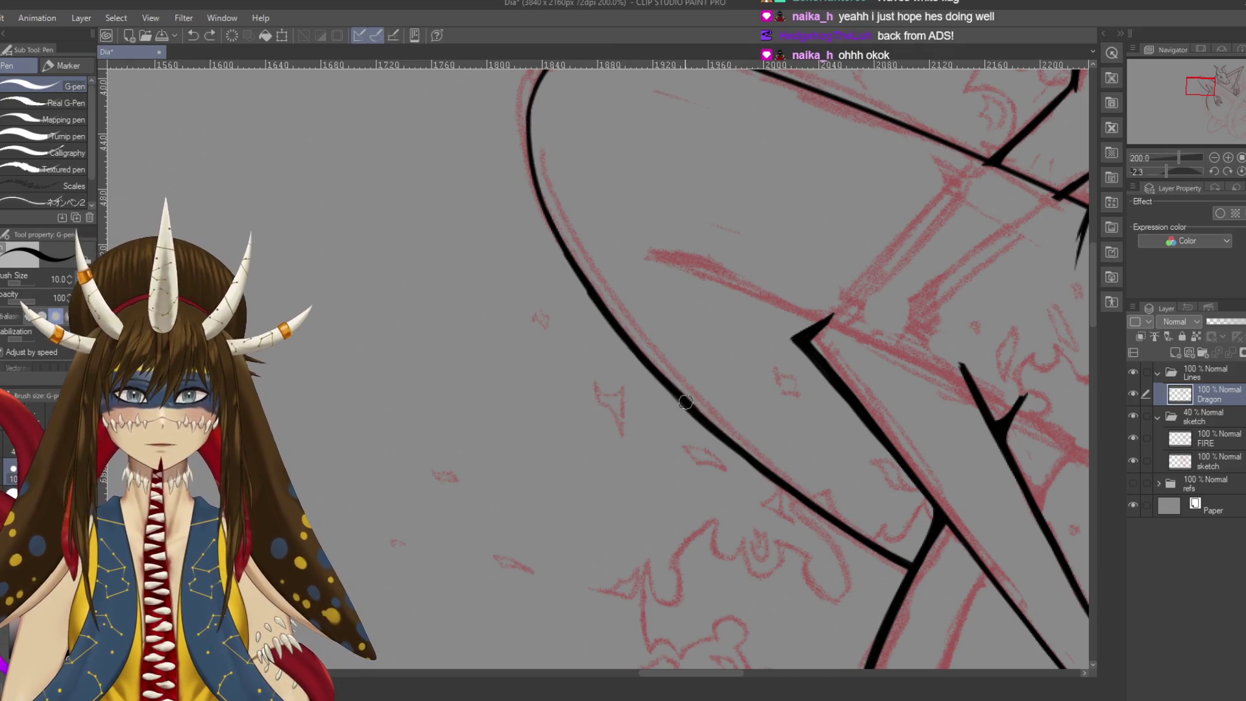
Join the diagonal line to the vertical line at the lower curve and save
{"action": "left_click_drag", "start_coordinate": [817, 514], "coordinate": [775, 430]}
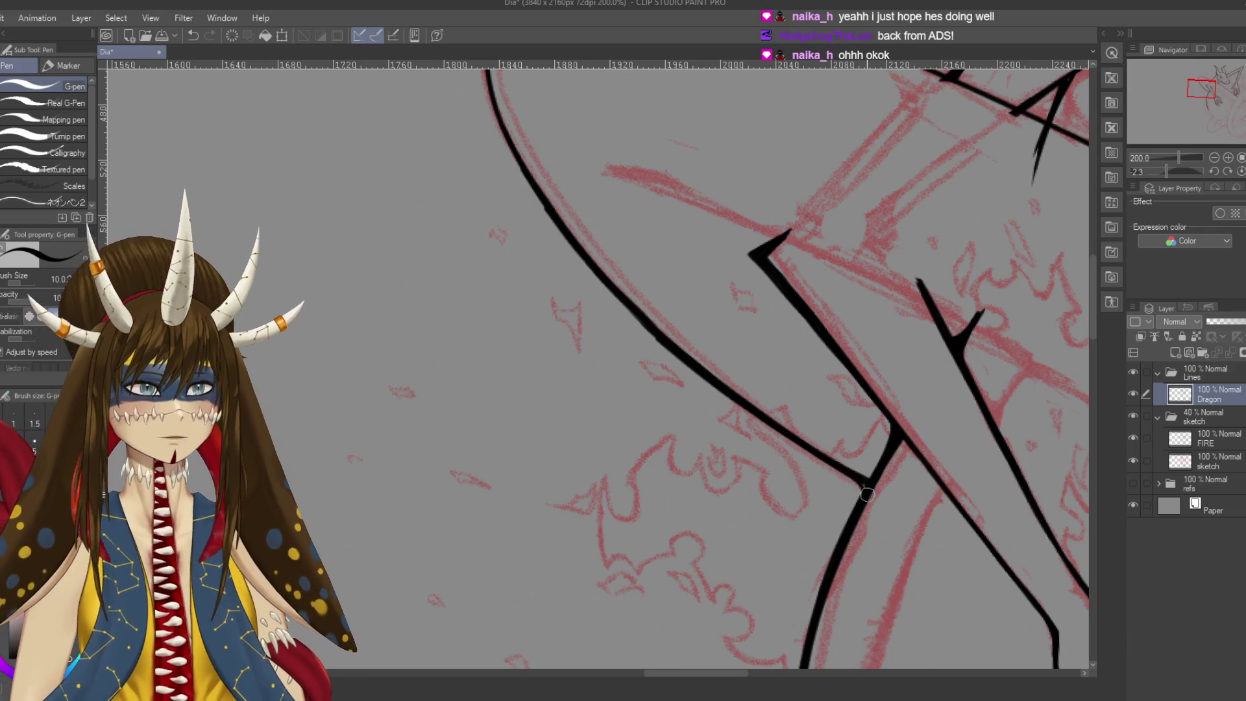
{"action": "key", "text": "ctrl+s"}
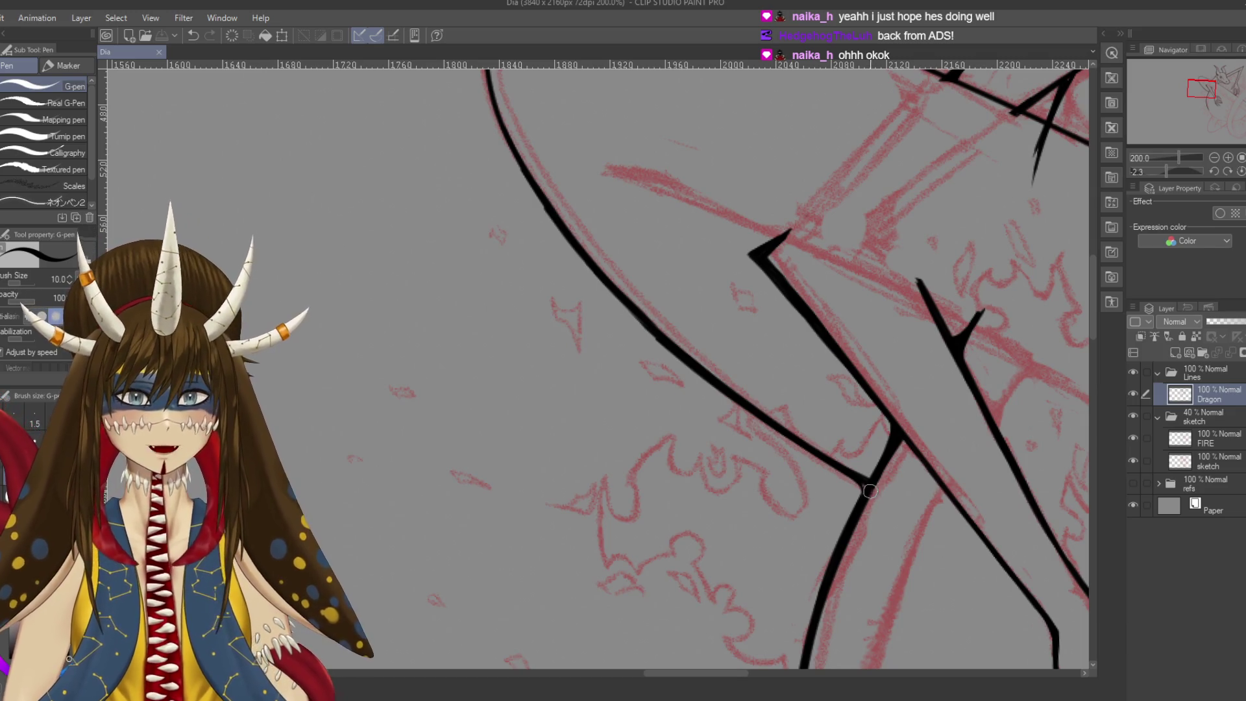
{"action": "left_click_drag", "start_coordinate": [857, 476], "coordinate": [868, 484]}
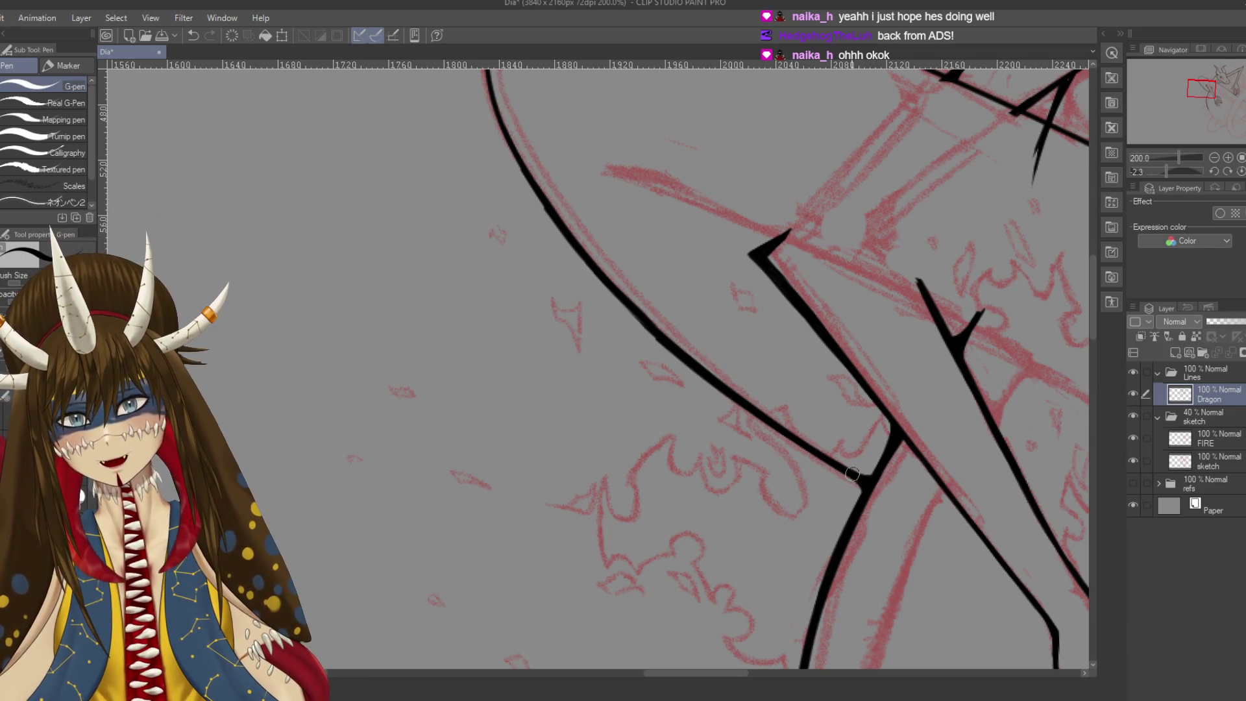
{"action": "key", "text": "ctrl+s"}
{"action": "left_click_drag", "start_coordinate": [649, 332], "coordinate": [713, 394]}
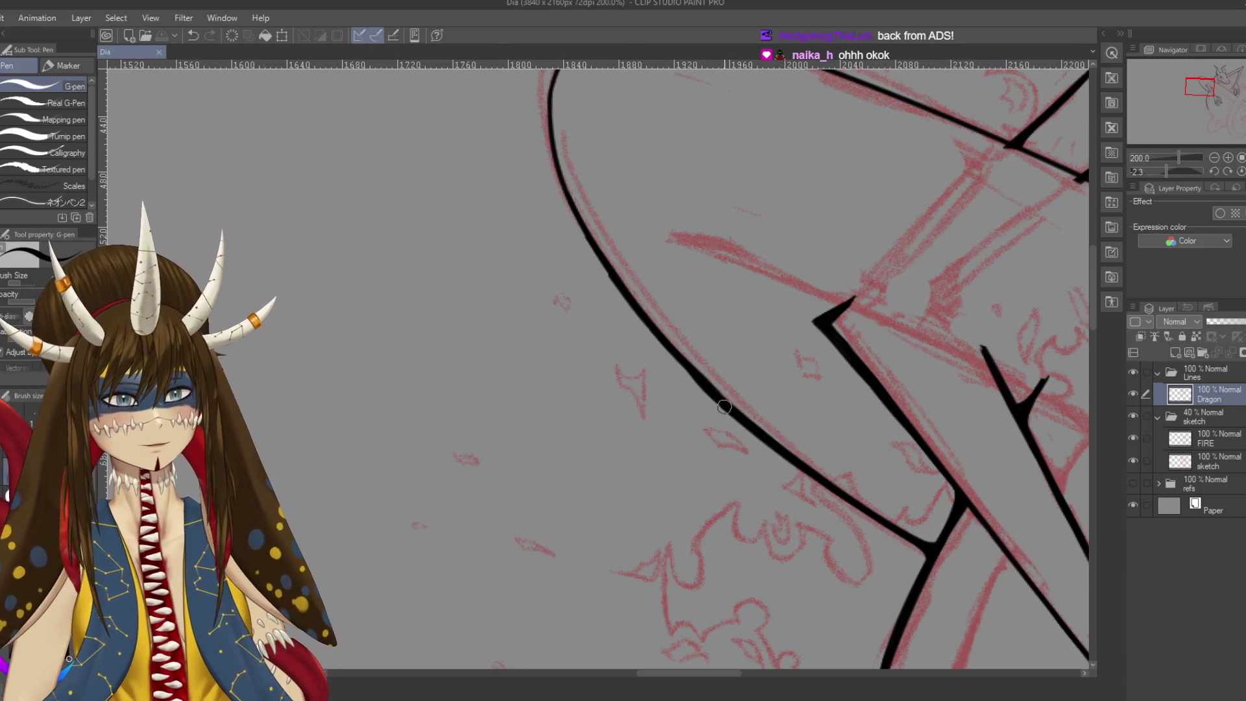
{"action": "key", "text": "ctrl+s"}
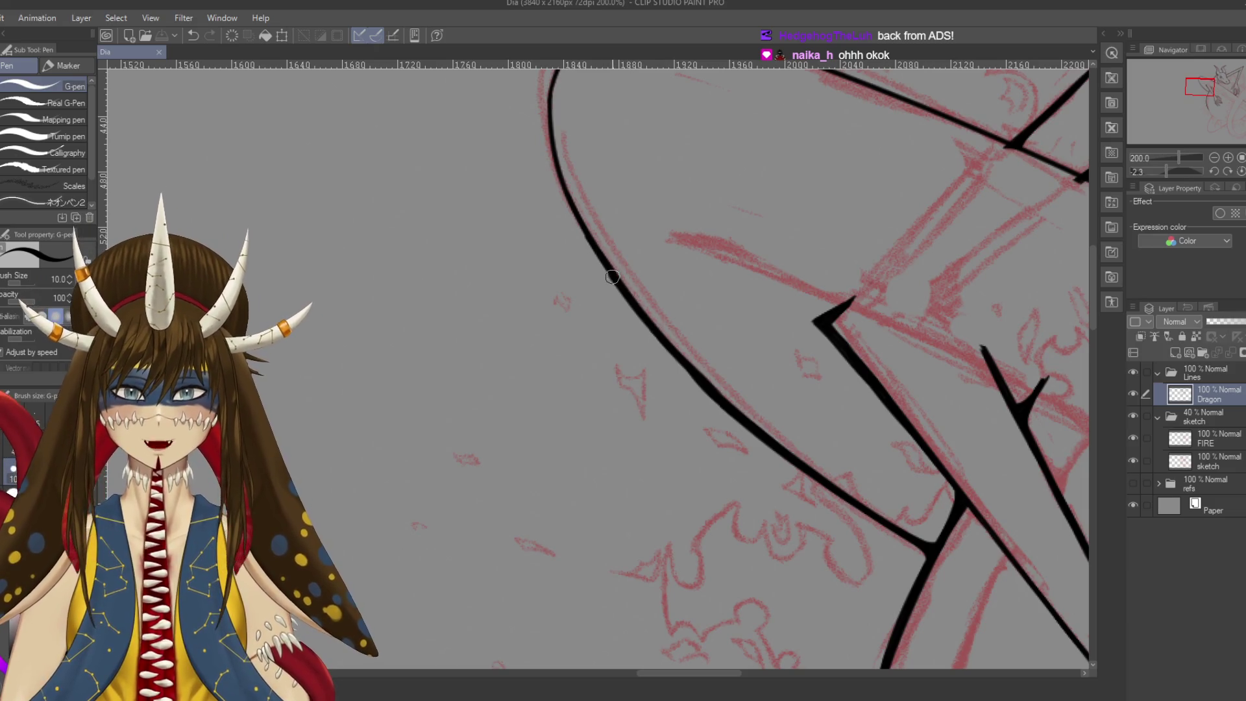
Attempt thickening the upper curve and its rounded end, undoing the strokes, and save
{"action": "left_click_drag", "start_coordinate": [614, 280], "coordinate": [583, 235]}
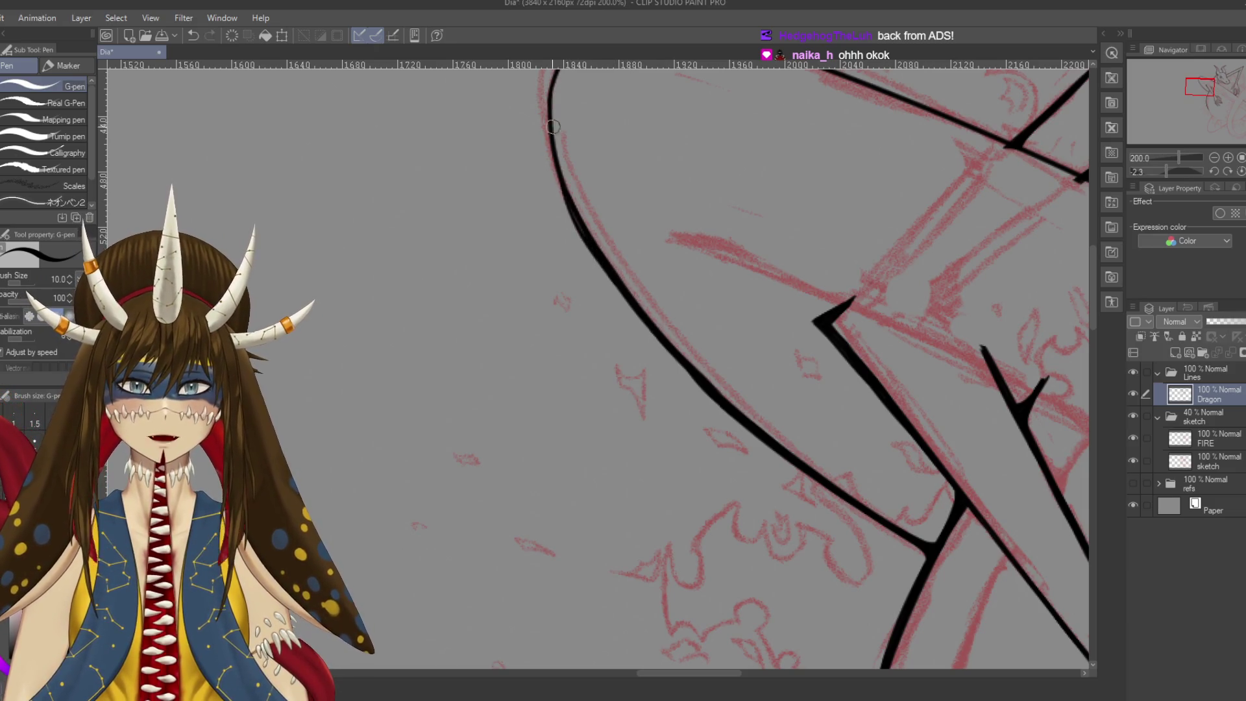
{"action": "key", "text": "ctrl+z"}
{"action": "left_click_drag", "start_coordinate": [563, 191], "coordinate": [617, 286]}
{"action": "key", "text": "ctrl+z"}
{"action": "left_click_drag", "start_coordinate": [559, 182], "coordinate": [611, 275]}
{"action": "key", "text": "ctrl+z"}
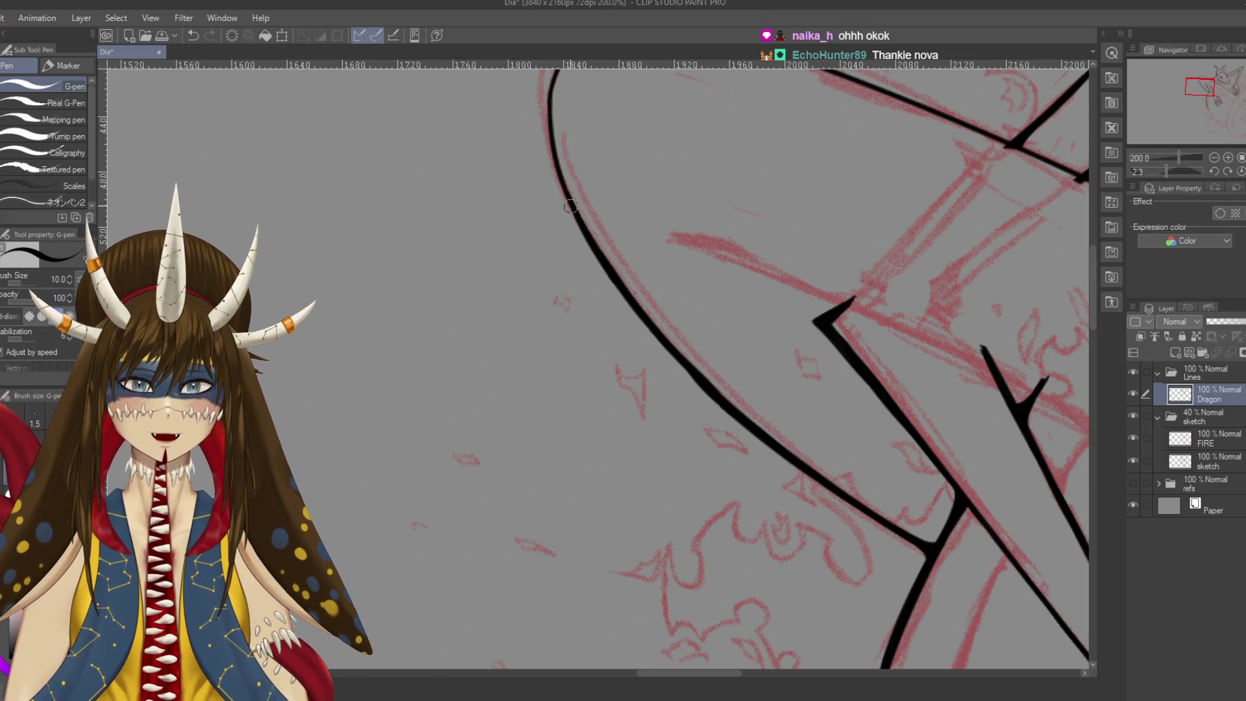
{"action": "left_click_drag", "start_coordinate": [571, 193], "coordinate": [598, 255]}
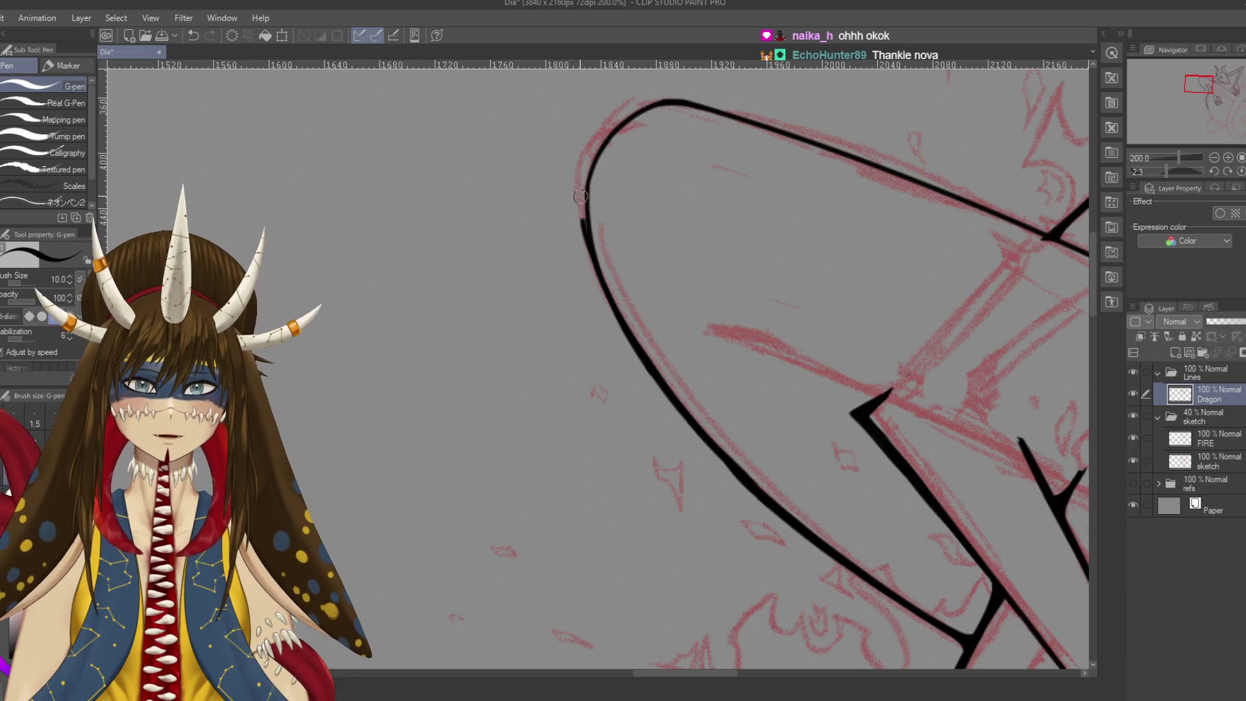
{"action": "key", "text": "ctrl+s"}
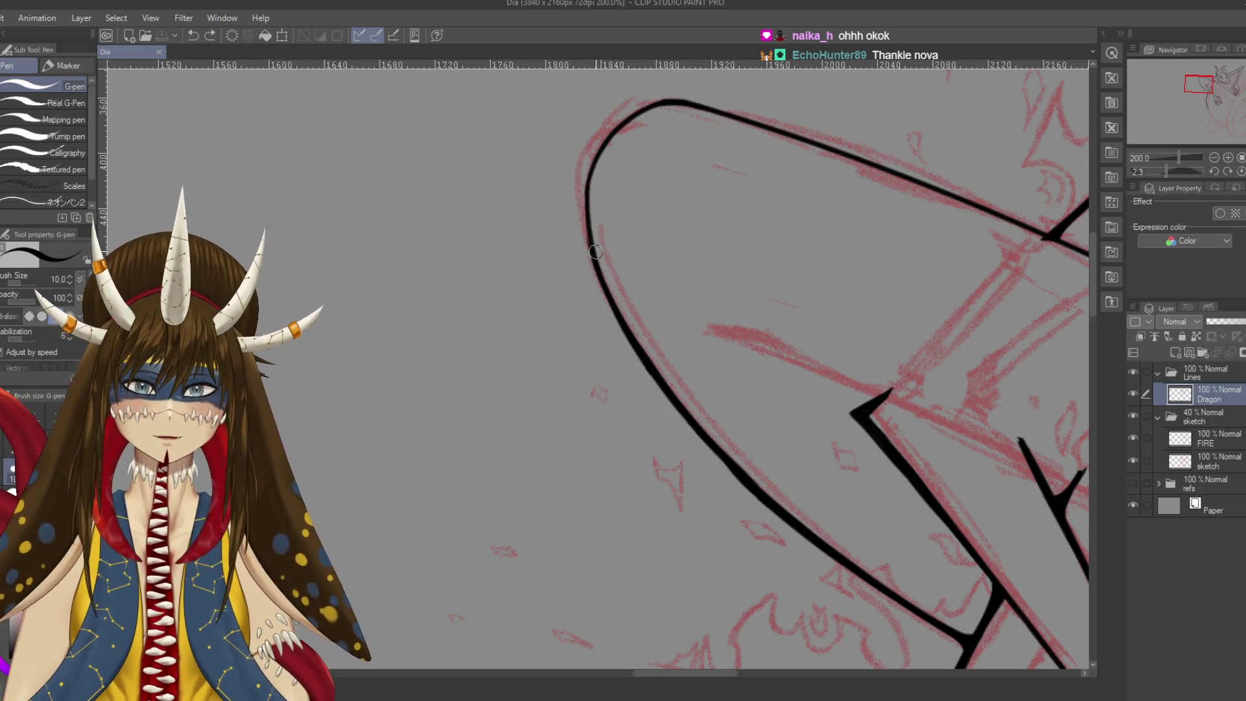
{"action": "left_click_drag", "start_coordinate": [585, 192], "coordinate": [593, 251]}
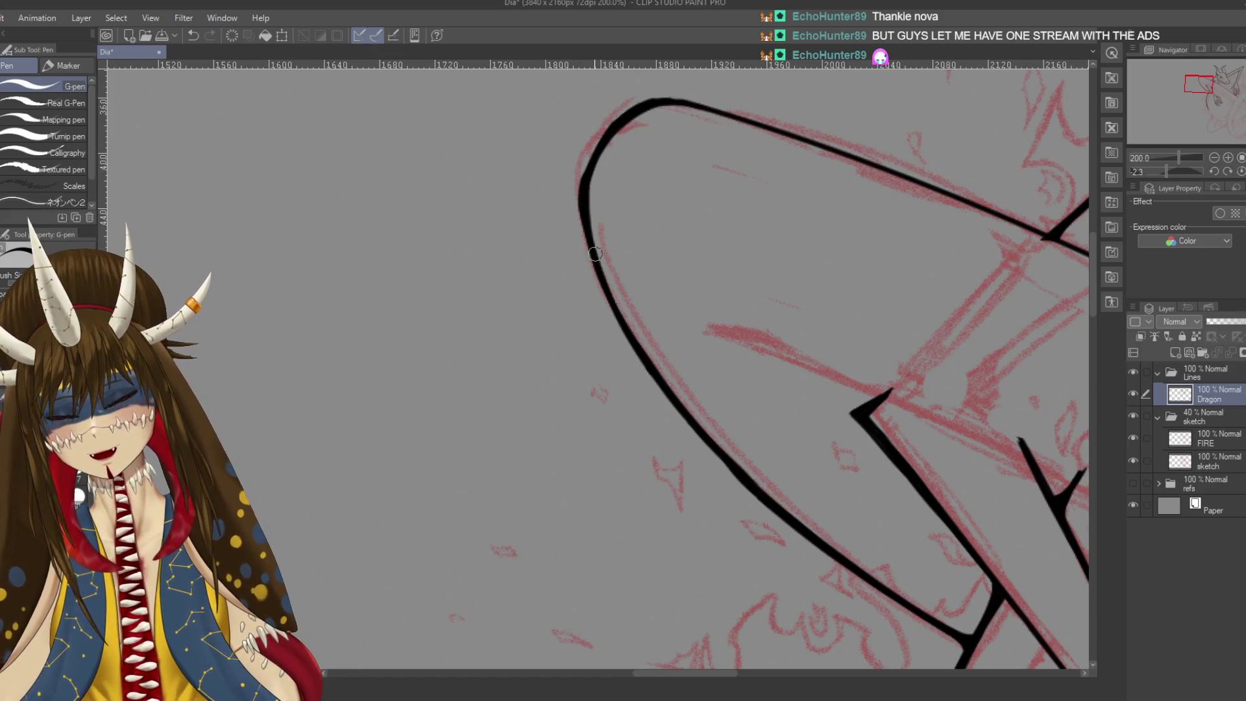
{"action": "key", "text": "ctrl+z"}
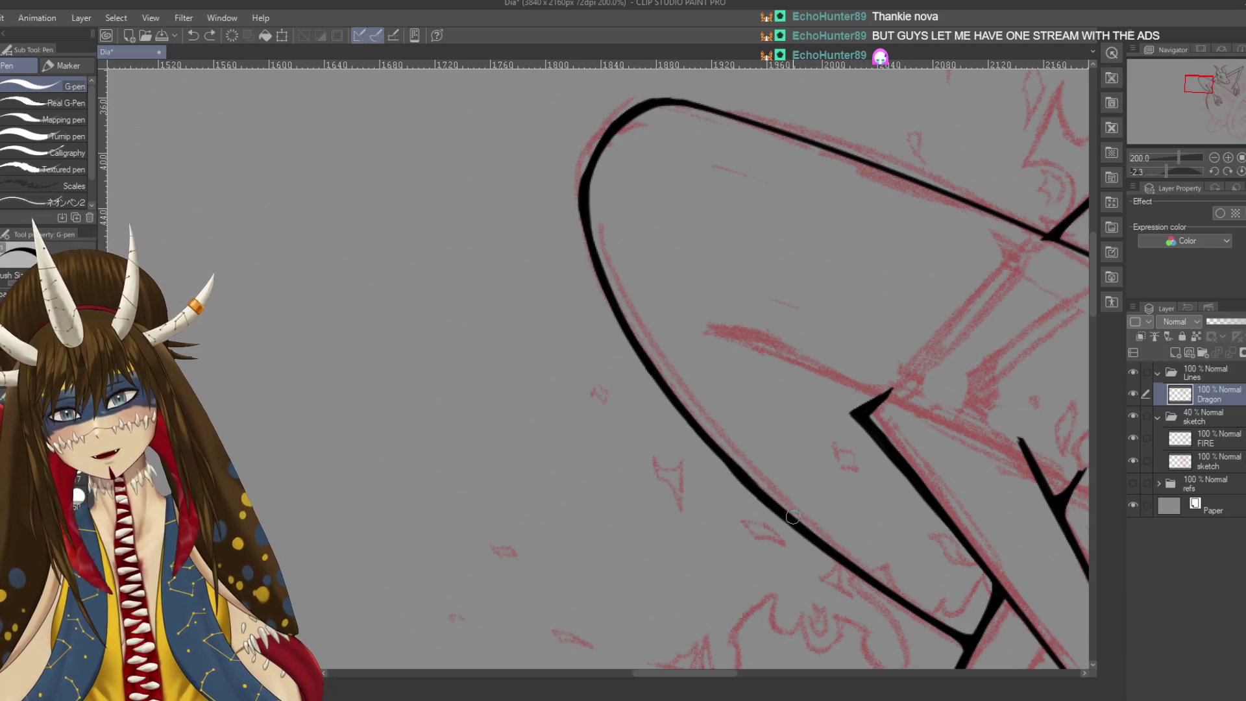
{"action": "left_click_drag", "start_coordinate": [741, 457], "coordinate": [710, 367]}
Save the drawing and rotate the canvas to a better angle for inking the limb tip
{"action": "key", "text": "e"}
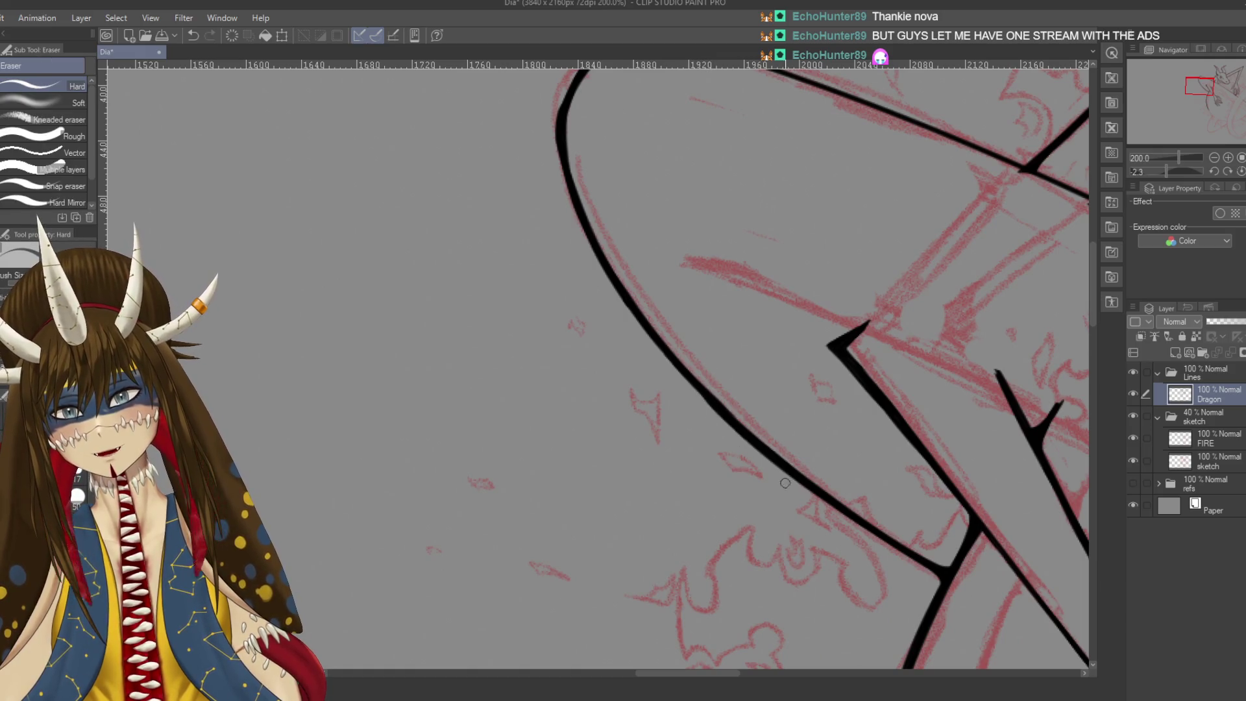
{"action": "key", "text": "ctrl+s"}
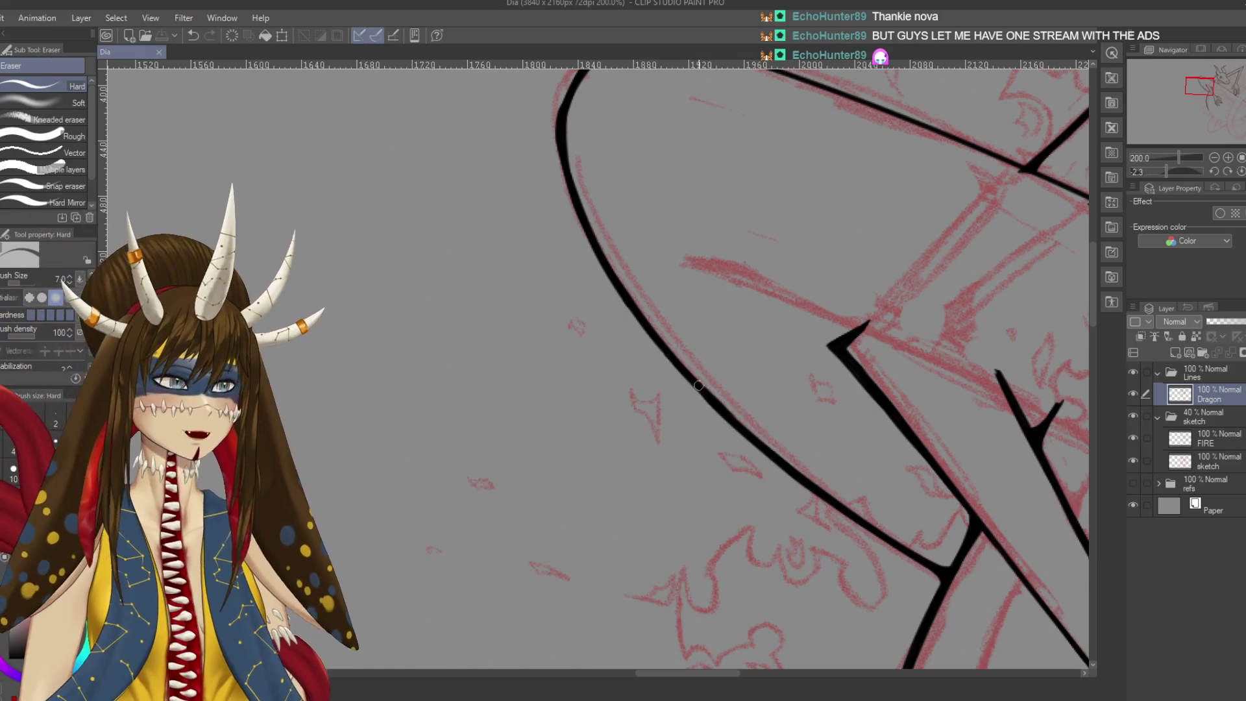
{"action": "key", "text": "r"}
{"action": "mouse_move", "coordinate": [676, 386]}
{"action": "left_mouse_down"}
{"action": "mouse_move", "coordinate": [520, 341]}
{"action": "mouse_move", "coordinate": [588, 403]}
{"action": "left_mouse_up"}
{"action": "key", "text": "p"}
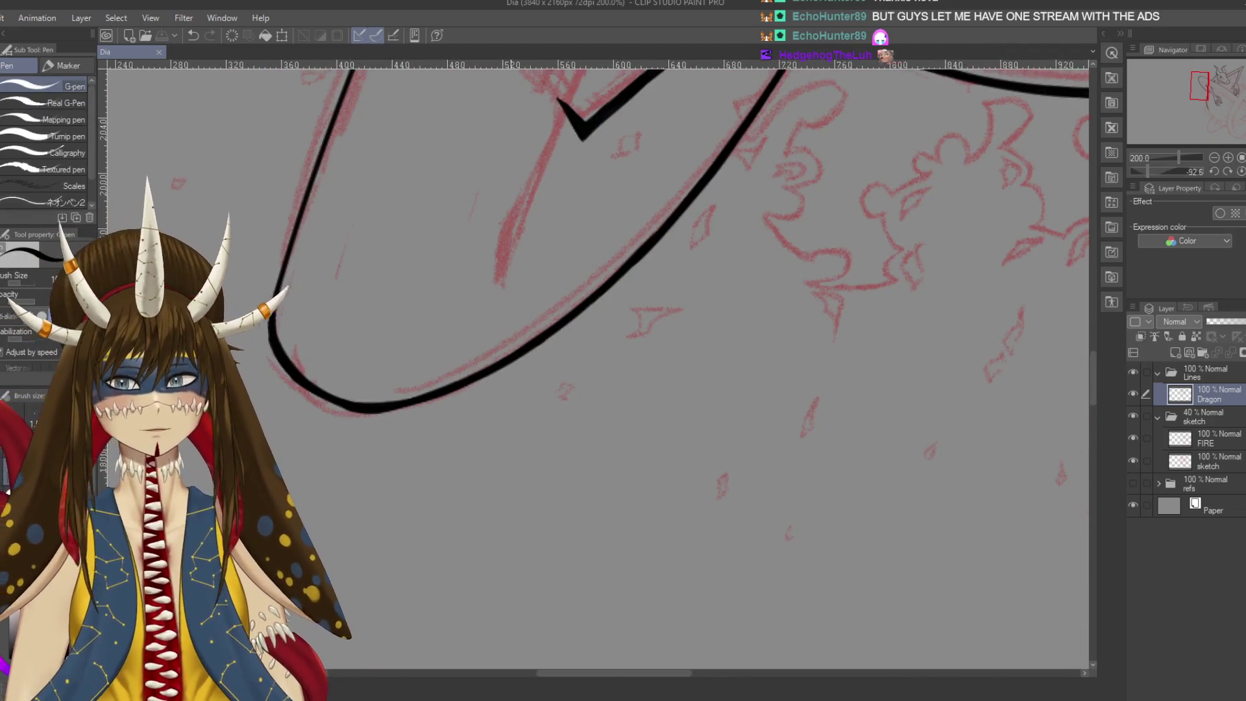
{"action": "scroll", "coordinate": [588, 403], "scroll_direction": "up", "scroll_amount": 2}
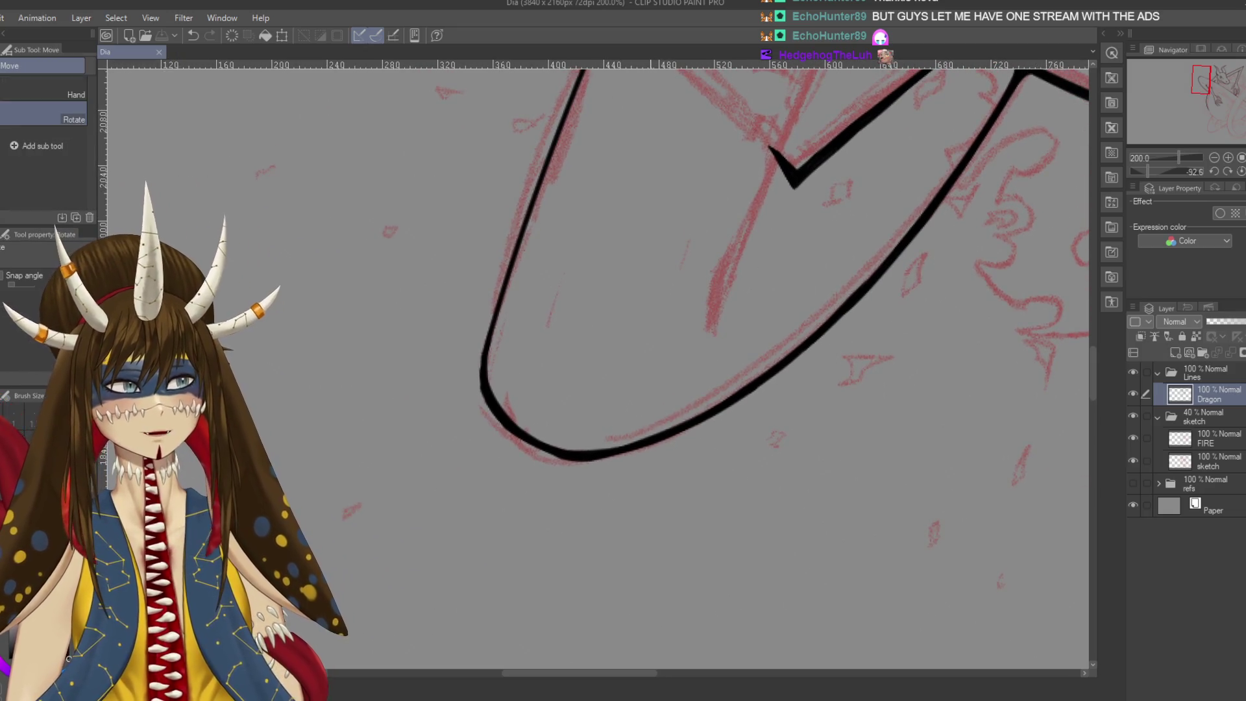
{"action": "scroll", "coordinate": [688, 492], "scroll_direction": "up", "scroll_amount": 10}
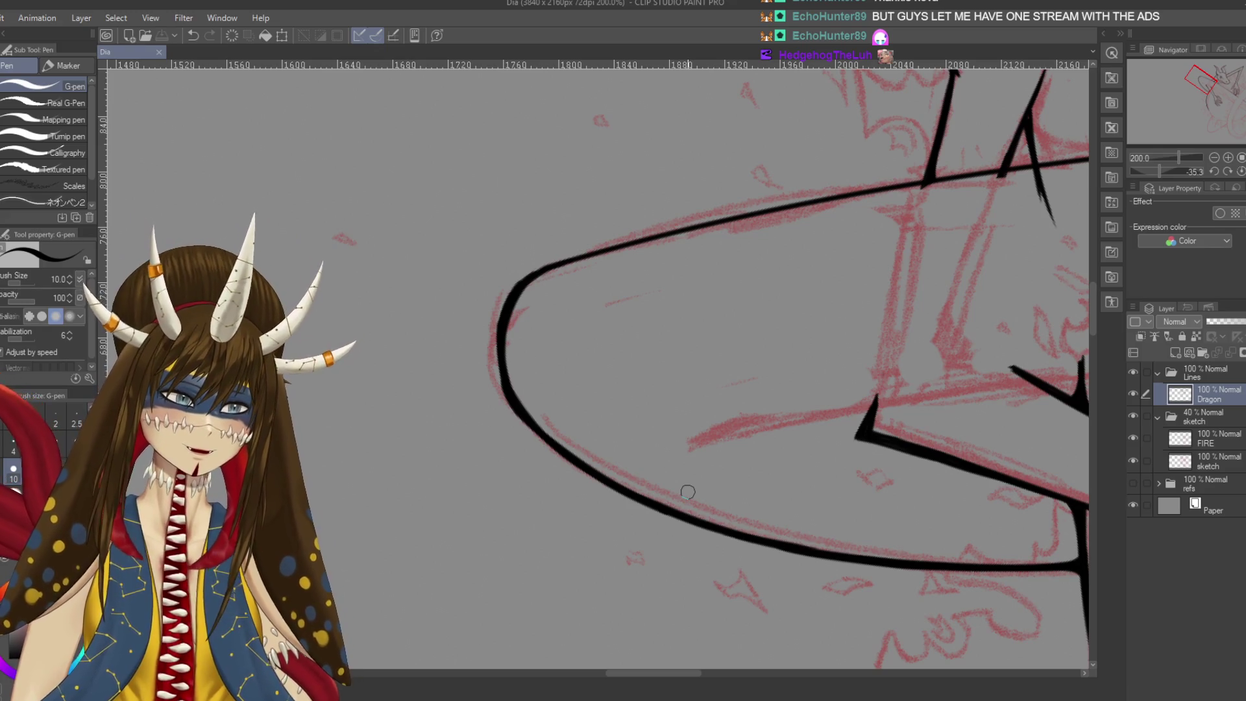
{"action": "scroll", "coordinate": [586, 311], "scroll_direction": "down", "scroll_amount": 2}
{"action": "scroll", "coordinate": [586, 311], "scroll_direction": "left", "scroll_amount": 2}
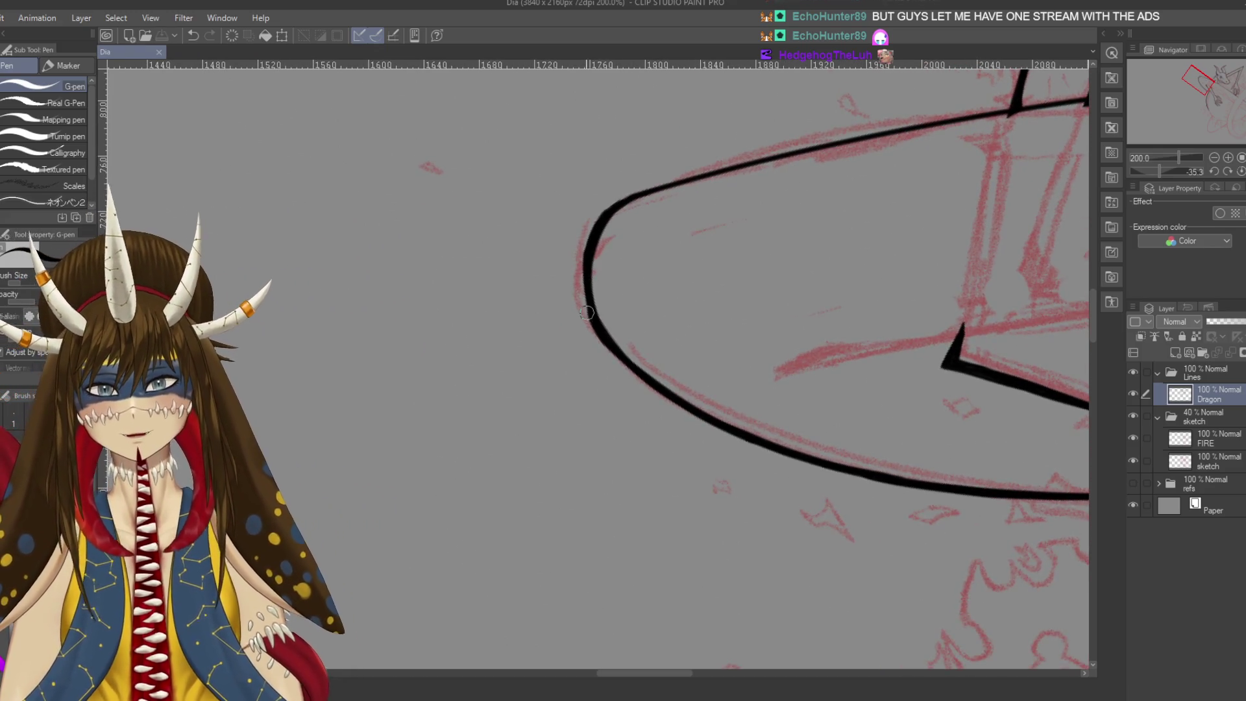
Thicken the lower curve and sharpen the corner of the limb tip outline
{"action": "left_click_drag", "start_coordinate": [593, 336], "coordinate": [592, 323]}
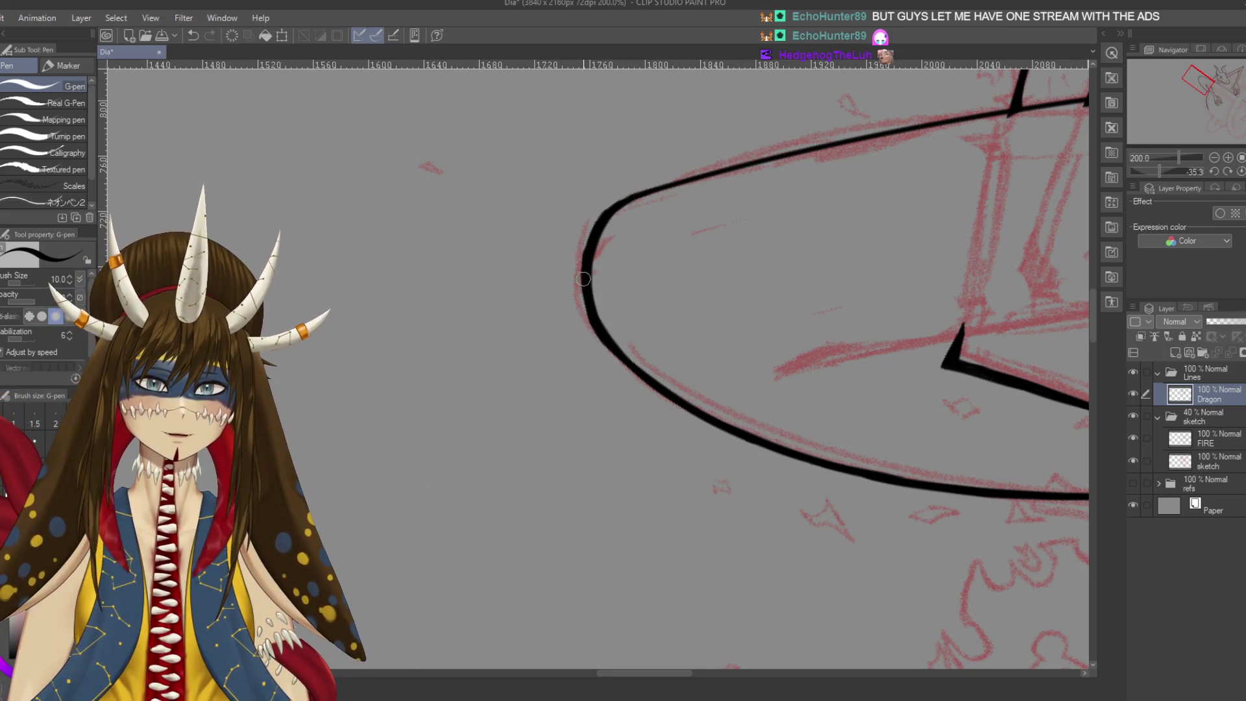
{"action": "key", "text": "ctrl+z"}
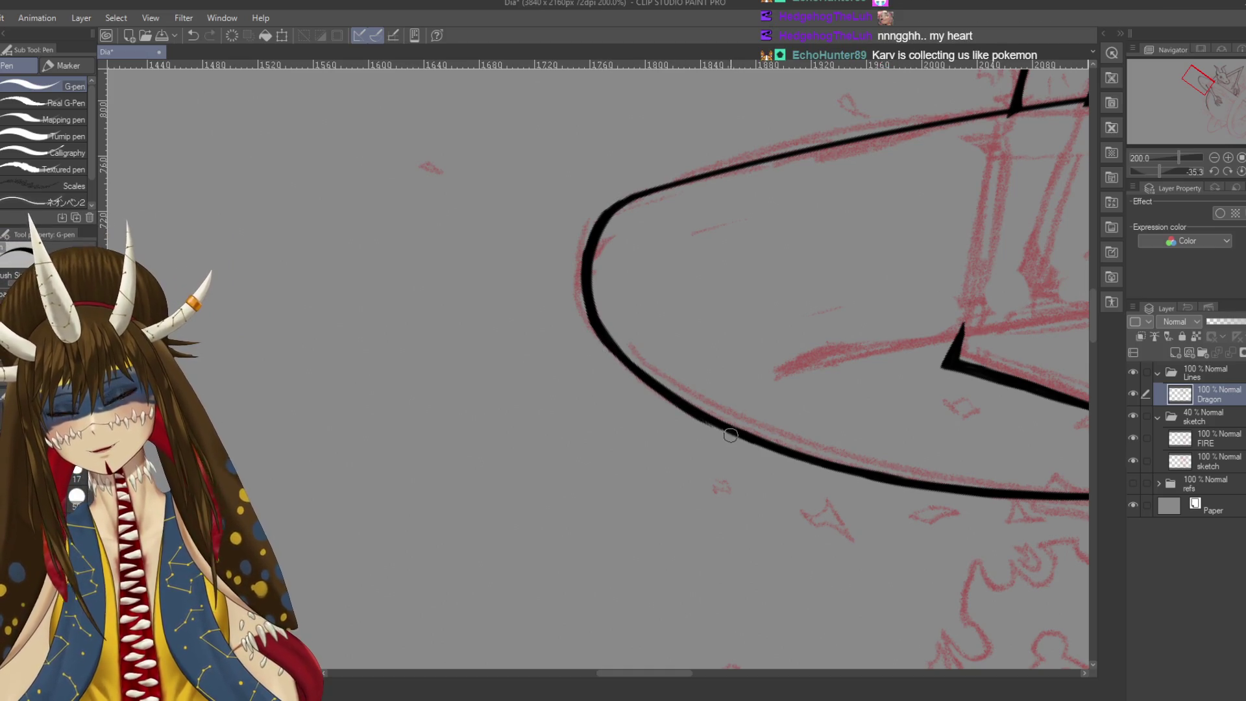
{"action": "left_click_drag", "start_coordinate": [670, 390], "coordinate": [687, 405]}
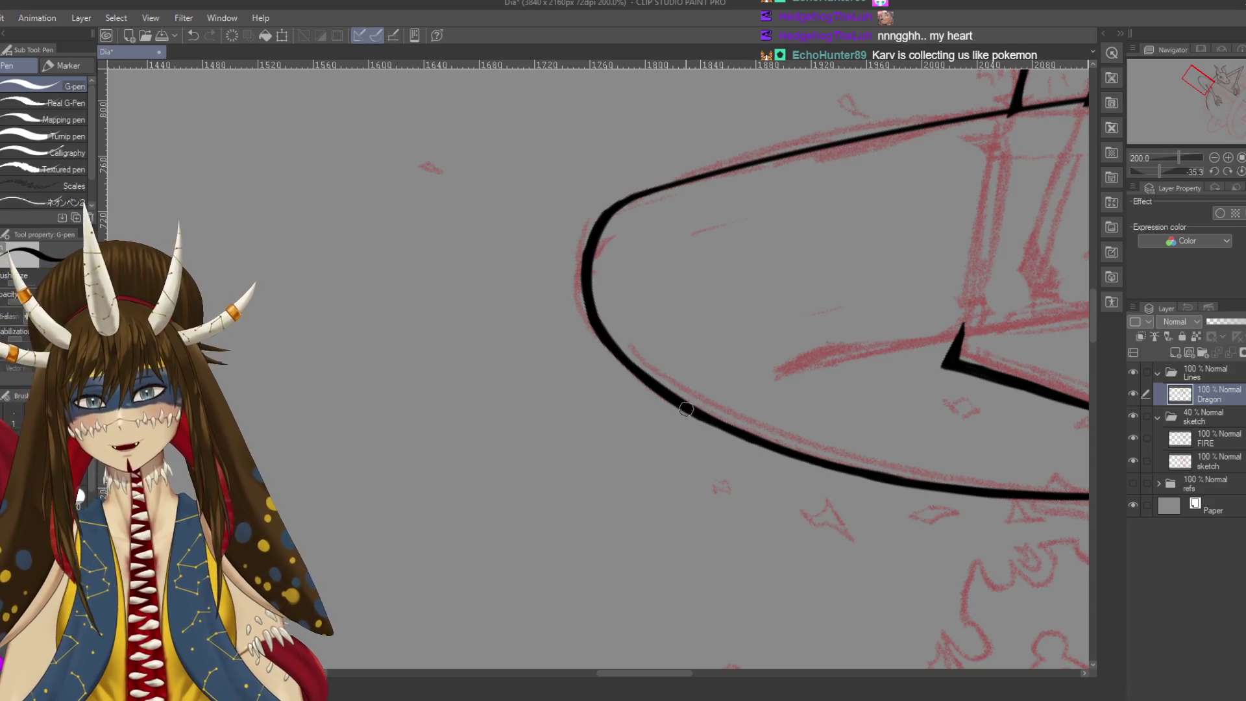
{"action": "left_click_drag", "start_coordinate": [781, 457], "coordinate": [708, 412]}
{"action": "key", "text": "ctrl+z"}
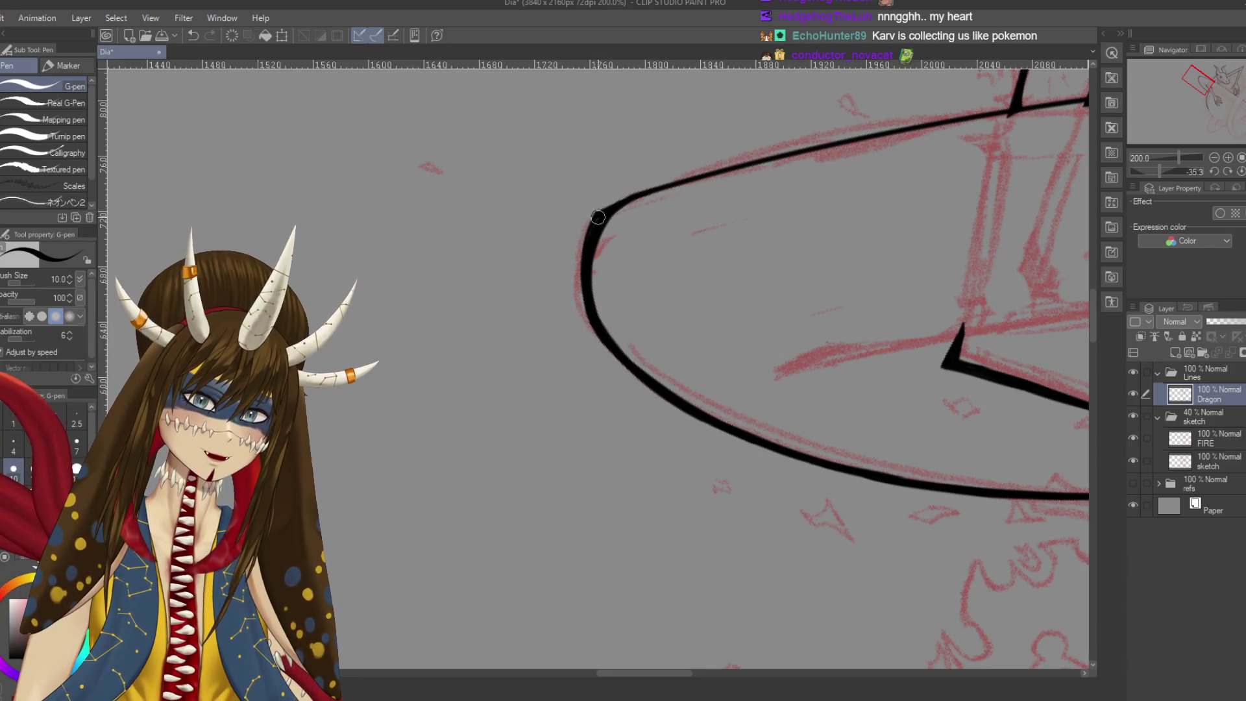
{"action": "mouse_move", "coordinate": [601, 215]}
{"action": "left_mouse_down"}
{"action": "mouse_move", "coordinate": [668, 175]}
{"action": "mouse_move", "coordinate": [766, 151]}
{"action": "left_mouse_up"}
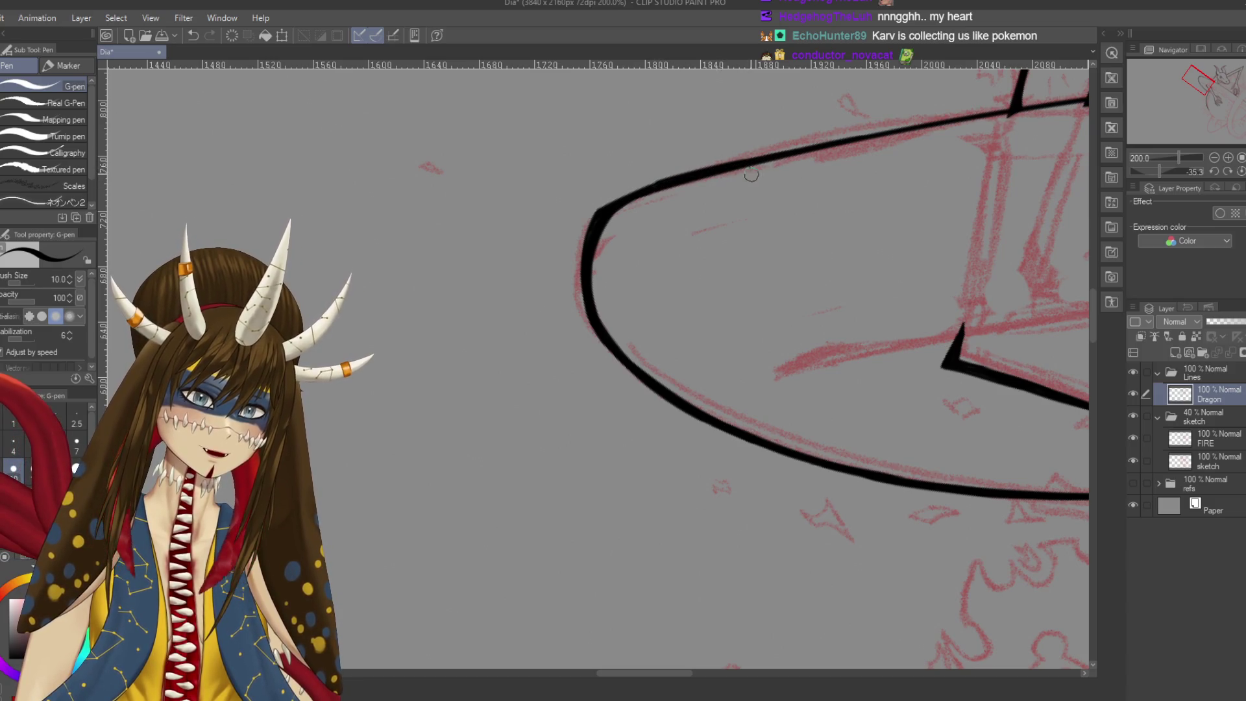
Rotate the canvas again, undo the stray edge stroke, save, and zoom out
{"action": "key", "text": "r"}
{"action": "mouse_move", "coordinate": [714, 194]}
{"action": "left_mouse_down"}
{"action": "mouse_move", "coordinate": [623, 162]}
{"action": "mouse_move", "coordinate": [575, 388]}
{"action": "mouse_move", "coordinate": [581, 366]}
{"action": "left_mouse_up"}
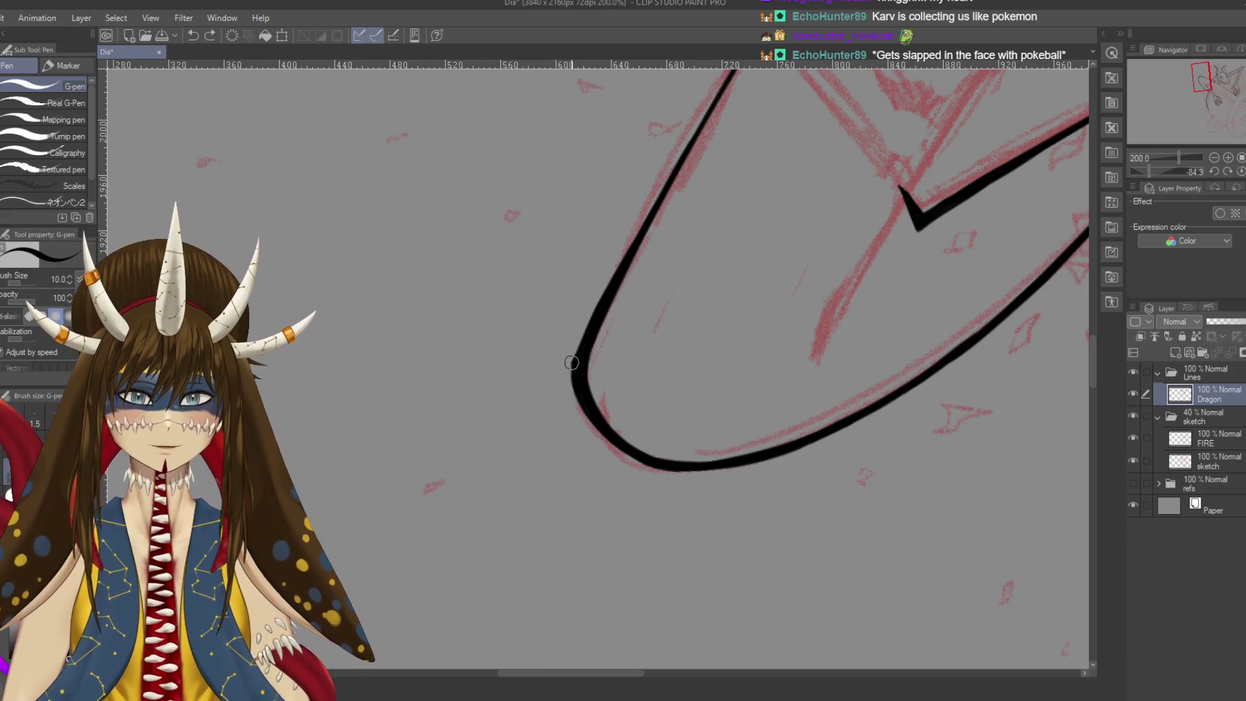
{"action": "key", "text": "ctrl+z"}
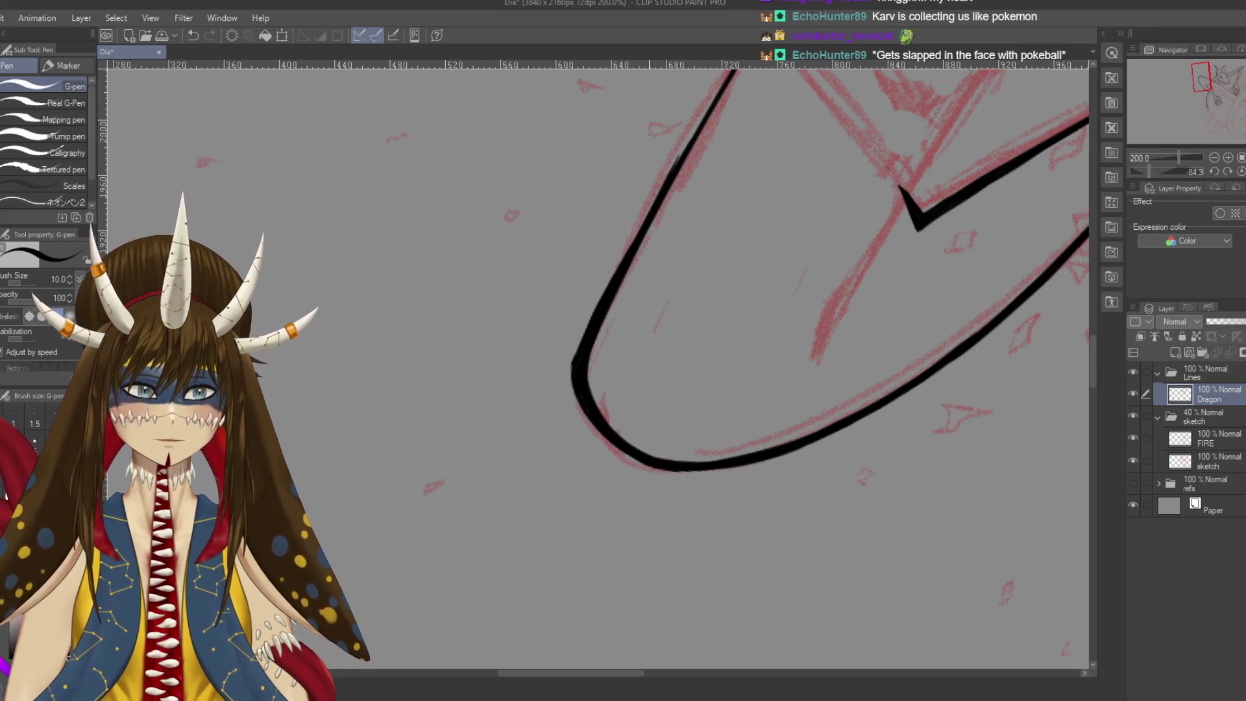
{"action": "key", "text": "ctrl+s"}
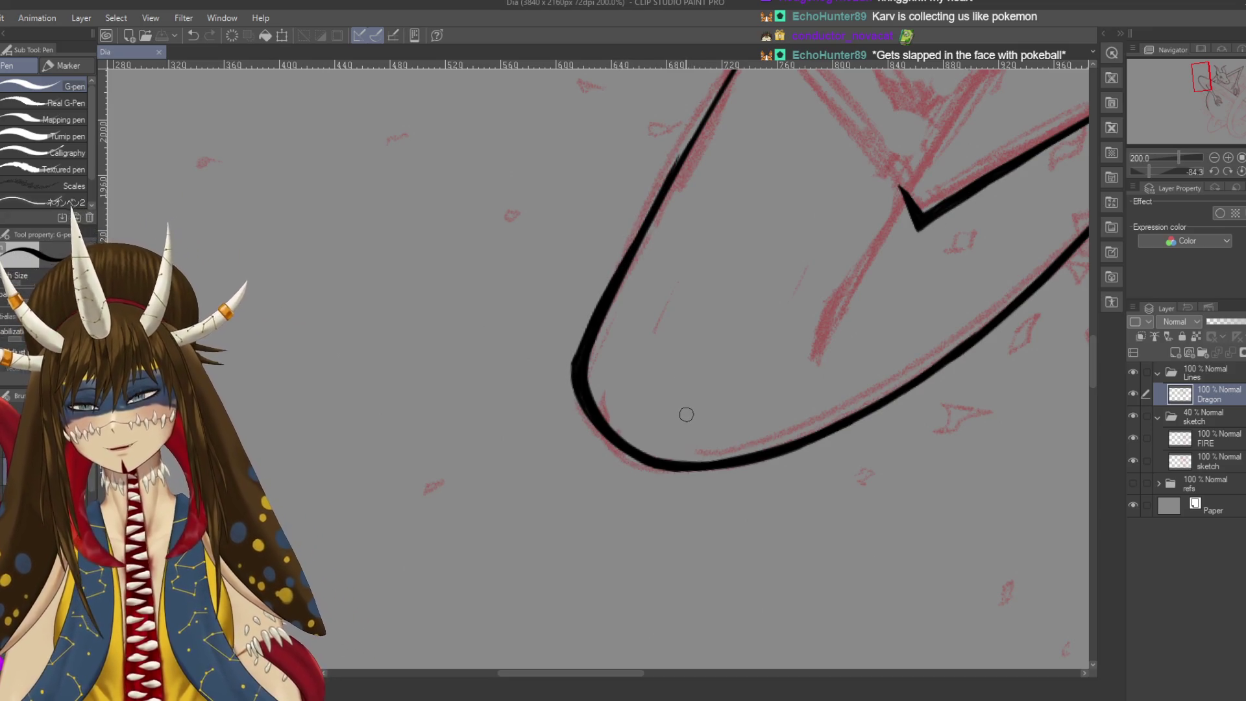
{"action": "scroll", "coordinate": [686, 414], "scroll_direction": "down", "scroll_amount": 2}
{"action": "scroll", "coordinate": [686, 414], "scroll_direction": "down", "scroll_amount": 1}
{"action": "scroll", "coordinate": [686, 414], "scroll_direction": "down", "scroll_amount": 1}
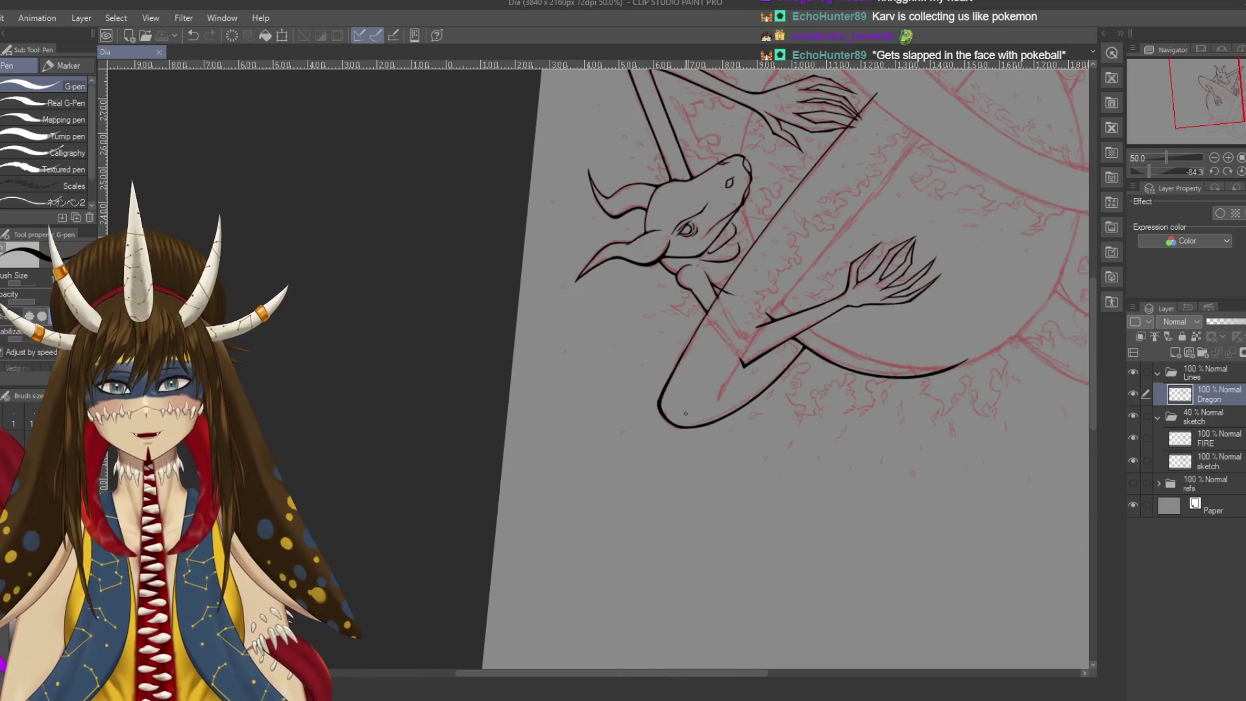
Turn the dragon upright, center it, zoom in slightly, and ink a short upper-arm line
{"action": "left_click_drag", "start_coordinate": [685, 414], "coordinate": [584, 493]}
{"action": "left_click_drag", "start_coordinate": [721, 490], "coordinate": [746, 381]}
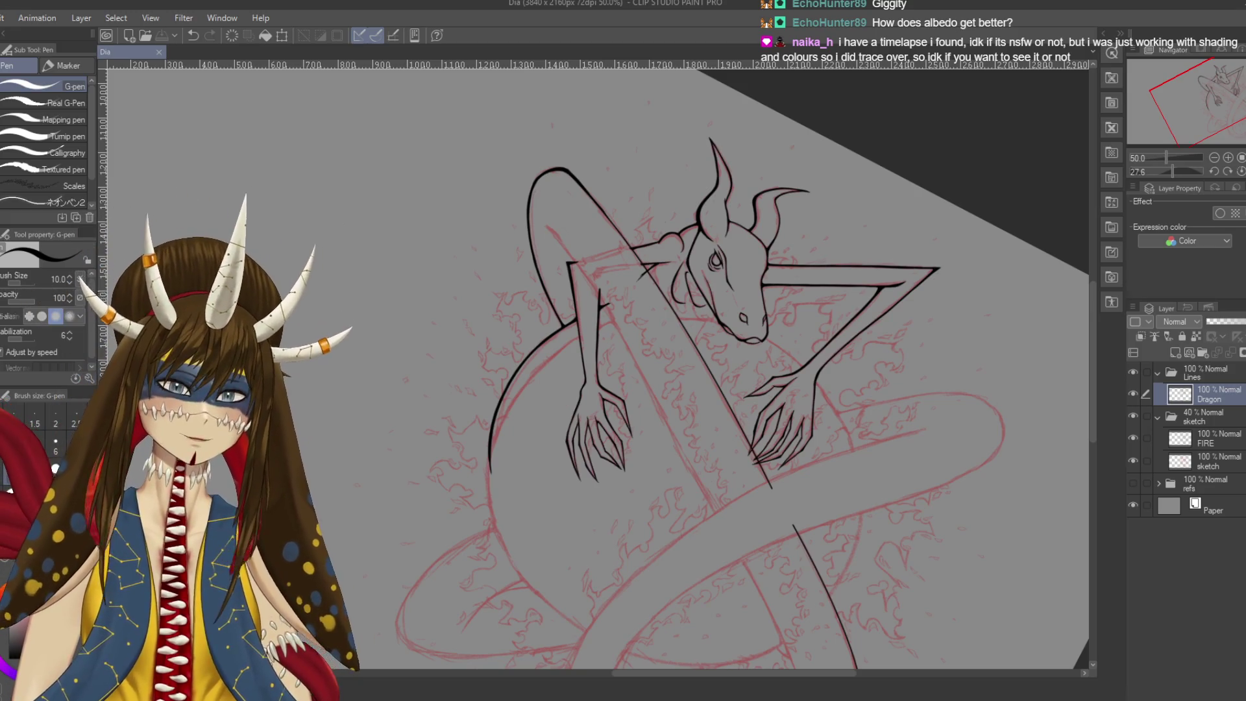
{"action": "key", "text": "ctrl+plus"}
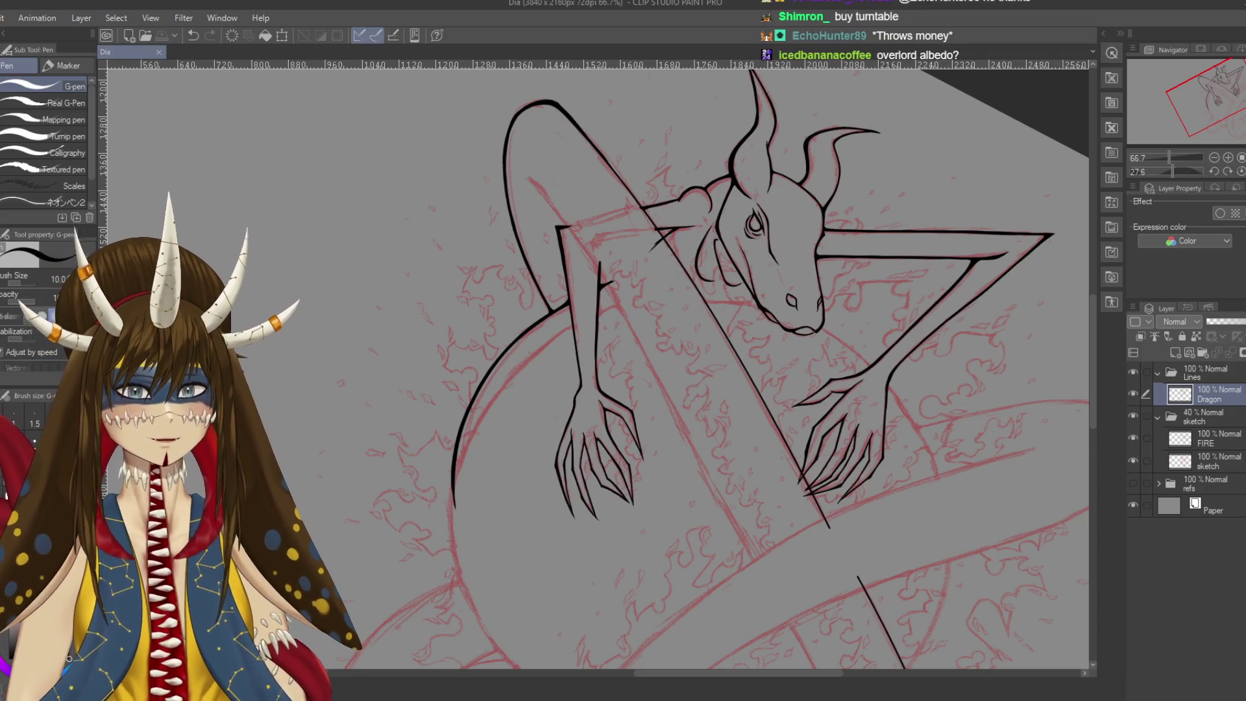
{"action": "left_click_drag", "start_coordinate": [541, 150], "coordinate": [572, 211]}
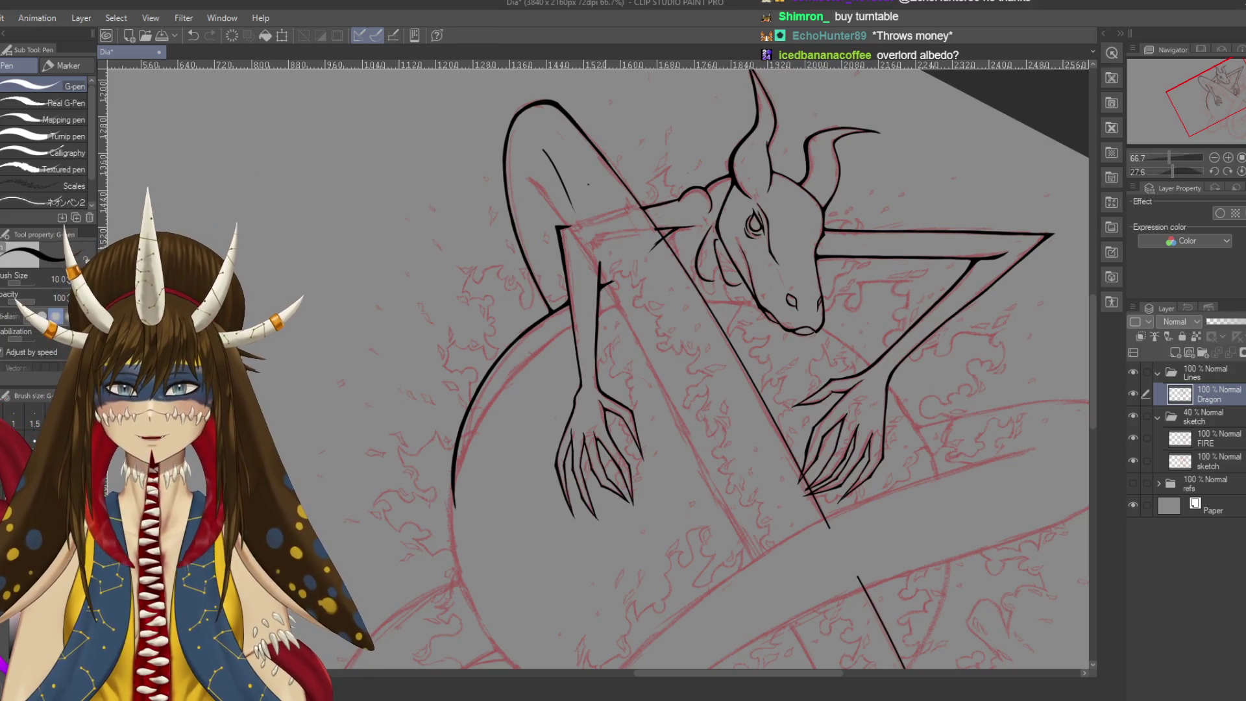
Undo the stray short stroke and try a small touch-up on the limb outline's edge
{"action": "key", "text": "ctrl+z"}
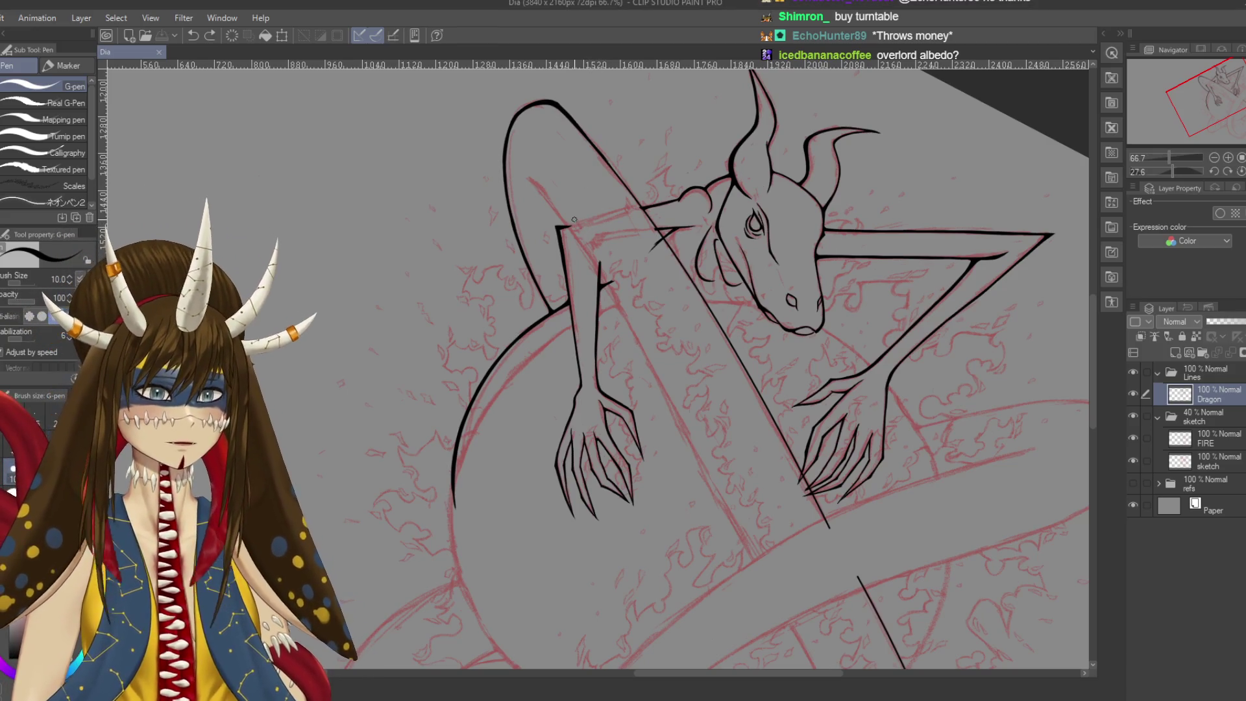
{"action": "scroll", "coordinate": [574, 220], "scroll_direction": "up", "scroll_amount": 1}
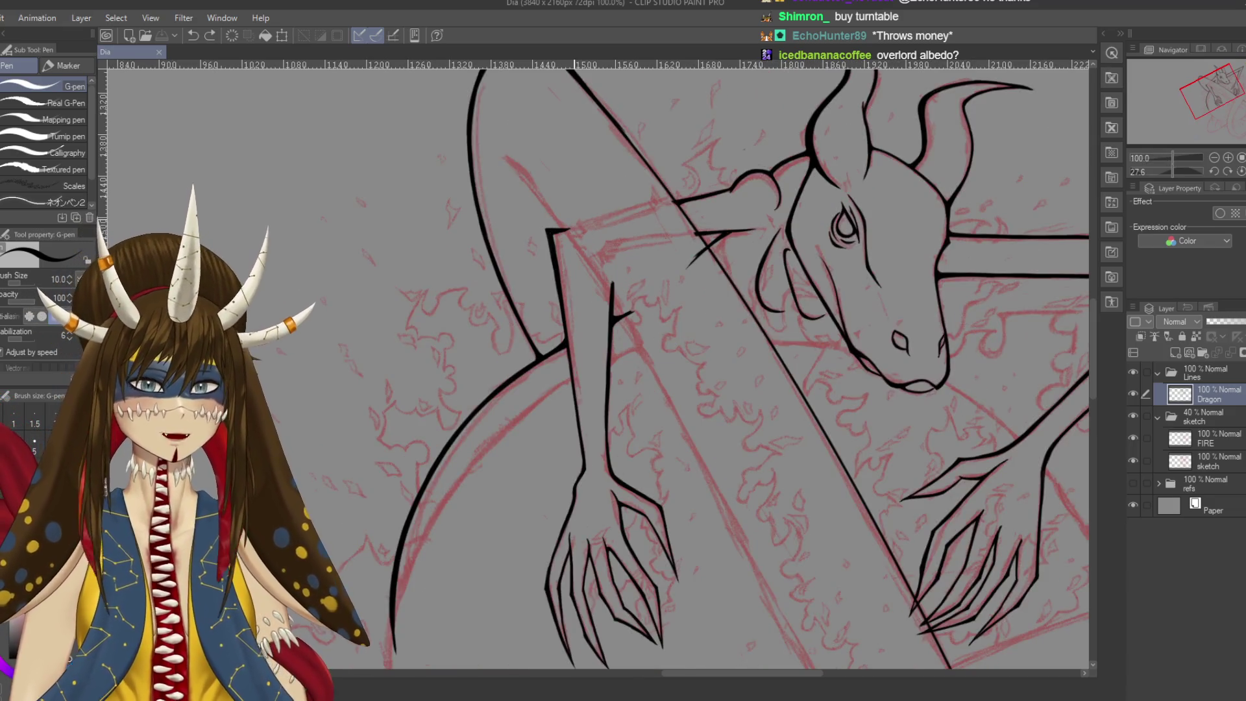
{"action": "scroll", "coordinate": [574, 219], "scroll_direction": "up", "scroll_amount": 1}
{"action": "scroll", "coordinate": [574, 219], "scroll_direction": "up", "scroll_amount": 1}
{"action": "left_click_drag", "start_coordinate": [574, 220], "coordinate": [565, 329]}
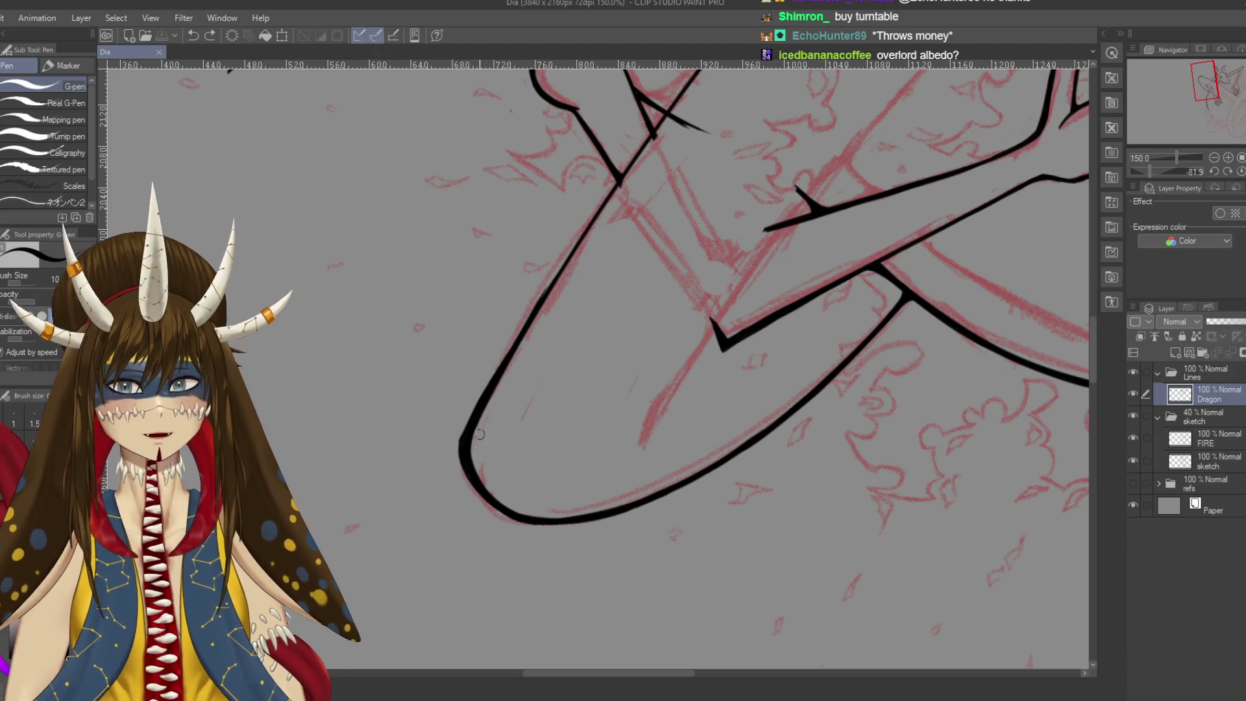
{"action": "left_click_drag", "start_coordinate": [465, 423], "coordinate": [462, 438]}
{"action": "key", "text": "ctrl+z"}
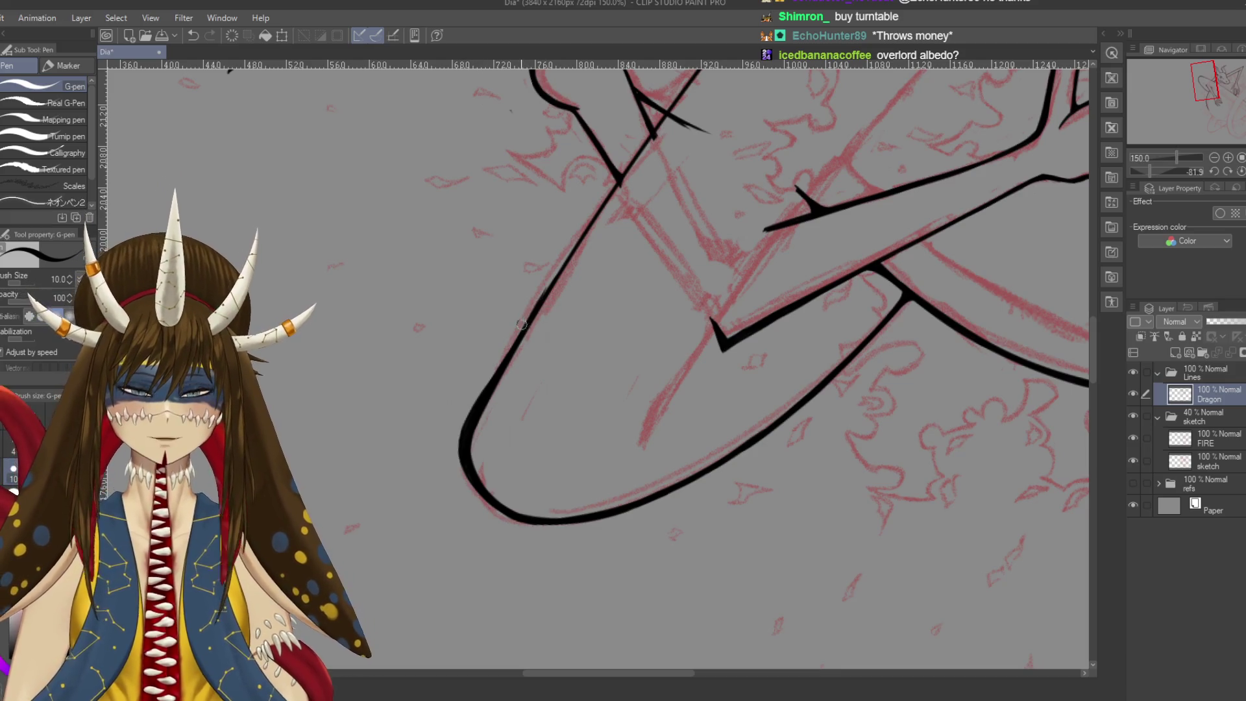
Thicken the left edge of the limb outline down to its tip, saving along the way
{"action": "left_click_drag", "start_coordinate": [532, 308], "coordinate": [484, 388]}
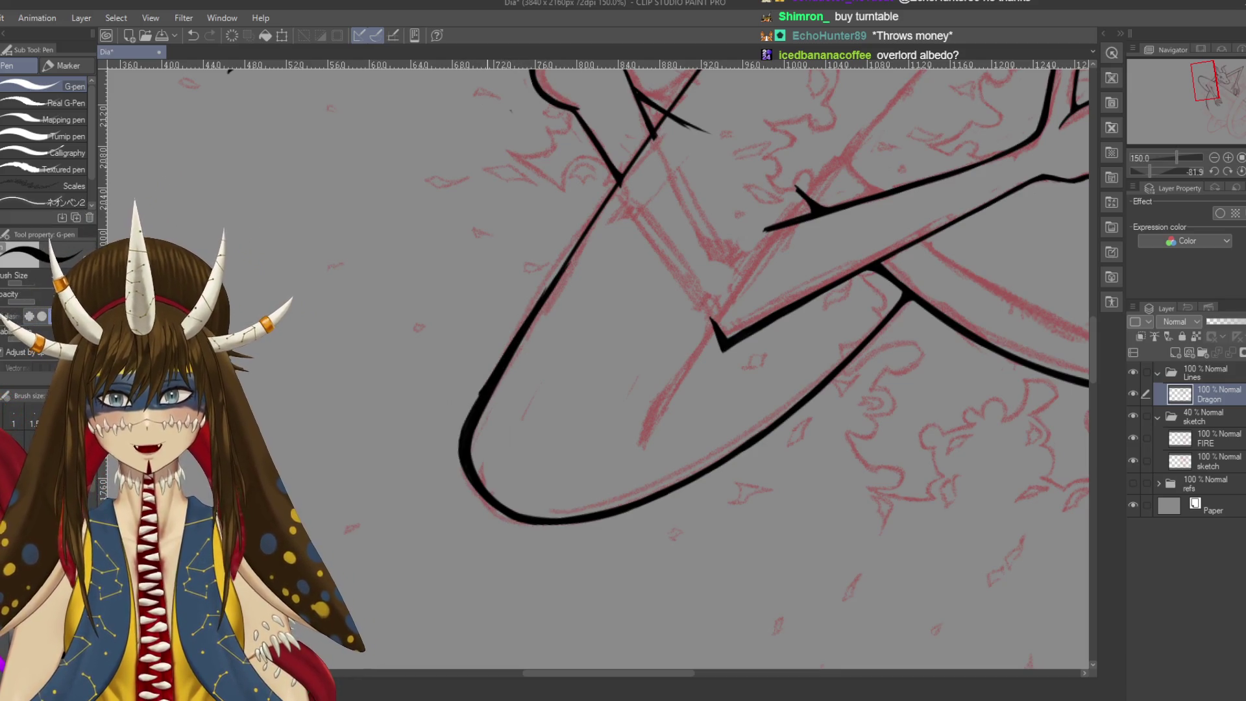
{"action": "left_click_drag", "start_coordinate": [571, 259], "coordinate": [532, 333]}
{"action": "left_click_drag", "start_coordinate": [587, 241], "coordinate": [481, 399]}
{"action": "key", "text": "ctrl+z"}
{"action": "left_click_drag", "start_coordinate": [631, 178], "coordinate": [506, 358]}
{"action": "key", "text": "ctrl+z"}
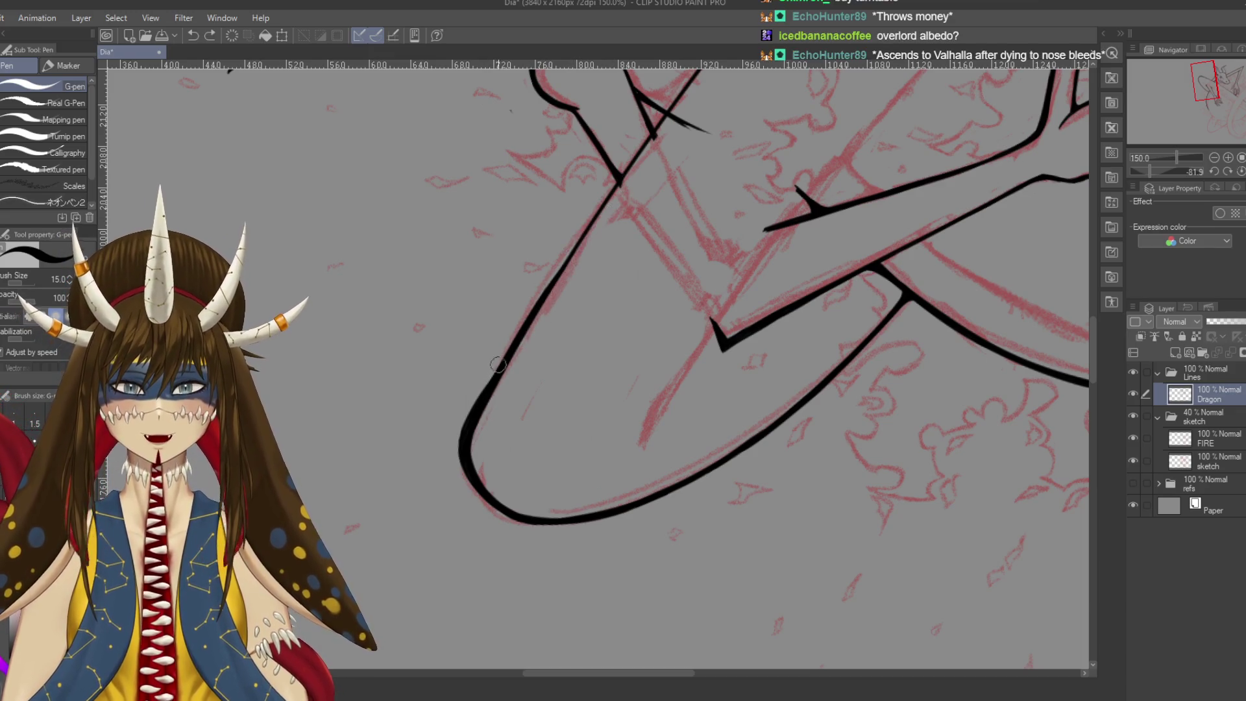
{"action": "key", "text": "ctrl+s"}
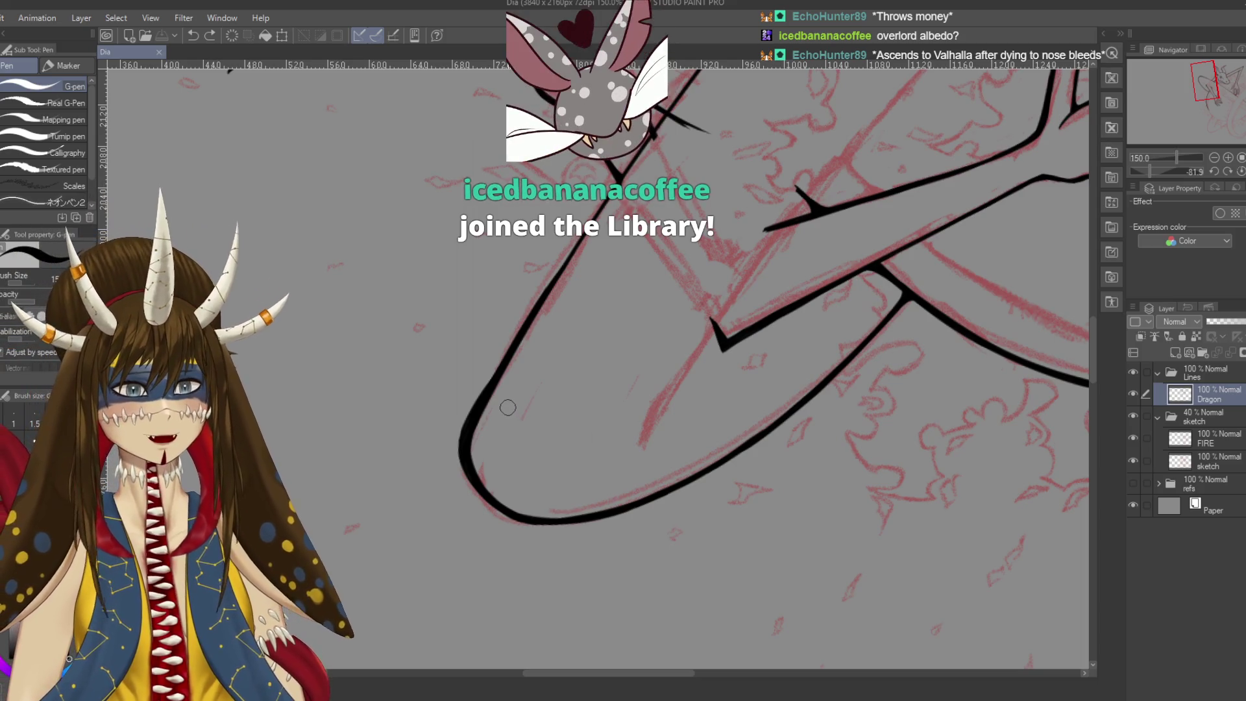
{"action": "left_click_drag", "start_coordinate": [498, 385], "coordinate": [519, 326]}
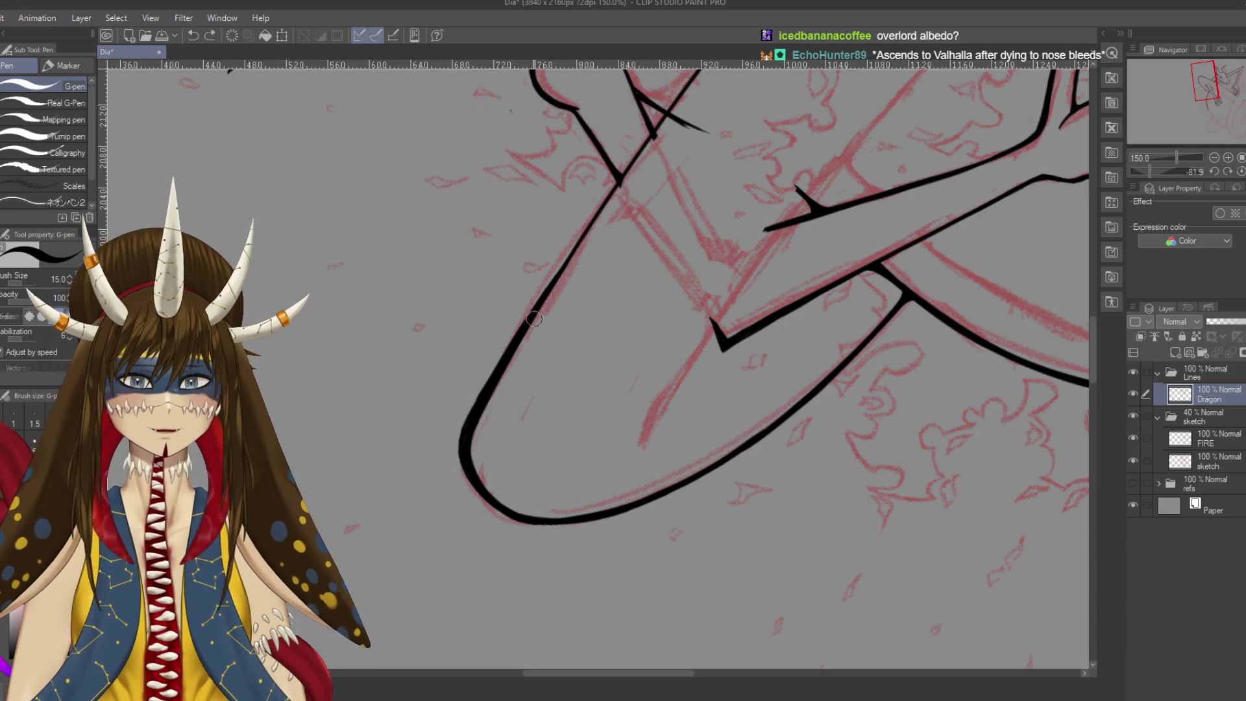
Move the view over to the dragon's head, briefly toggling the eraser and back to the G-pen
{"action": "scroll", "coordinate": [646, 149], "scroll_direction": "up", "scroll_amount": 3}
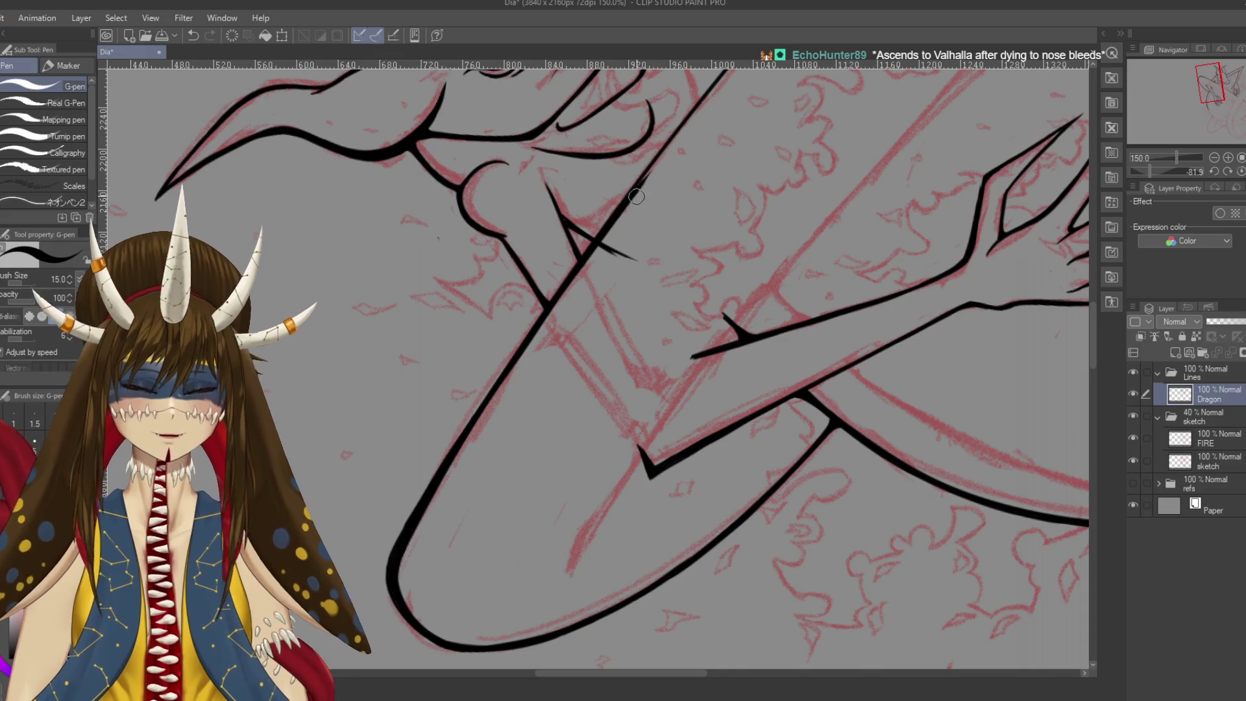
{"action": "scroll", "coordinate": [636, 190], "scroll_direction": "up", "scroll_amount": 3}
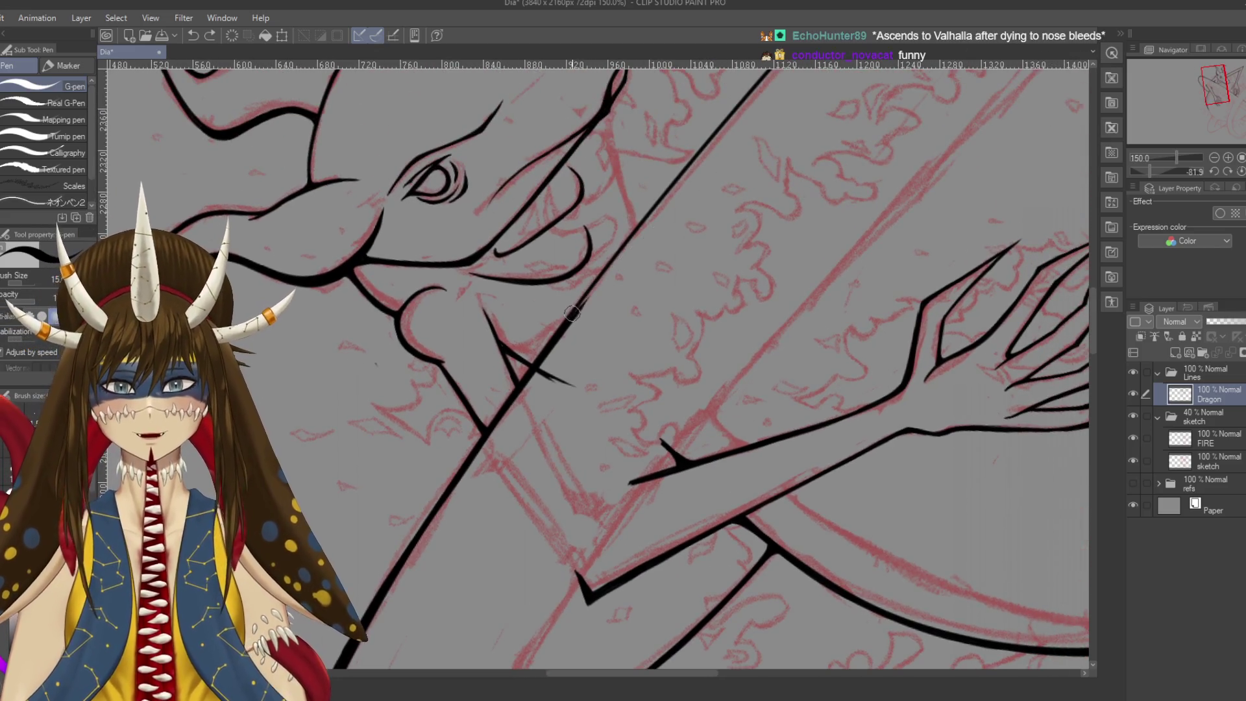
{"action": "mouse_move", "coordinate": [619, 263]}
{"action": "left_mouse_down"}
{"action": "mouse_move", "coordinate": [692, 185]}
{"action": "mouse_move", "coordinate": [718, 176]}
{"action": "mouse_move", "coordinate": [737, 203]}
{"action": "left_mouse_up"}
{"action": "key", "text": "e"}
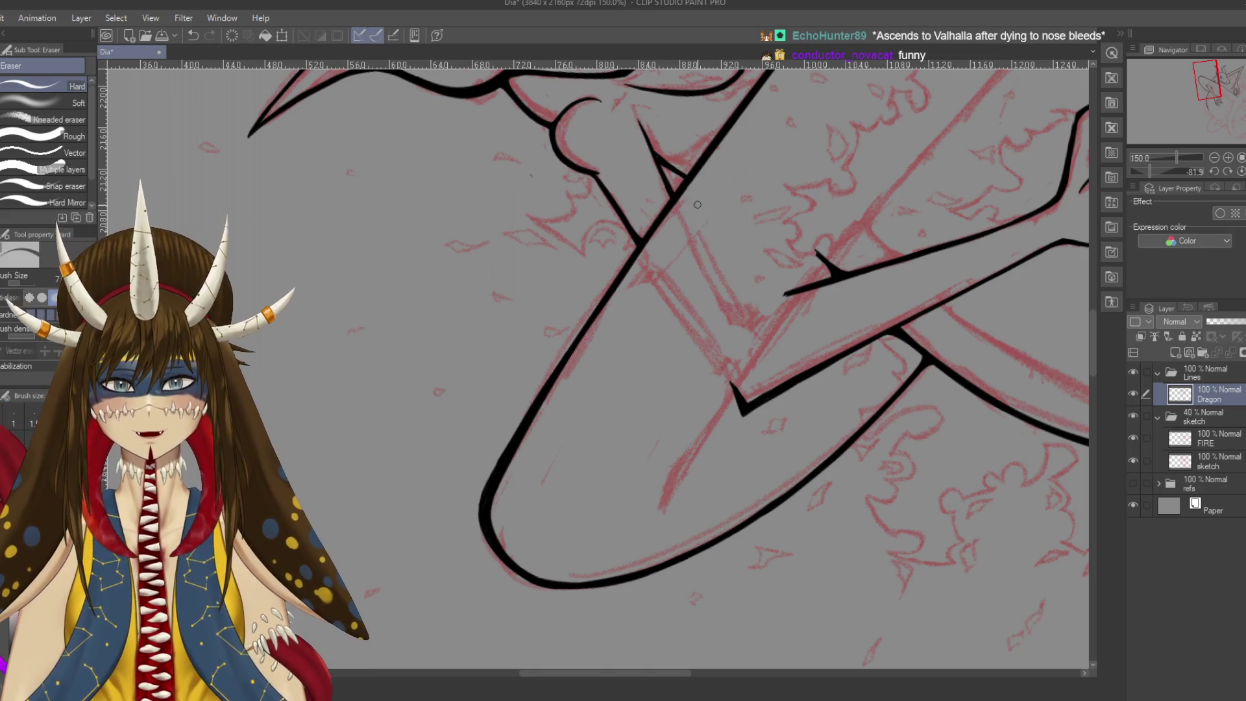
{"action": "left_click_drag", "start_coordinate": [721, 193], "coordinate": [640, 358]}
{"action": "key", "text": "p"}
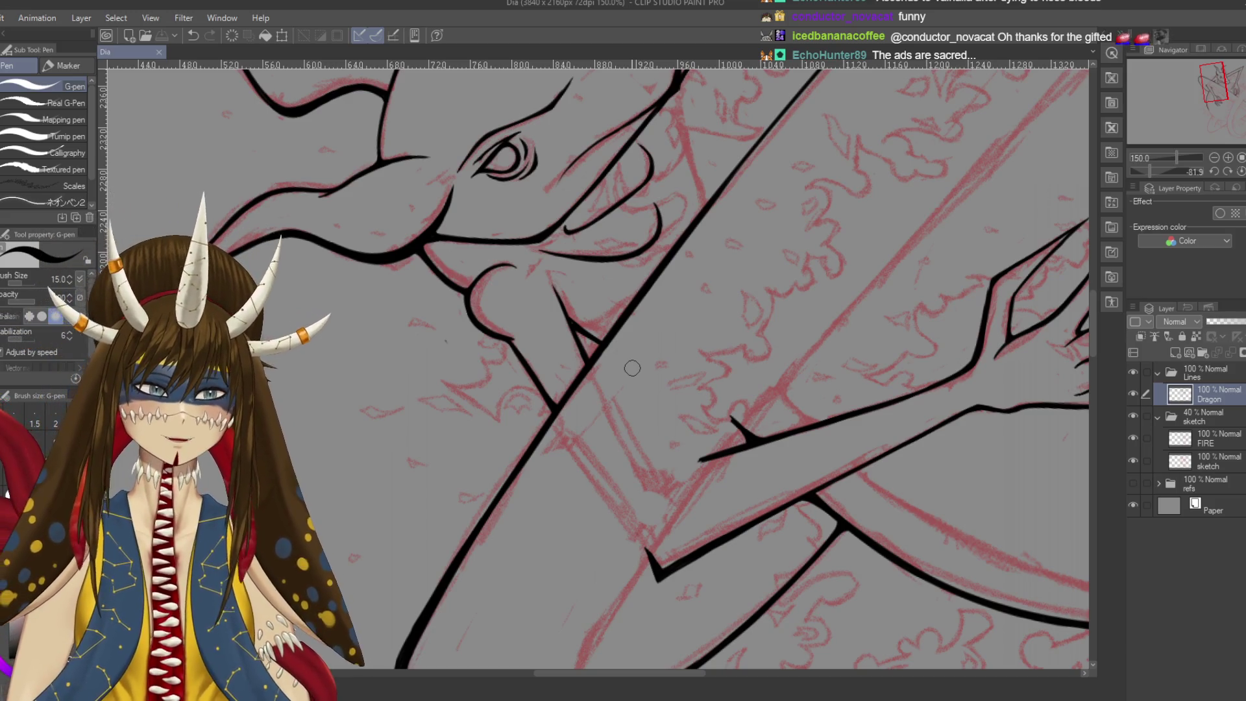
Ink a short stroke joining the Y-shaped lines below the throat
{"action": "scroll", "coordinate": [597, 363], "scroll_direction": "up", "scroll_amount": 2}
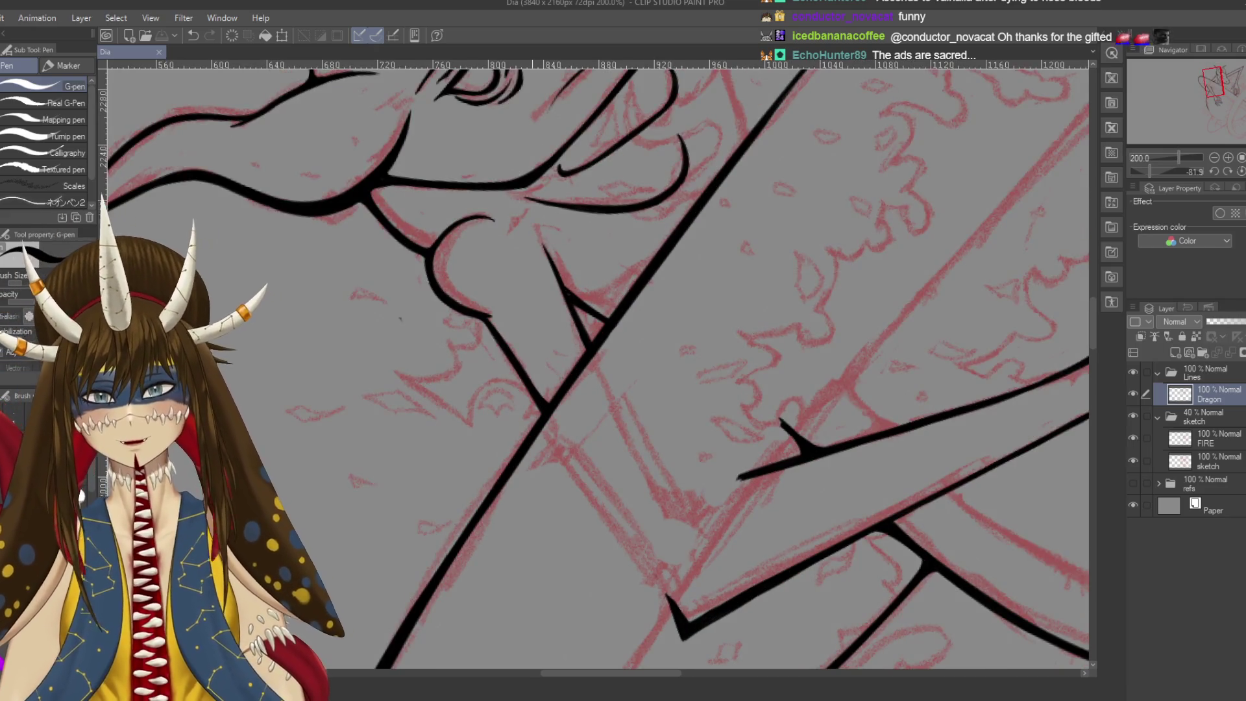
{"action": "scroll", "coordinate": [645, 306], "scroll_direction": "up", "scroll_amount": 1}
{"action": "scroll", "coordinate": [644, 306], "scroll_direction": "up", "scroll_amount": 1}
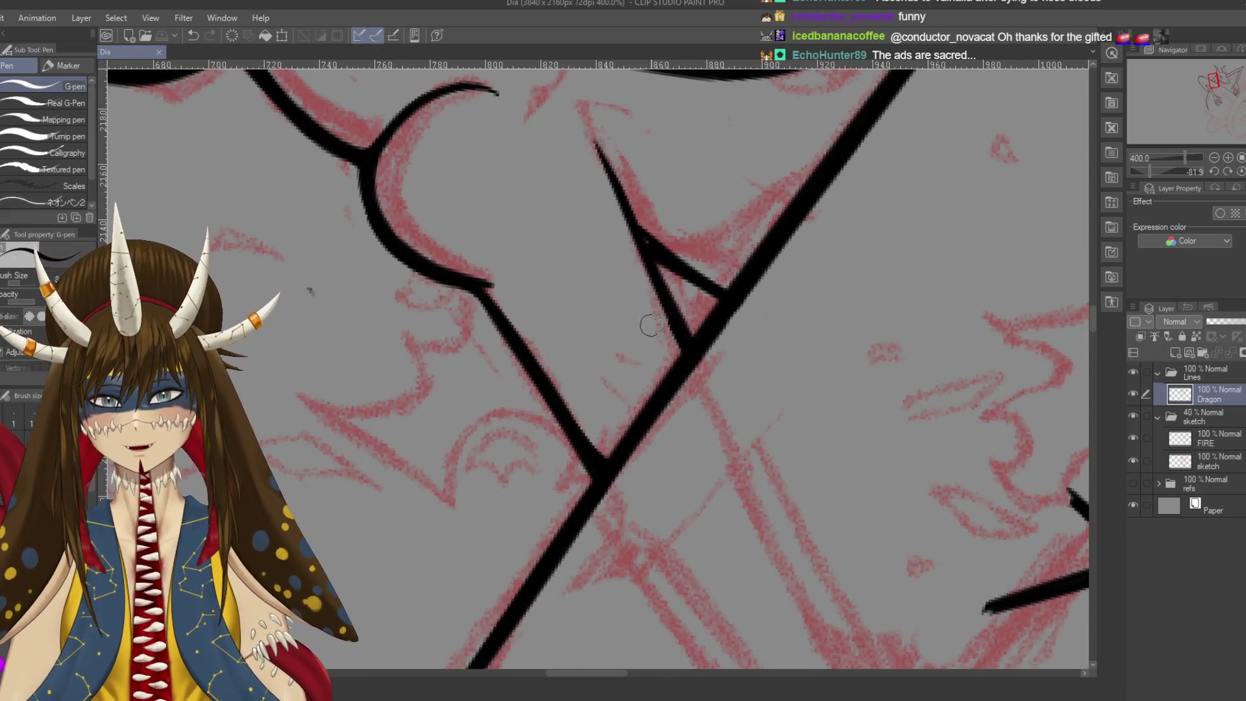
{"action": "left_click_drag", "start_coordinate": [679, 325], "coordinate": [673, 368]}
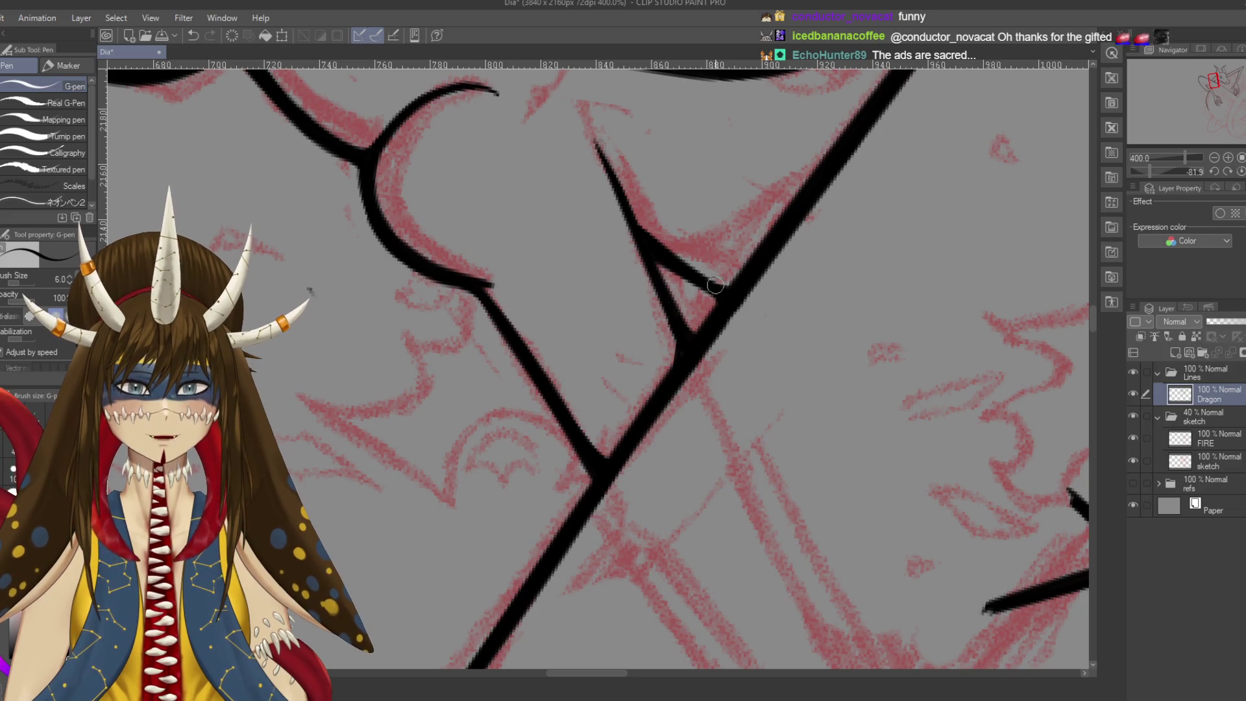
{"action": "left_click_drag", "start_coordinate": [715, 285], "coordinate": [351, 123]}
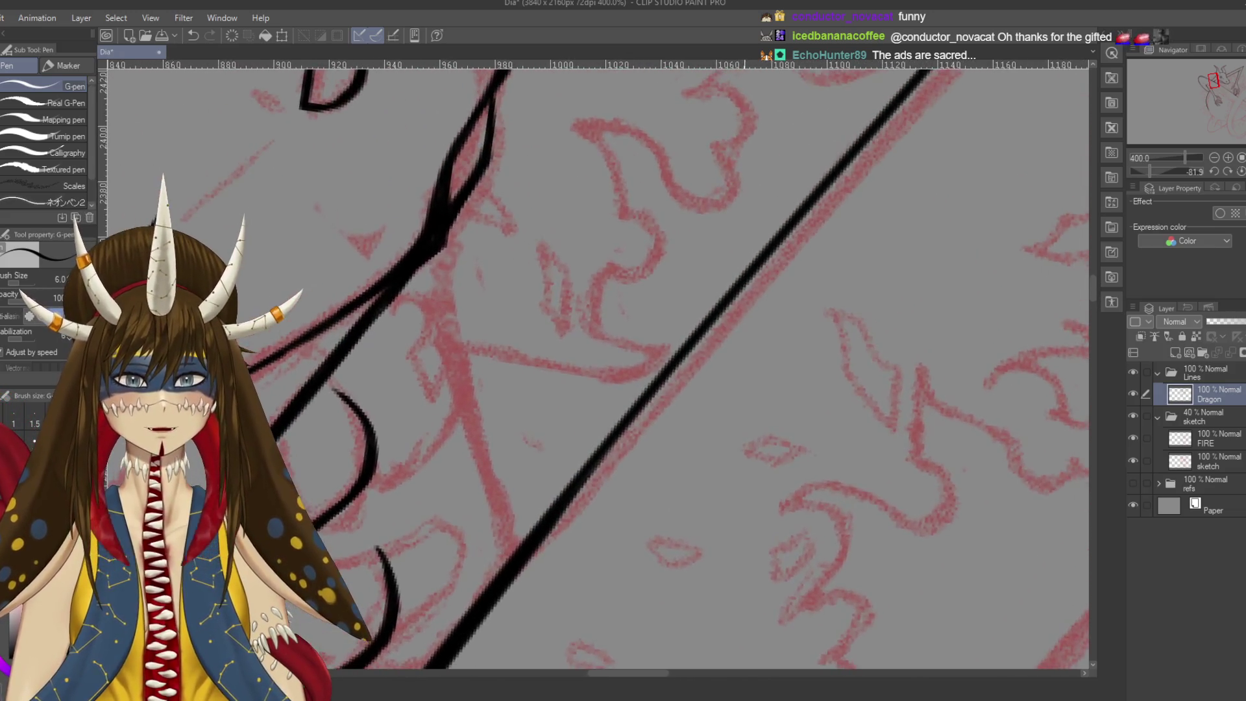
{"action": "scroll", "coordinate": [756, 363], "scroll_direction": "down", "scroll_amount": 1}
{"action": "scroll", "coordinate": [757, 364], "scroll_direction": "down", "scroll_amount": 1}
{"action": "scroll", "coordinate": [756, 364], "scroll_direction": "down", "scroll_amount": 1}
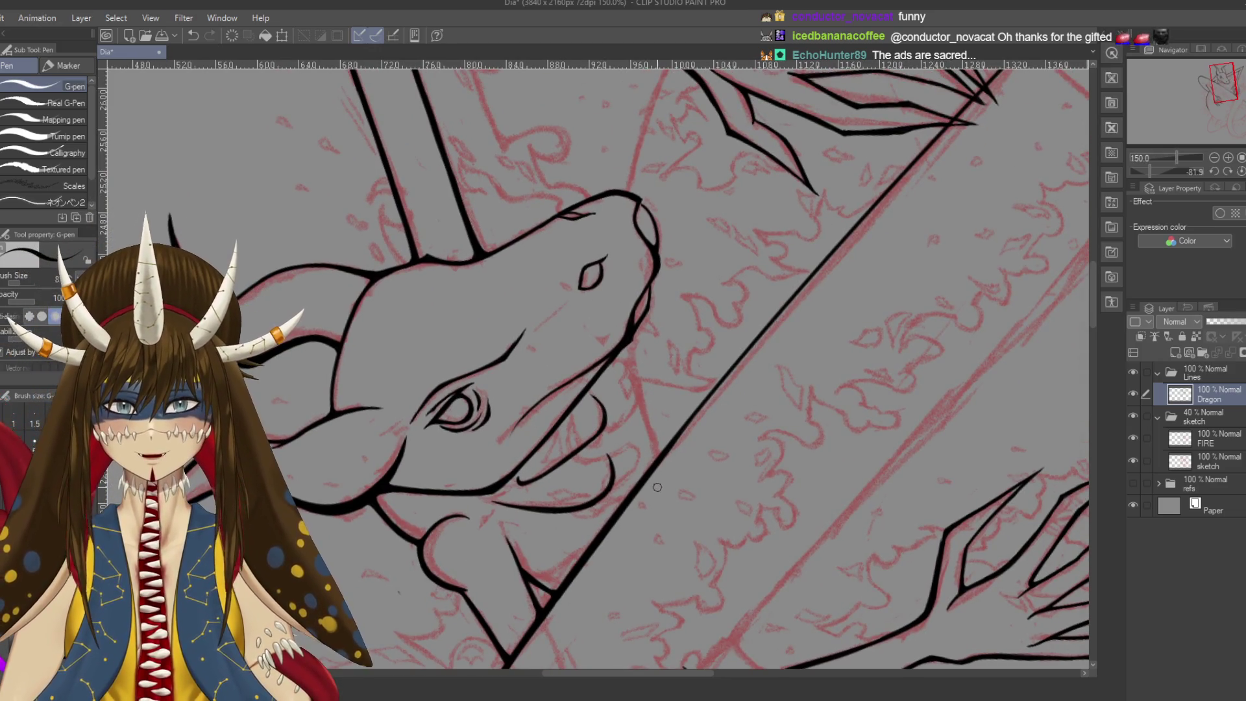
Enlarge the pen and retrace the diagonal line with a thicker stroke
{"action": "scroll", "coordinate": [666, 402], "scroll_direction": "down", "scroll_amount": 3}
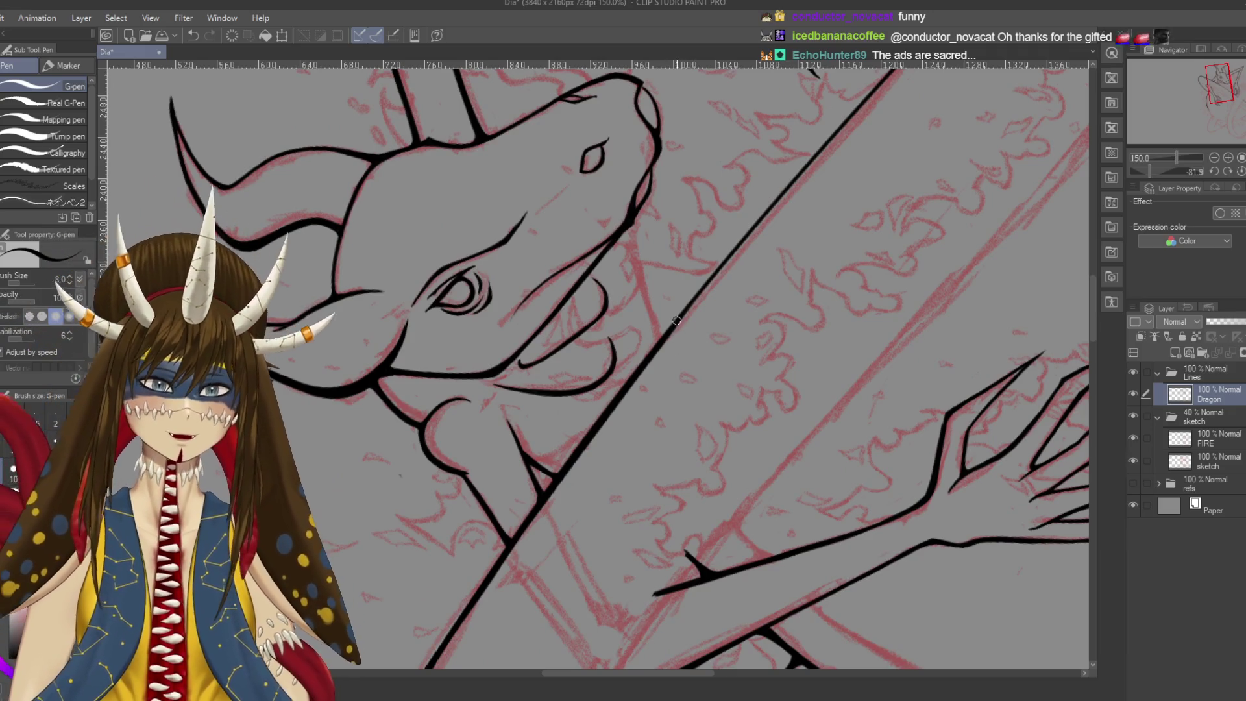
{"action": "left_click_drag", "start_coordinate": [753, 244], "coordinate": [675, 328]}
{"action": "key", "text": "ctrl+z"}
{"action": "left_click_drag", "start_coordinate": [744, 249], "coordinate": [675, 327]}
{"action": "key", "text": "ctrl+z"}
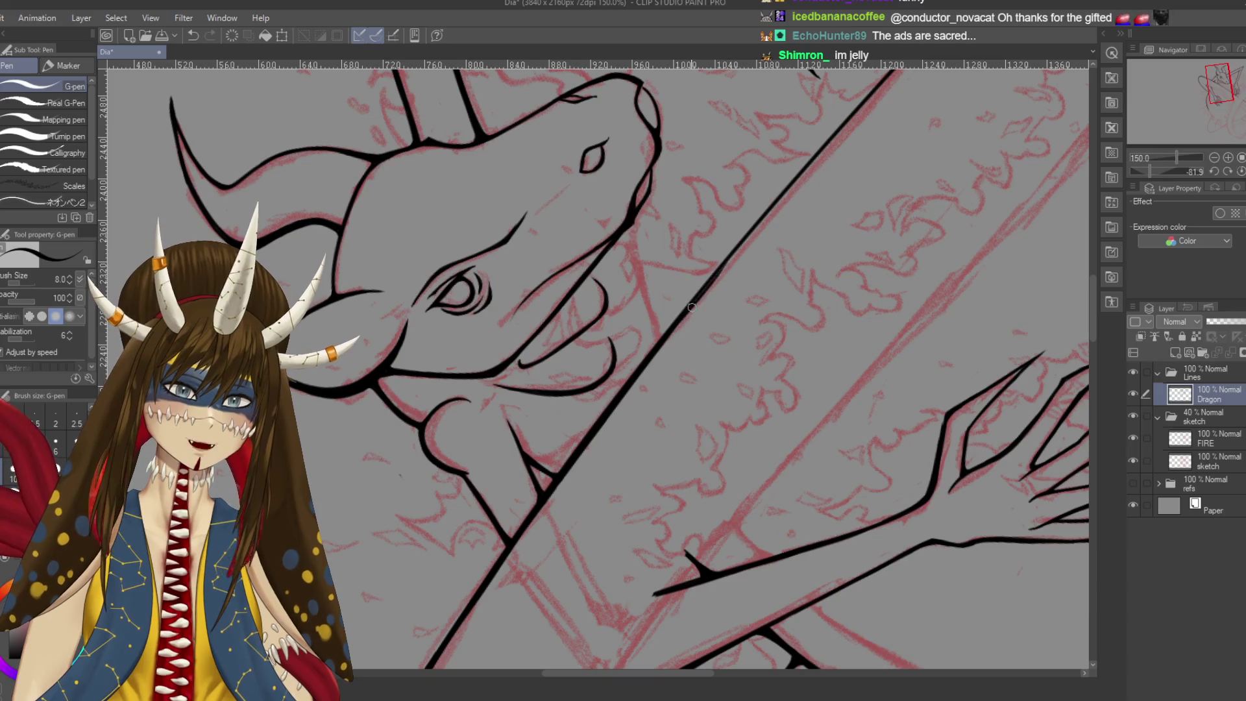
{"action": "key", "text": "ctrl+z"}
{"action": "key", "text": "bracketright"}
{"action": "key", "text": "bracketright"}
{"action": "mouse_move", "coordinate": [725, 266]}
{"action": "left_mouse_down"}
{"action": "mouse_move", "coordinate": [702, 293]}
{"action": "mouse_move", "coordinate": [791, 187]}
{"action": "left_mouse_up"}
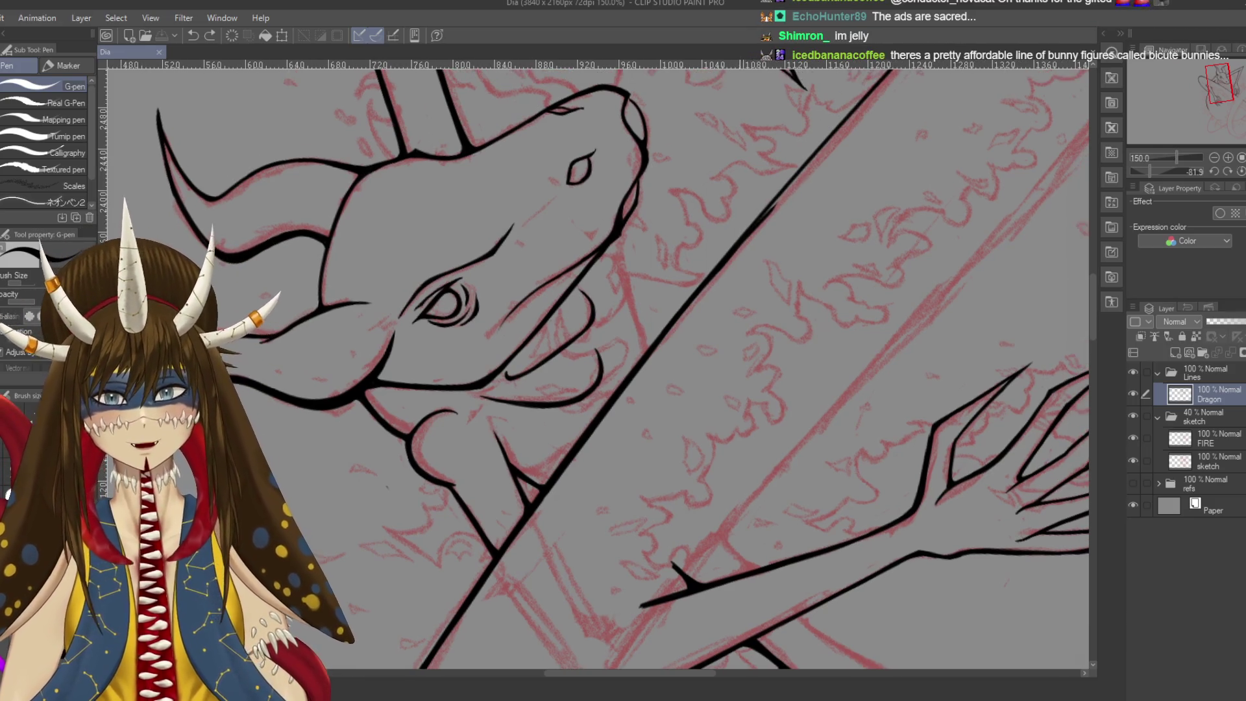
{"action": "left_click_drag", "start_coordinate": [724, 259], "coordinate": [800, 174]}
{"action": "left_click_drag", "start_coordinate": [753, 231], "coordinate": [832, 146]}
Trim the right edge of the diagonal line with the eraser
{"action": "key", "text": "e"}
{"action": "key", "text": "ctrl+z"}
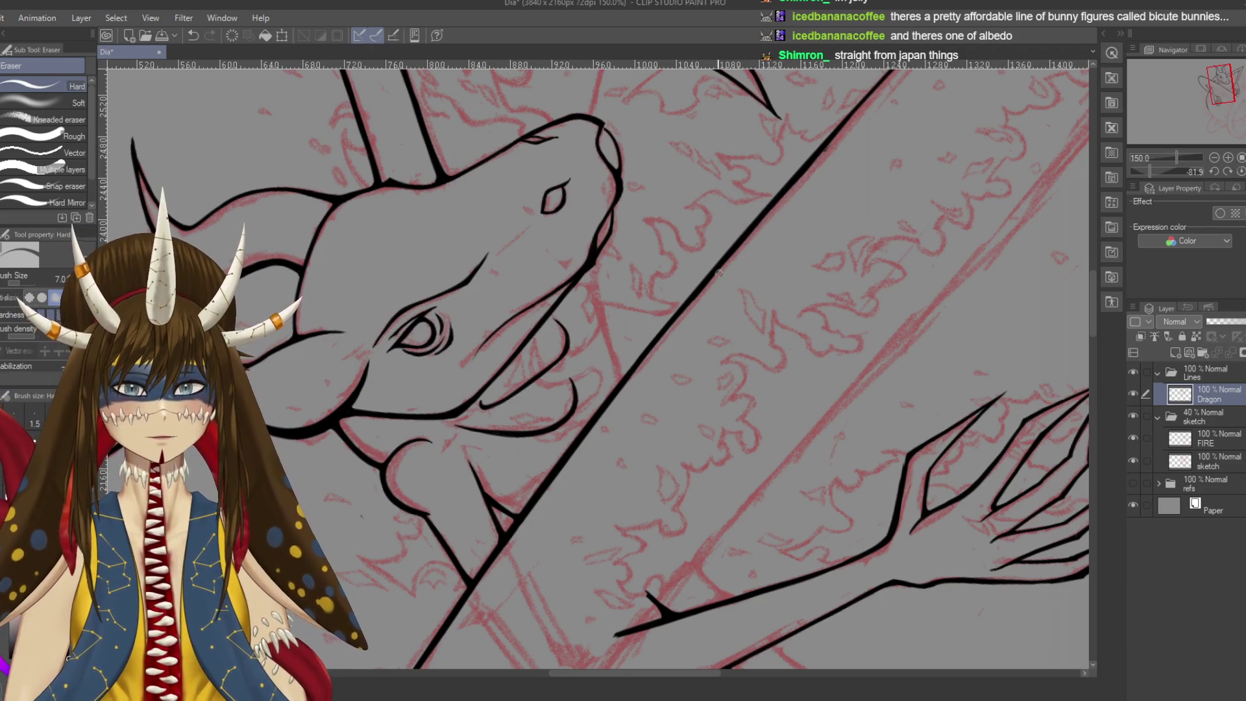
{"action": "left_click_drag", "start_coordinate": [733, 258], "coordinate": [785, 208]}
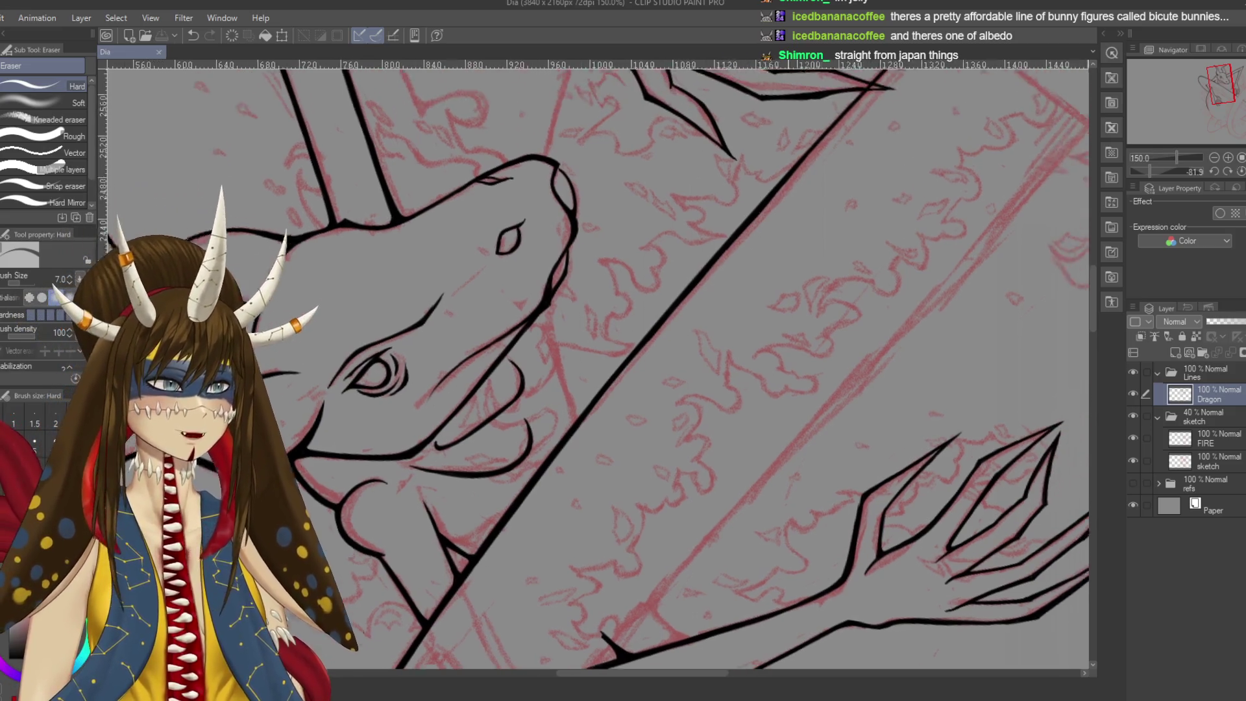
{"action": "left_click_drag", "start_coordinate": [800, 216], "coordinate": [728, 284]}
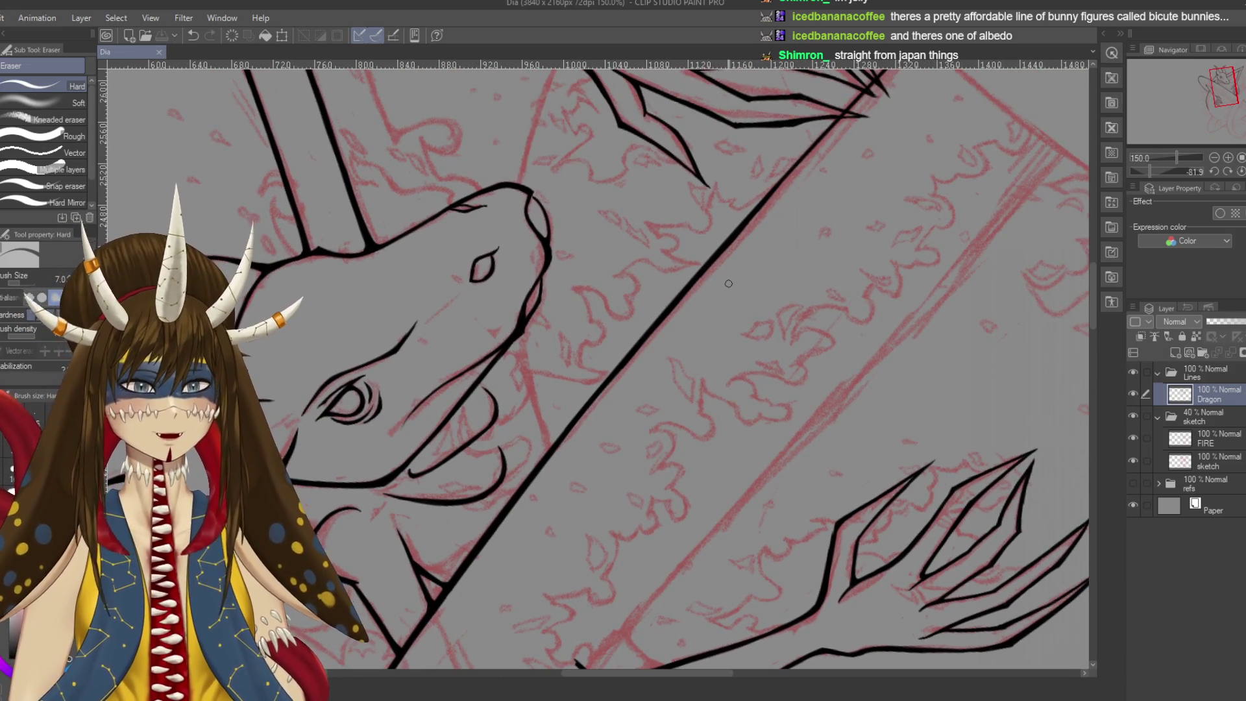
Extend the diagonal line up-right with the G-pen until it reaches the upper claws
{"action": "key", "text": "p"}
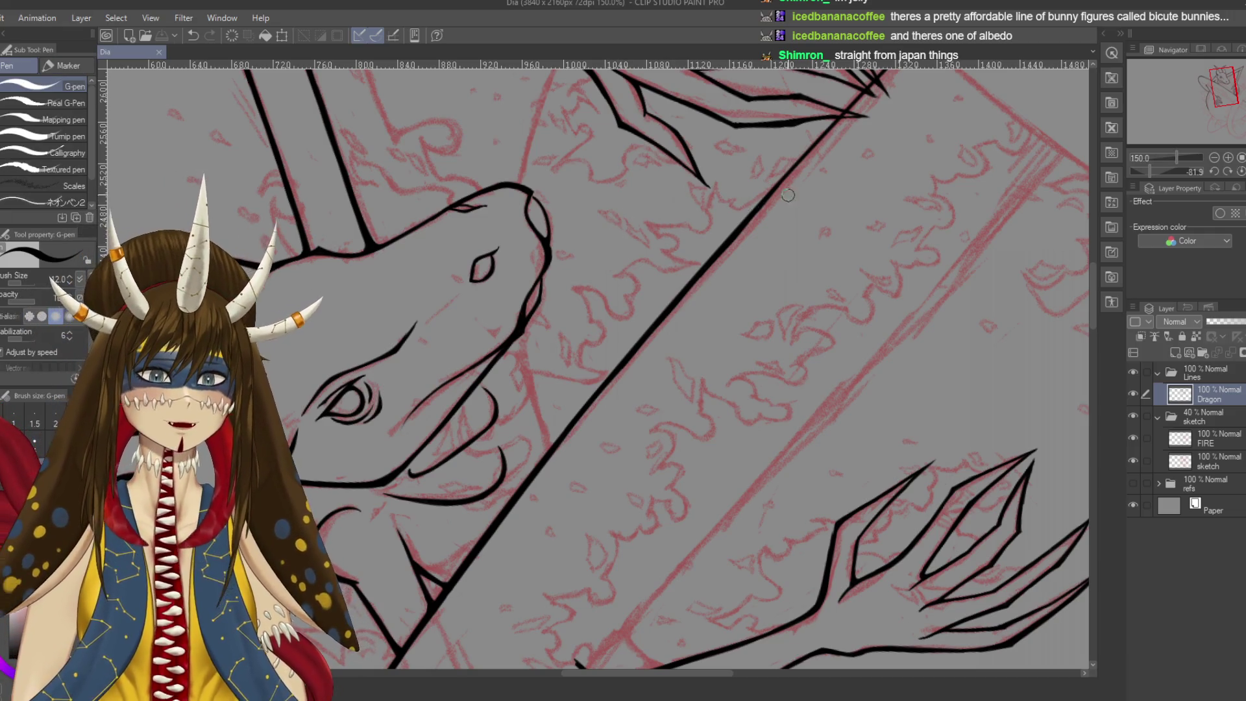
{"action": "left_click_drag", "start_coordinate": [737, 231], "coordinate": [854, 104]}
{"action": "left_click_drag", "start_coordinate": [763, 204], "coordinate": [683, 291]}
{"action": "left_click_drag", "start_coordinate": [771, 198], "coordinate": [857, 102]}
{"action": "left_click_drag", "start_coordinate": [805, 163], "coordinate": [871, 92]}
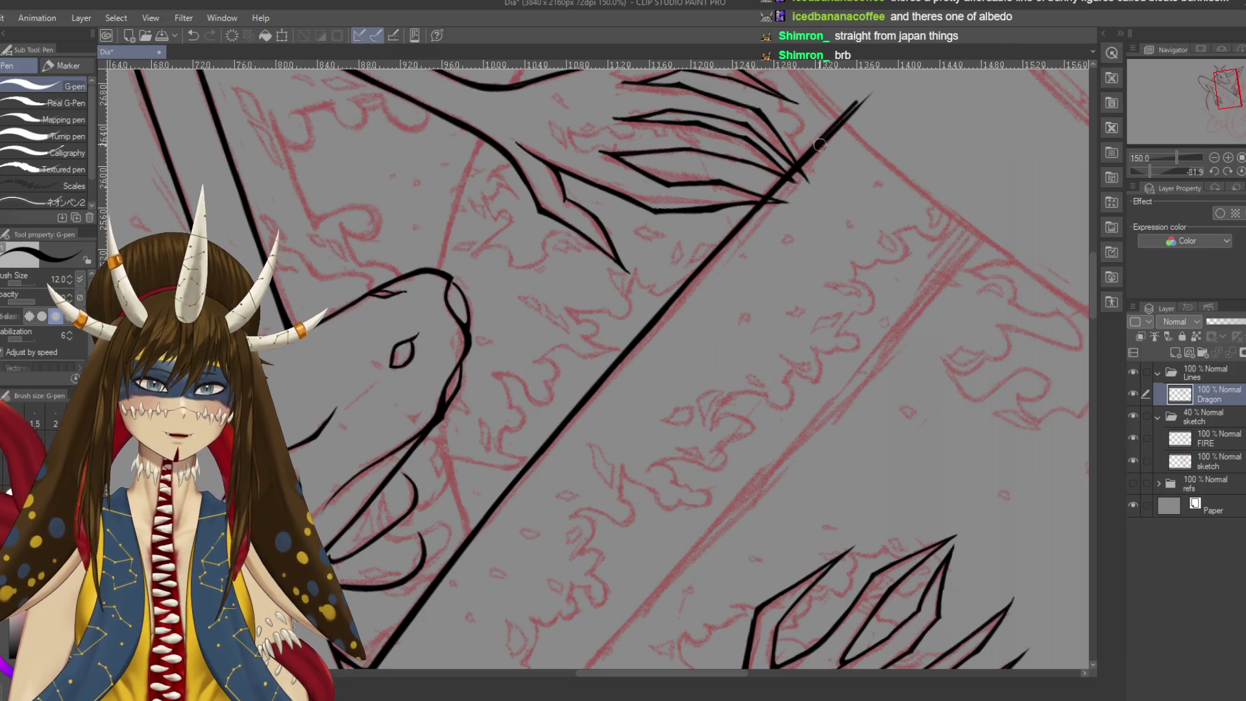
{"action": "left_click_drag", "start_coordinate": [777, 198], "coordinate": [849, 137]}
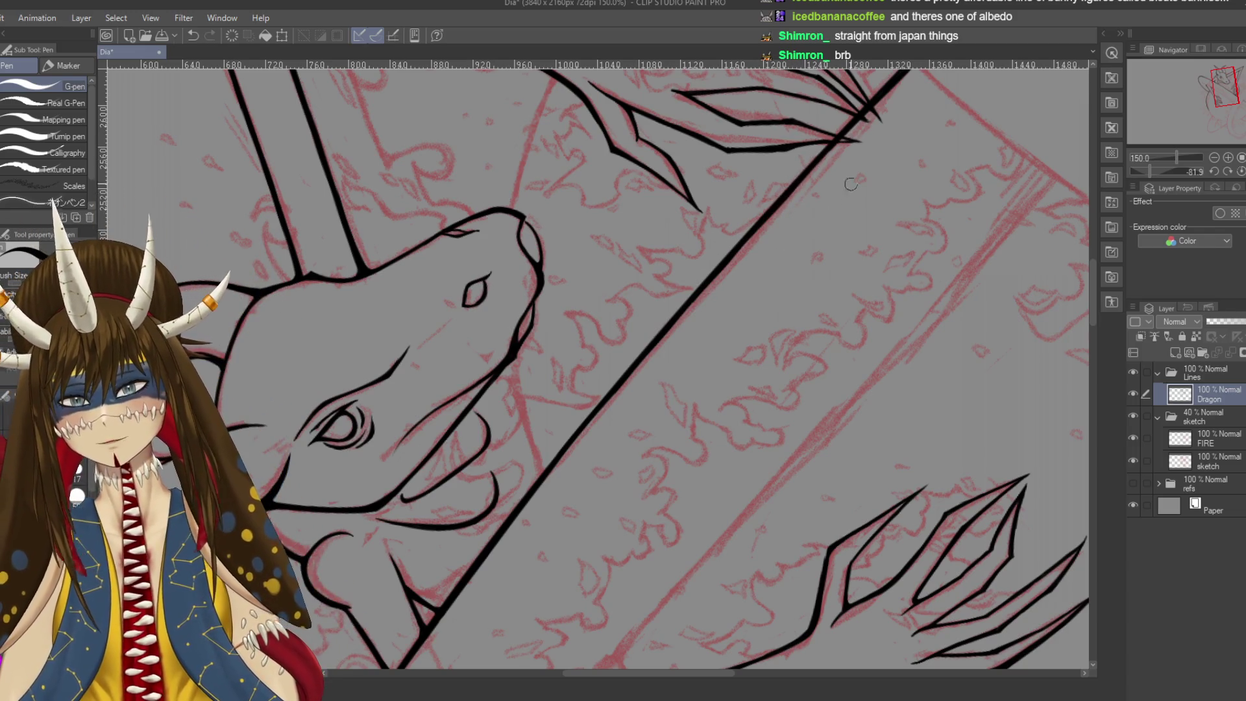
{"action": "key", "text": "r"}
{"action": "mouse_move", "coordinate": [844, 191]}
{"action": "left_mouse_down"}
{"action": "mouse_move", "coordinate": [825, 566]}
{"action": "mouse_move", "coordinate": [860, 473]}
{"action": "left_mouse_up"}
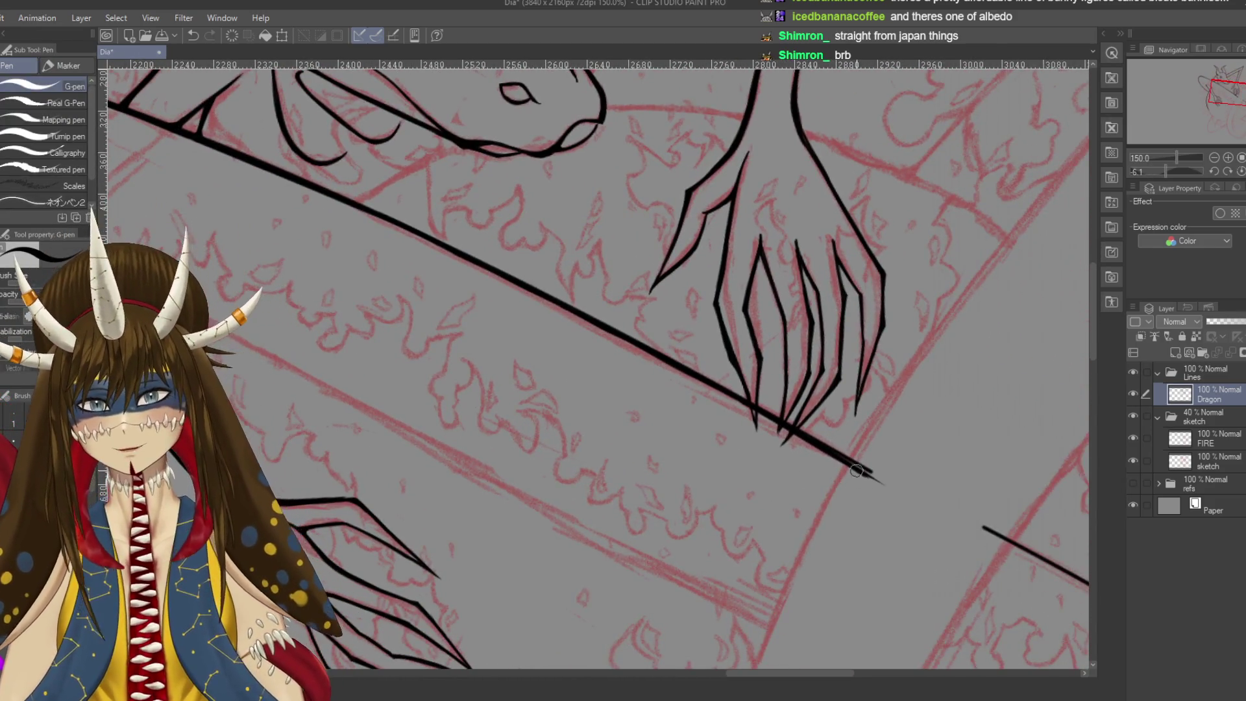
Pan back to the dragon's head and save the drawing with Ctrl+S
{"action": "left_click_drag", "start_coordinate": [915, 514], "coordinate": [1187, 592]}
{"action": "left_click_drag", "start_coordinate": [597, 363], "coordinate": [616, 383]}
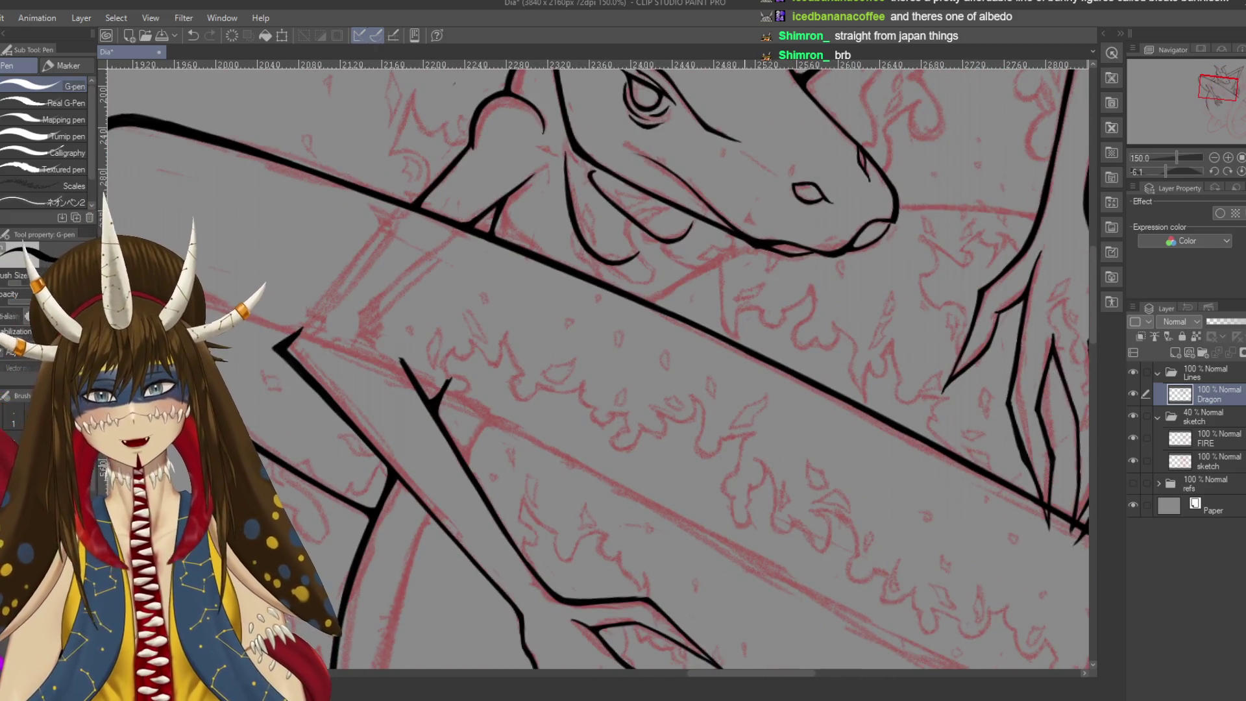
{"action": "key", "text": "ctrl+s"}
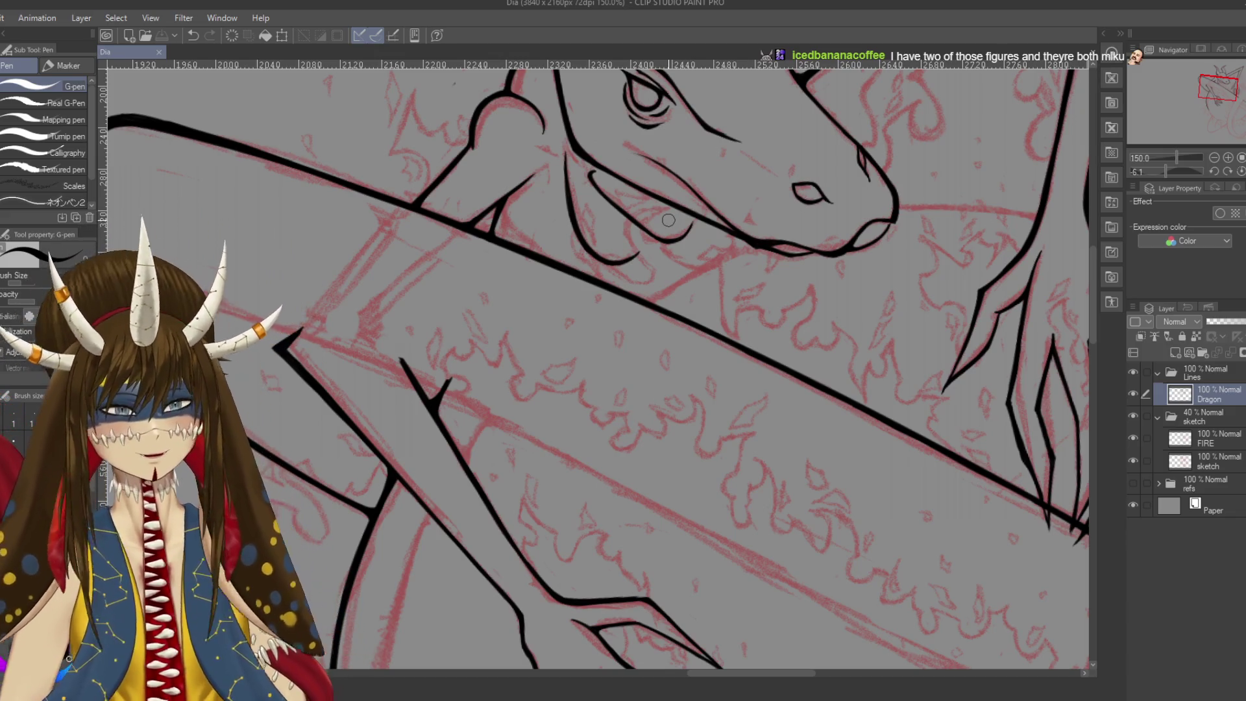
Retrace the long diagonal line under the claws and save
{"action": "scroll", "coordinate": [669, 220], "scroll_direction": "up", "scroll_amount": 1}
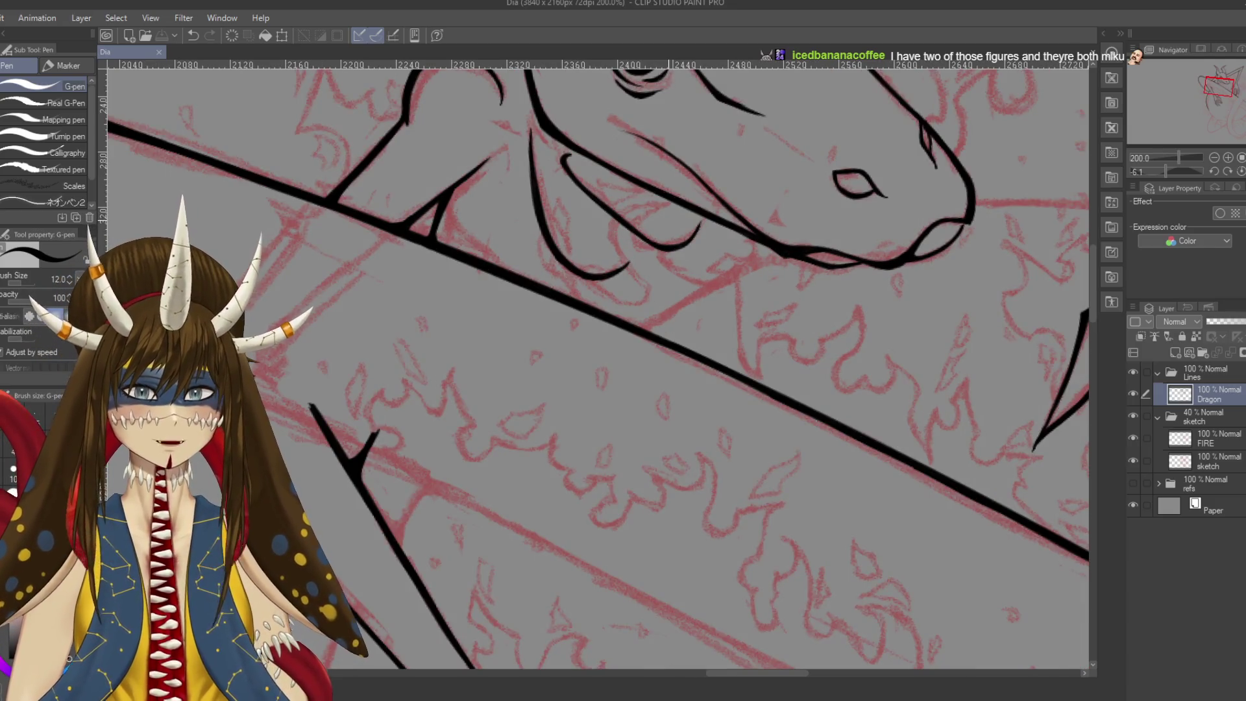
{"action": "scroll", "coordinate": [448, 234], "scroll_direction": "down", "scroll_amount": 3}
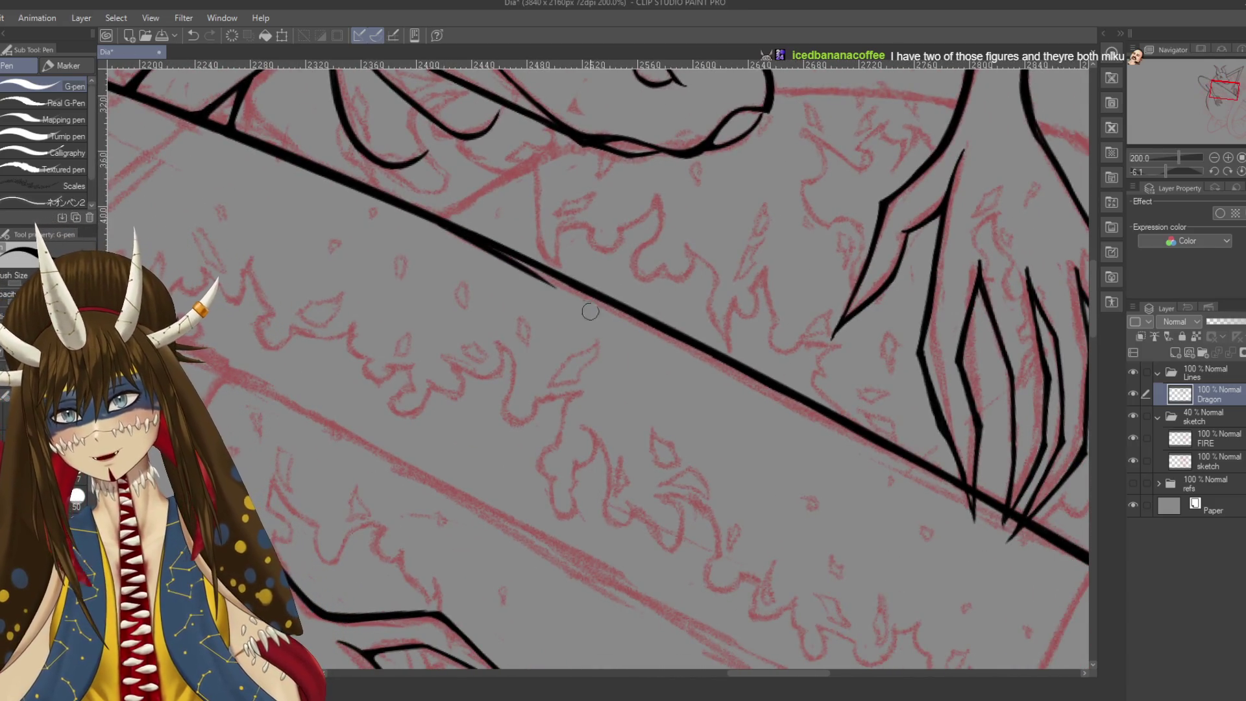
{"action": "left_click_drag", "start_coordinate": [448, 234], "coordinate": [609, 306]}
{"action": "left_click_drag", "start_coordinate": [508, 259], "coordinate": [881, 449]}
{"action": "key", "text": "ctrl+z"}
{"action": "mouse_move", "coordinate": [805, 399]}
{"action": "left_mouse_down"}
{"action": "mouse_move", "coordinate": [668, 301]}
{"action": "mouse_move", "coordinate": [1035, 525]}
{"action": "left_mouse_up"}
{"action": "key", "text": "e"}
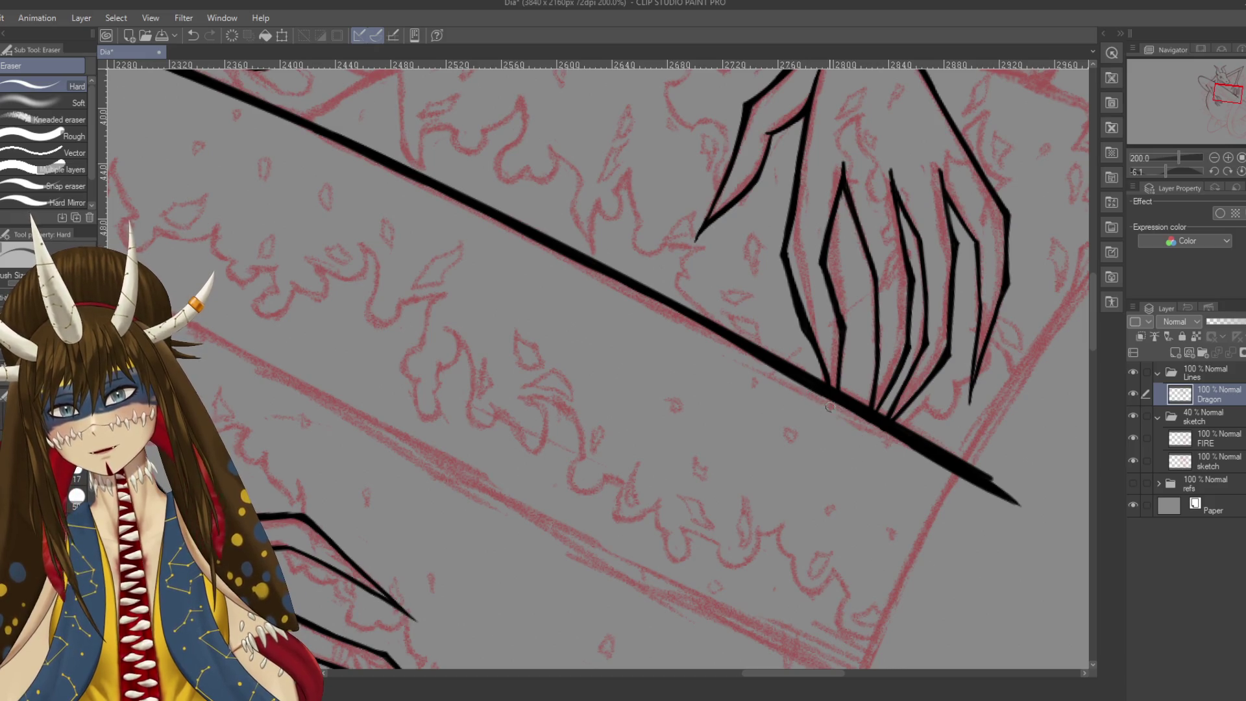
{"action": "key", "text": "ctrl+s"}
Thicken the diagonal line near the claws with the G-pen and save
{"action": "scroll", "coordinate": [895, 450], "scroll_direction": "down", "scroll_amount": 4}
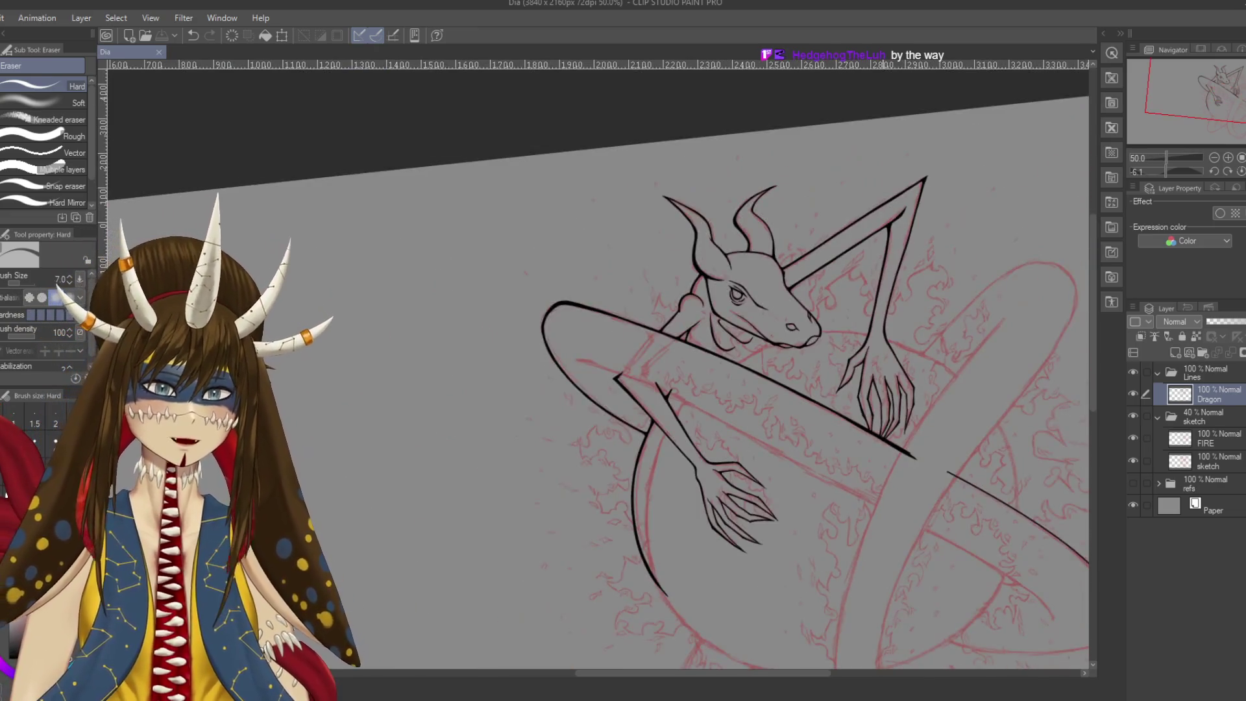
{"action": "scroll", "coordinate": [902, 444], "scroll_direction": "up", "scroll_amount": 4}
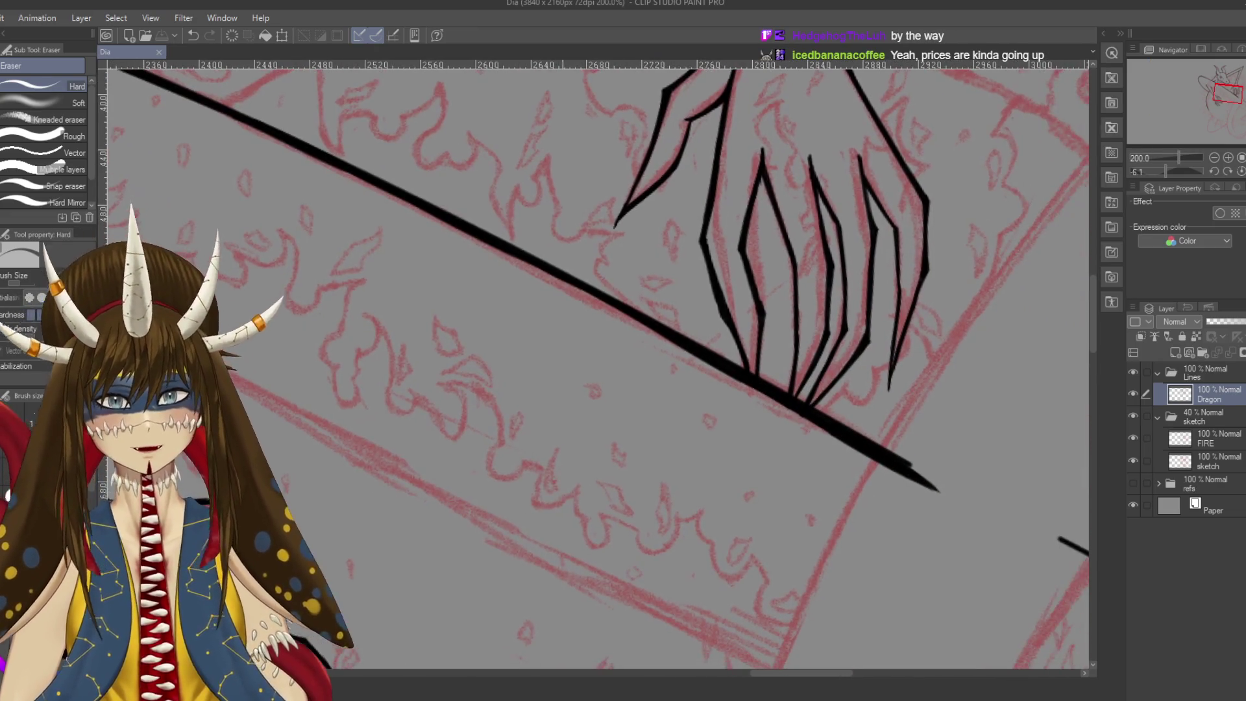
{"action": "key", "text": "p"}
{"action": "left_click_drag", "start_coordinate": [510, 253], "coordinate": [650, 331]}
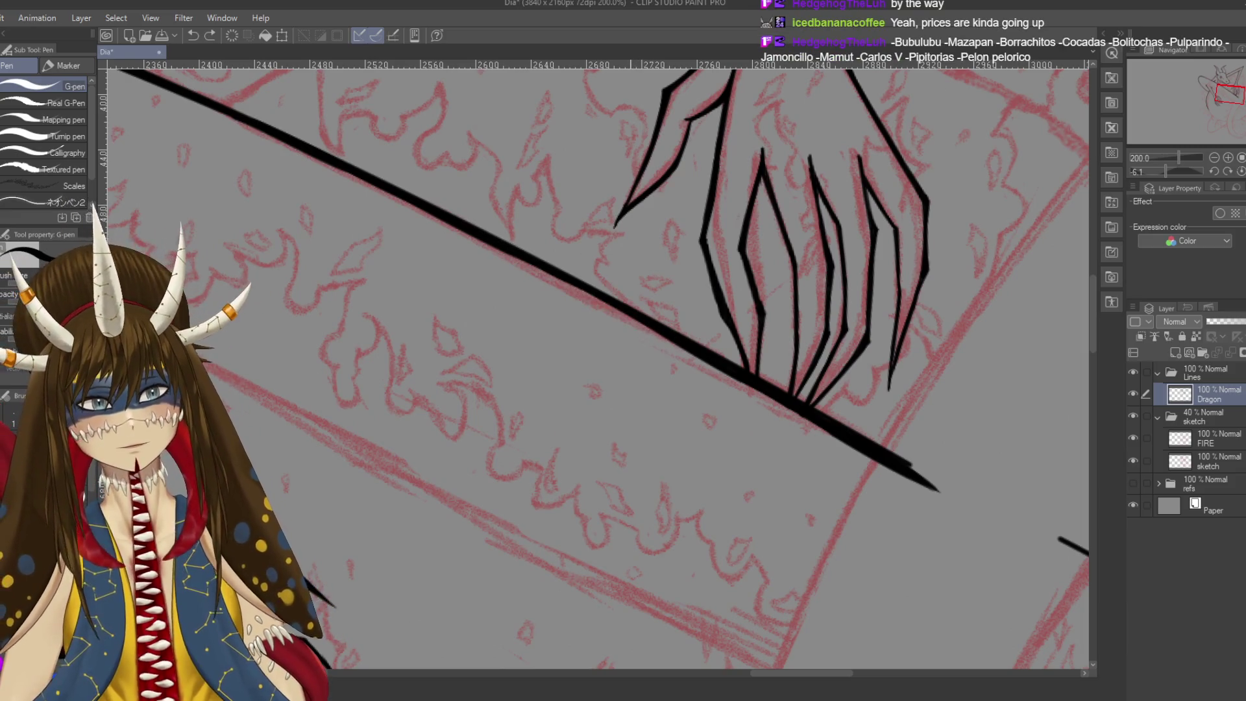
{"action": "key", "text": "ctrl+s"}
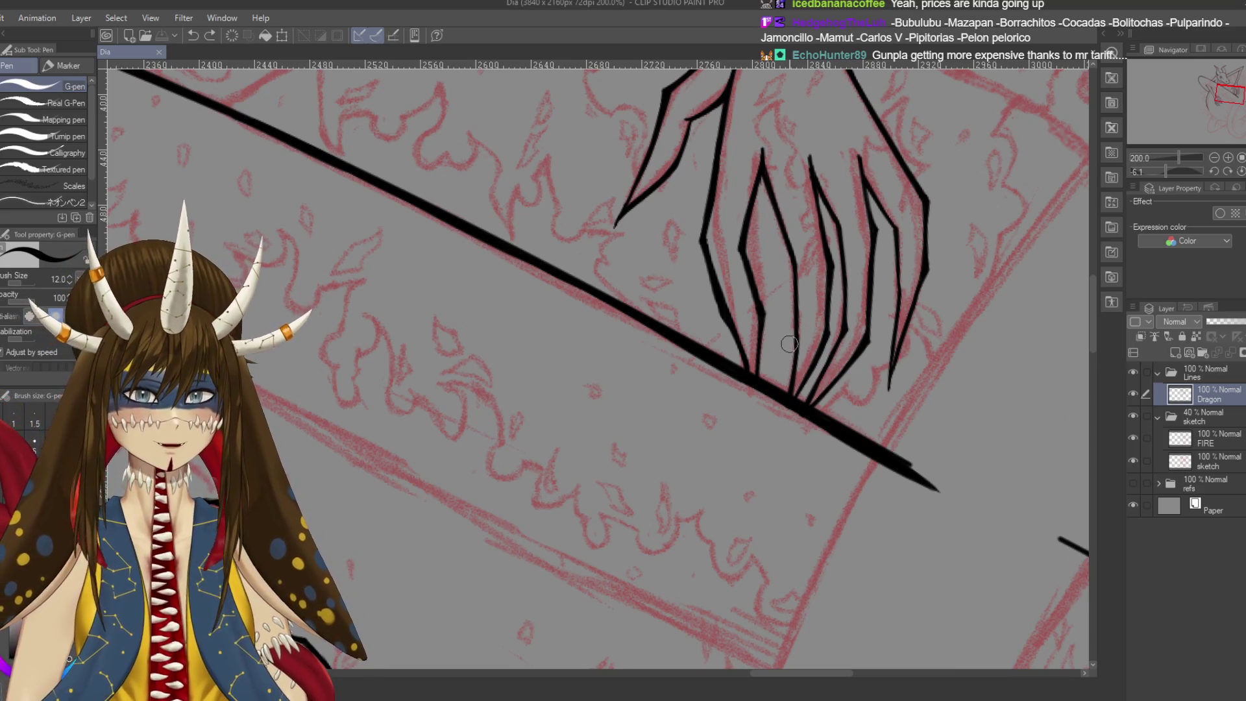
Redraw the diagonal as a bold tapered stroke, retrying until it runs thick and even
{"action": "mouse_move", "coordinate": [500, 248]}
{"action": "left_mouse_down"}
{"action": "mouse_move", "coordinate": [450, 211]}
{"action": "mouse_move", "coordinate": [623, 305]}
{"action": "left_mouse_up"}
{"action": "key", "text": "ctrl+z"}
{"action": "left_click_drag", "start_coordinate": [447, 211], "coordinate": [612, 306]}
{"action": "key", "text": "ctrl+z"}
{"action": "key", "text": "ctrl+z"}
{"action": "left_click_drag", "start_coordinate": [502, 238], "coordinate": [596, 288]}
{"action": "left_click_drag", "start_coordinate": [464, 219], "coordinate": [641, 322]}
{"action": "key", "text": "ctrl+z"}
{"action": "left_click_drag", "start_coordinate": [448, 211], "coordinate": [633, 313]}
{"action": "key", "text": "ctrl+z"}
{"action": "left_click_drag", "start_coordinate": [471, 222], "coordinate": [618, 303]}
{"action": "left_click_drag", "start_coordinate": [442, 204], "coordinate": [656, 325]}
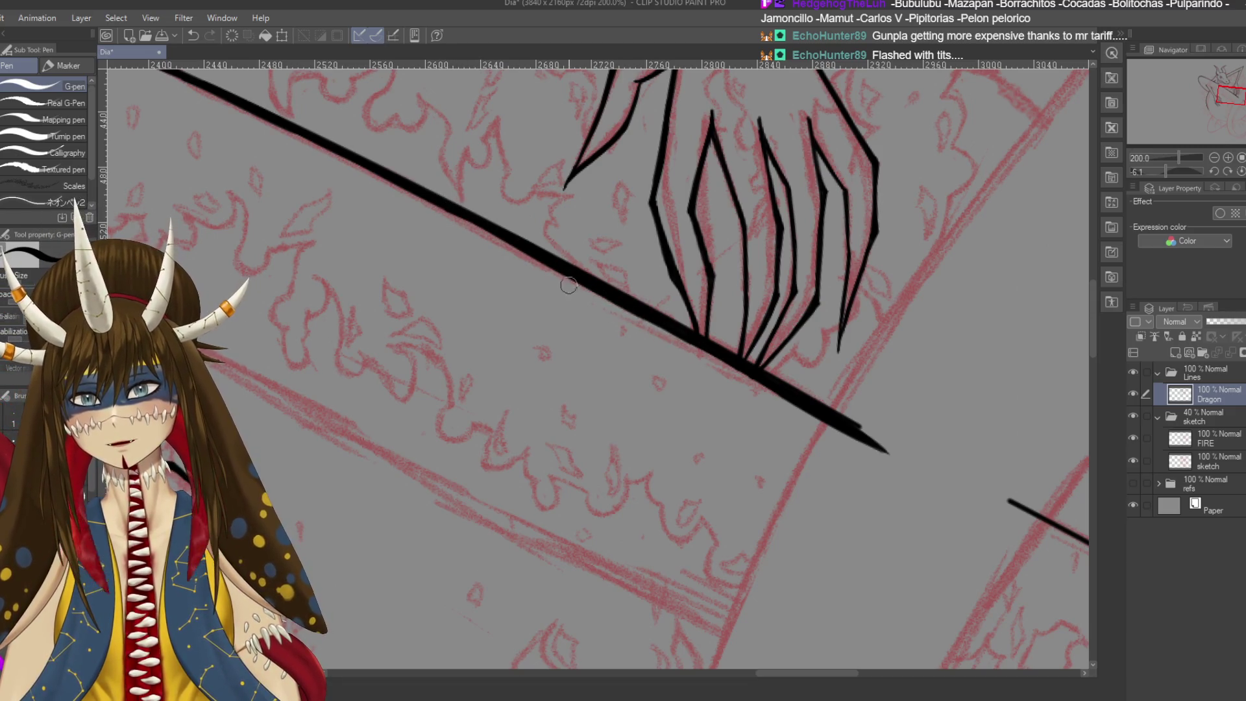
{"action": "scroll", "coordinate": [517, 242], "scroll_direction": "down", "scroll_amount": 3}
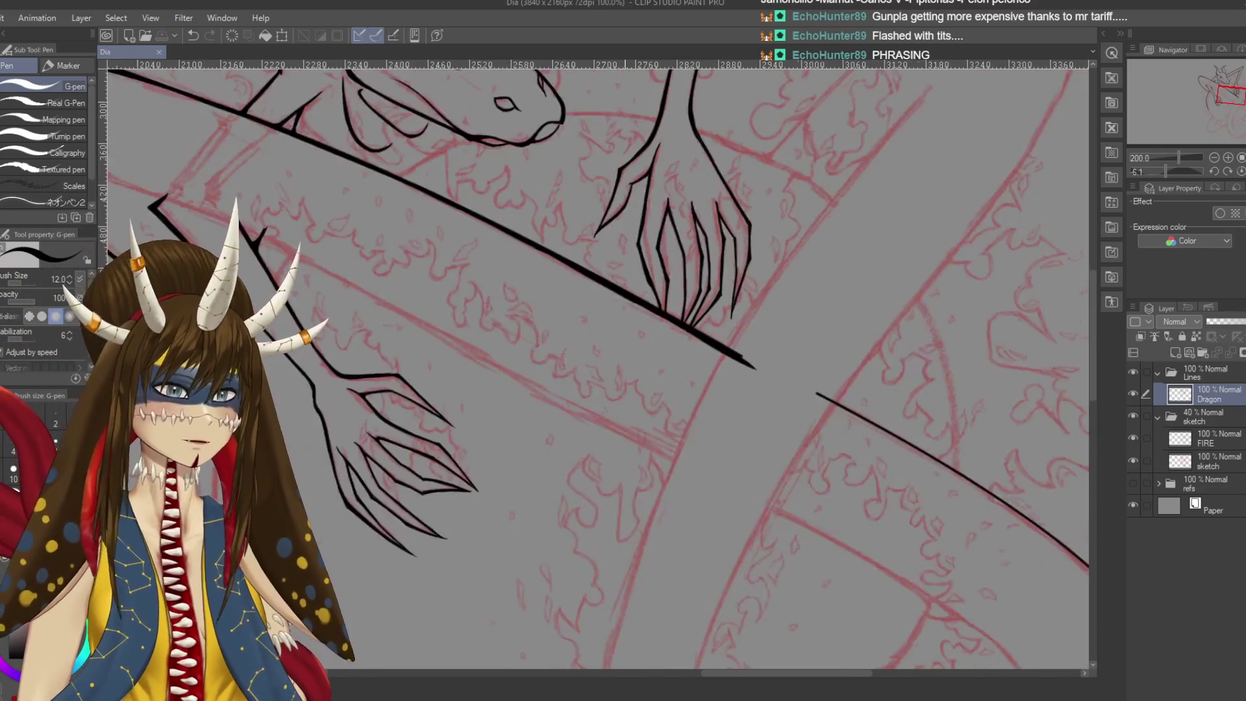
{"action": "scroll", "coordinate": [630, 286], "scroll_direction": "up", "scroll_amount": 4}
{"action": "scroll", "coordinate": [631, 285], "scroll_direction": "up", "scroll_amount": 1}
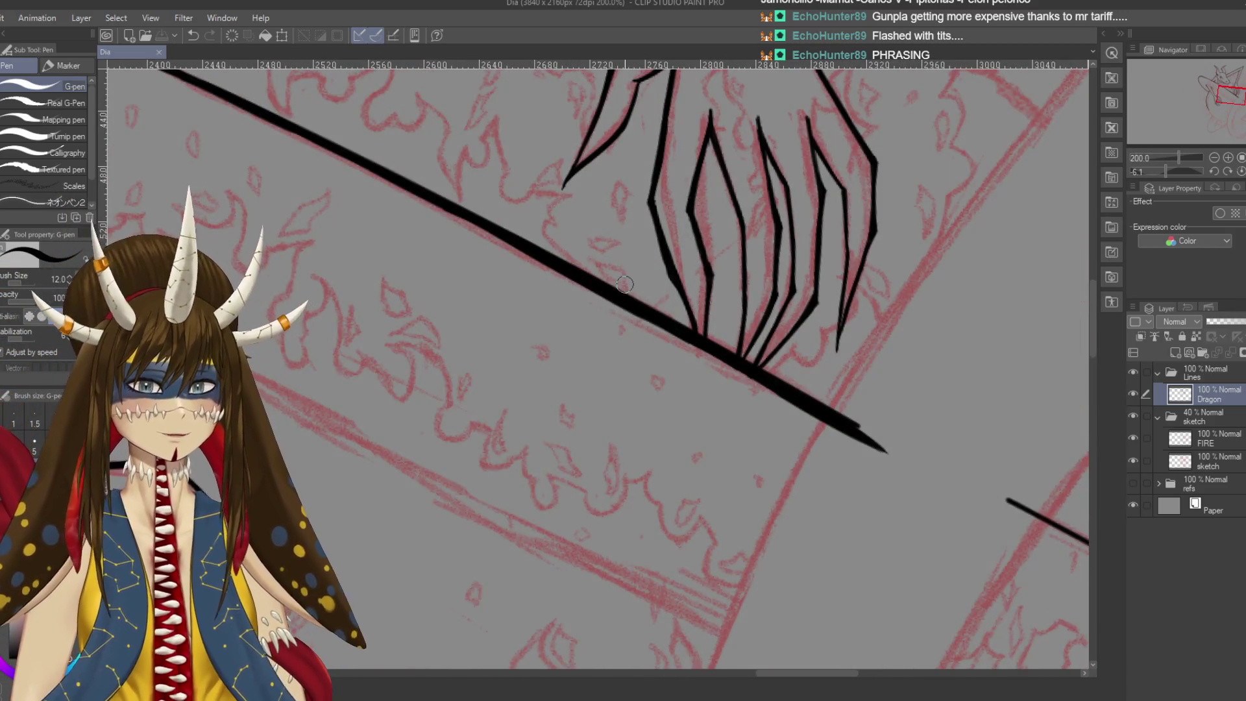
{"action": "scroll", "coordinate": [631, 286], "scroll_direction": "up", "scroll_amount": 1}
{"action": "scroll", "coordinate": [626, 295], "scroll_direction": "down", "scroll_amount": 2}
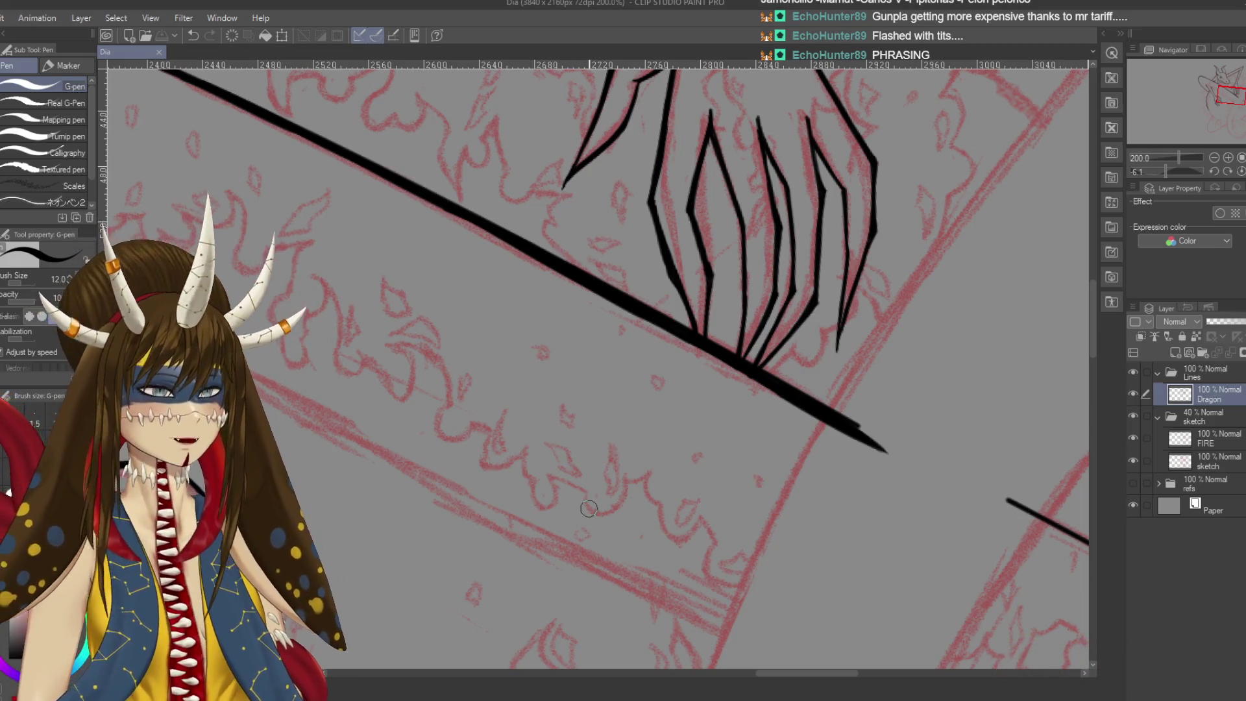
{"action": "left_click_drag", "start_coordinate": [490, 350], "coordinate": [459, 315]}
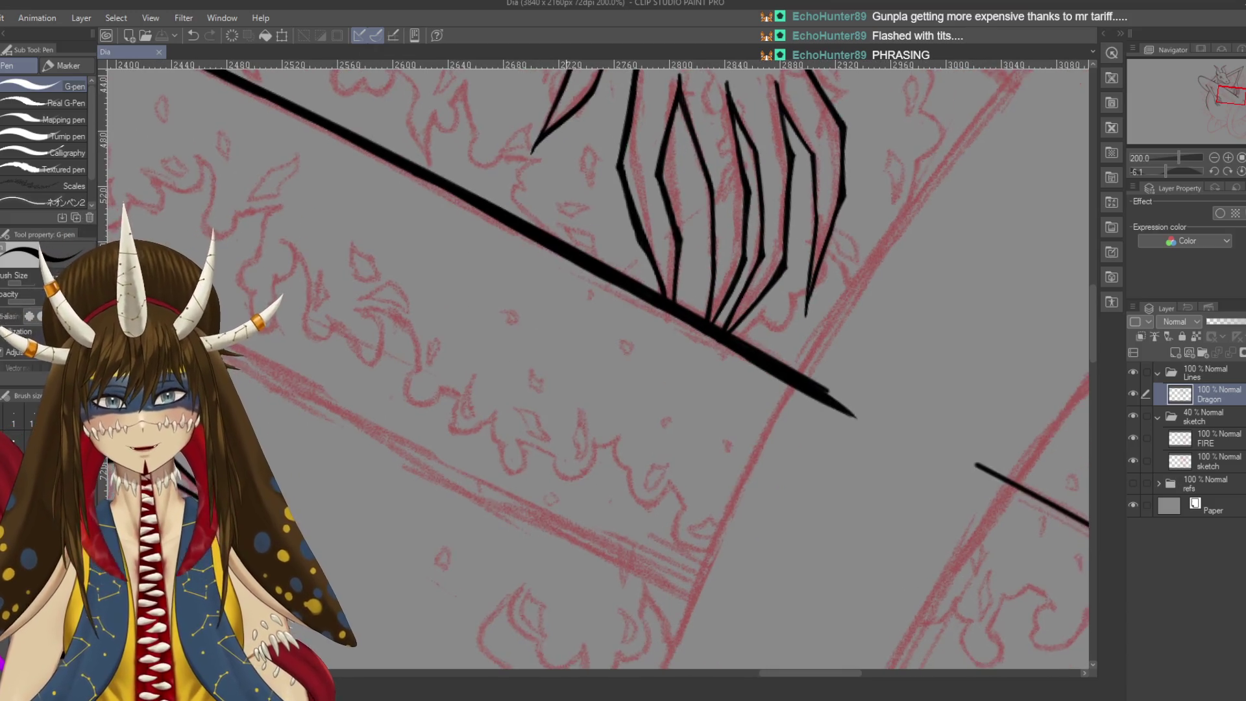
{"action": "key", "text": "p"}
{"action": "key", "text": "p"}
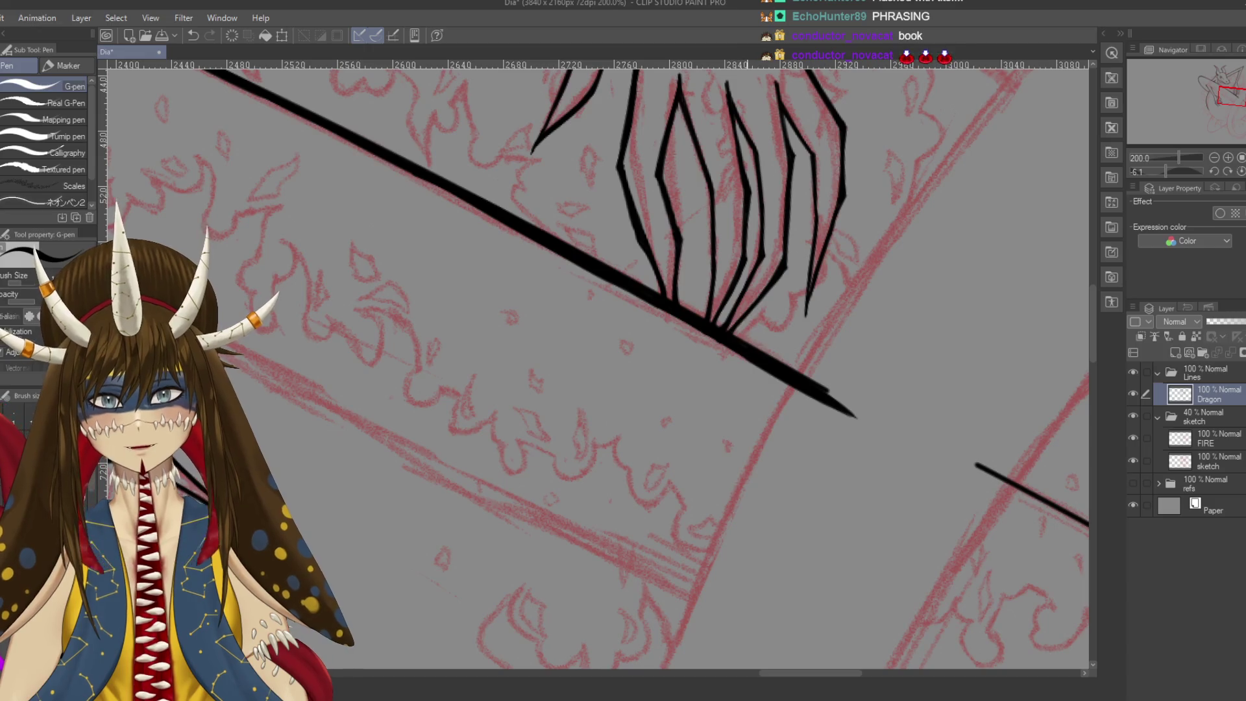
{"action": "left_click_drag", "start_coordinate": [695, 381], "coordinate": [751, 459]}
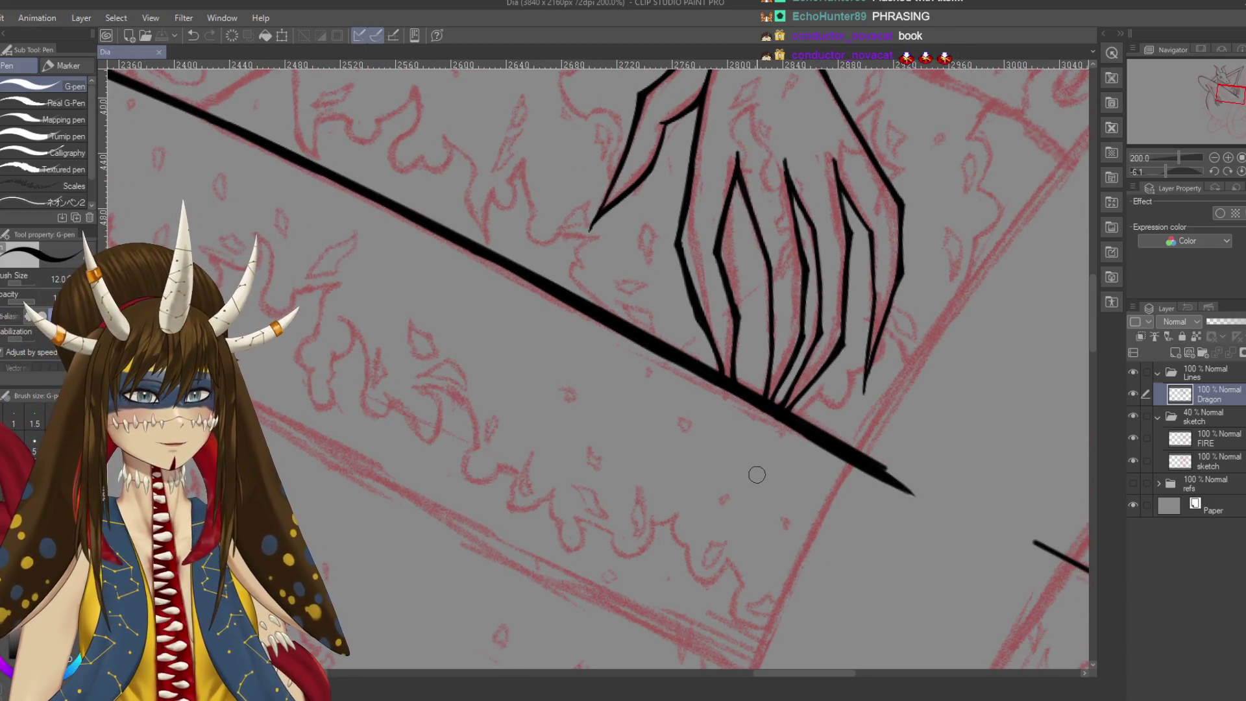
{"action": "scroll", "coordinate": [757, 475], "scroll_direction": "down", "scroll_amount": 1}
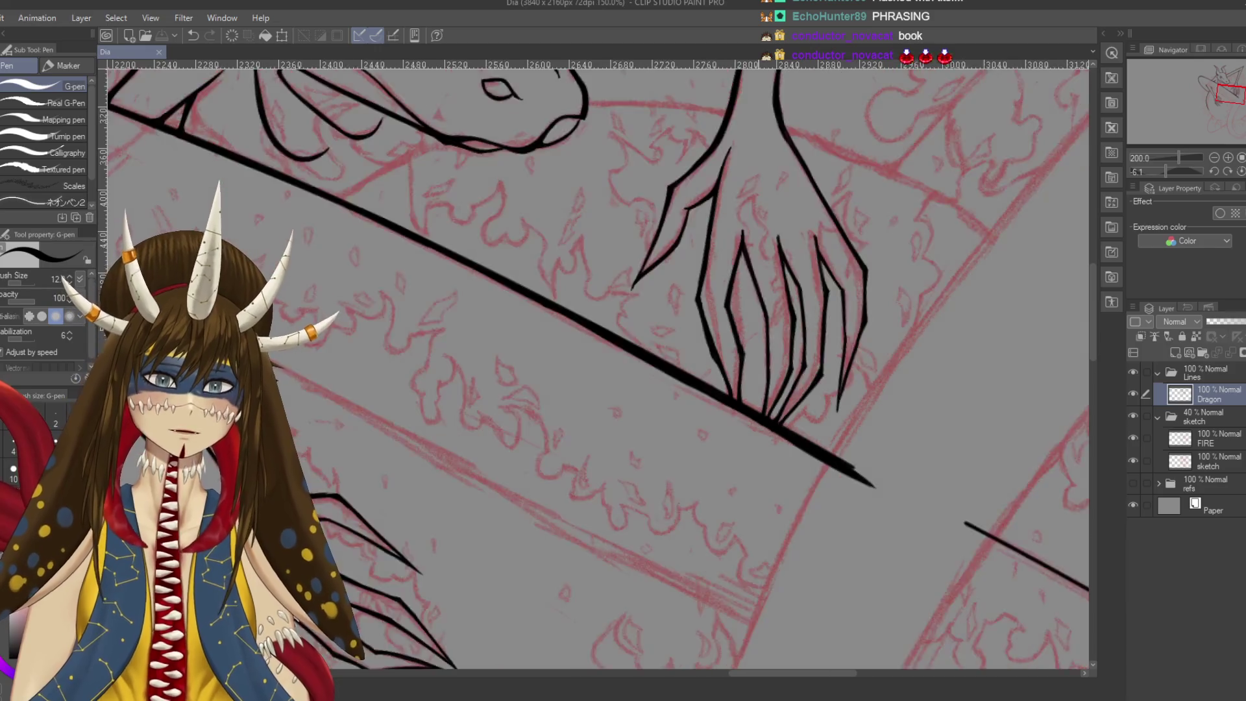
{"action": "scroll", "coordinate": [764, 464], "scroll_direction": "down", "scroll_amount": 3}
{"action": "scroll", "coordinate": [764, 464], "scroll_direction": "down", "scroll_amount": 1}
{"action": "scroll", "coordinate": [765, 465], "scroll_direction": "up", "scroll_amount": 3}
{"action": "left_click_drag", "start_coordinate": [863, 566], "coordinate": [532, 254]}
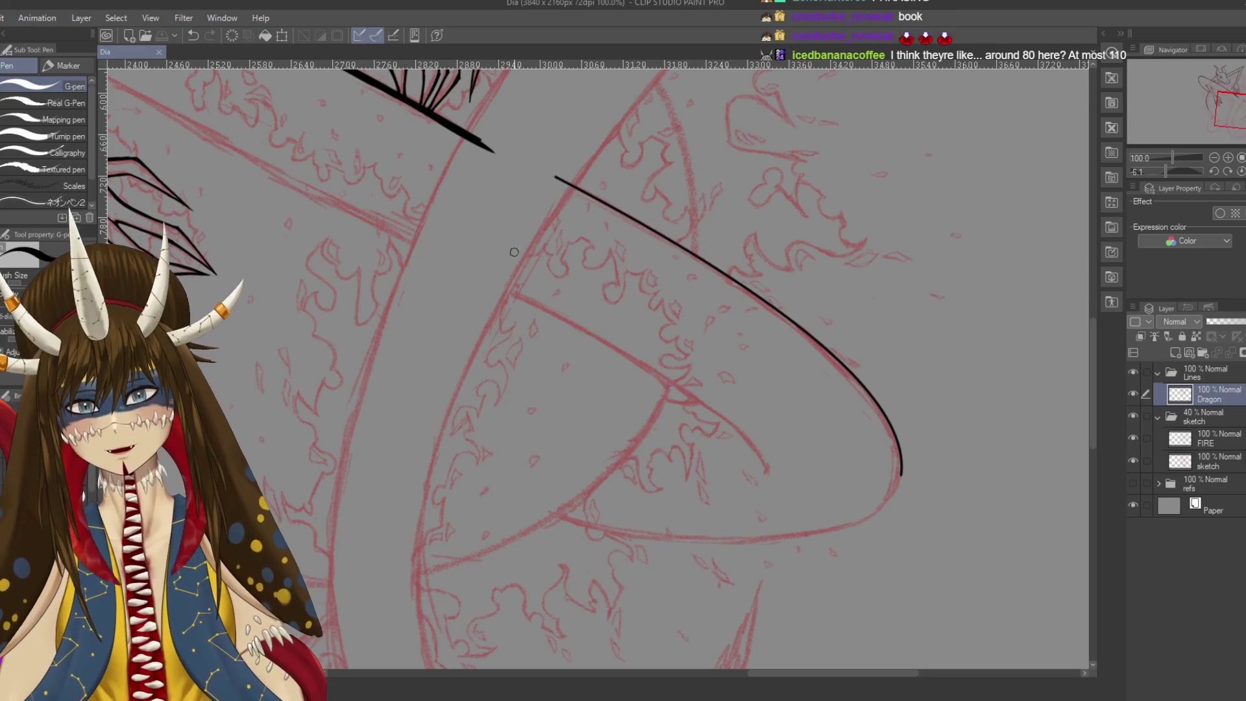
Pan and rotate the view onto the dragon's head and claws, undoing a stray dot
{"action": "left_click_drag", "start_coordinate": [531, 255], "coordinate": [482, 239]}
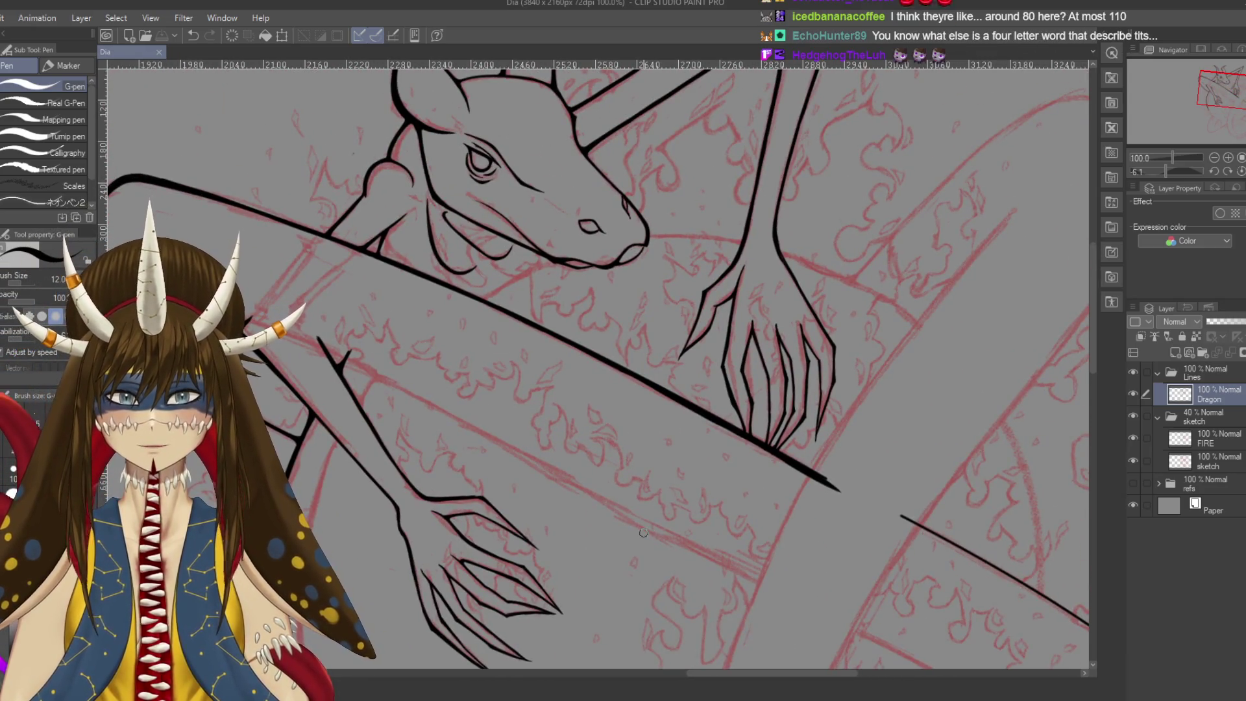
{"action": "left_click_drag", "start_coordinate": [591, 227], "coordinate": [519, 393]}
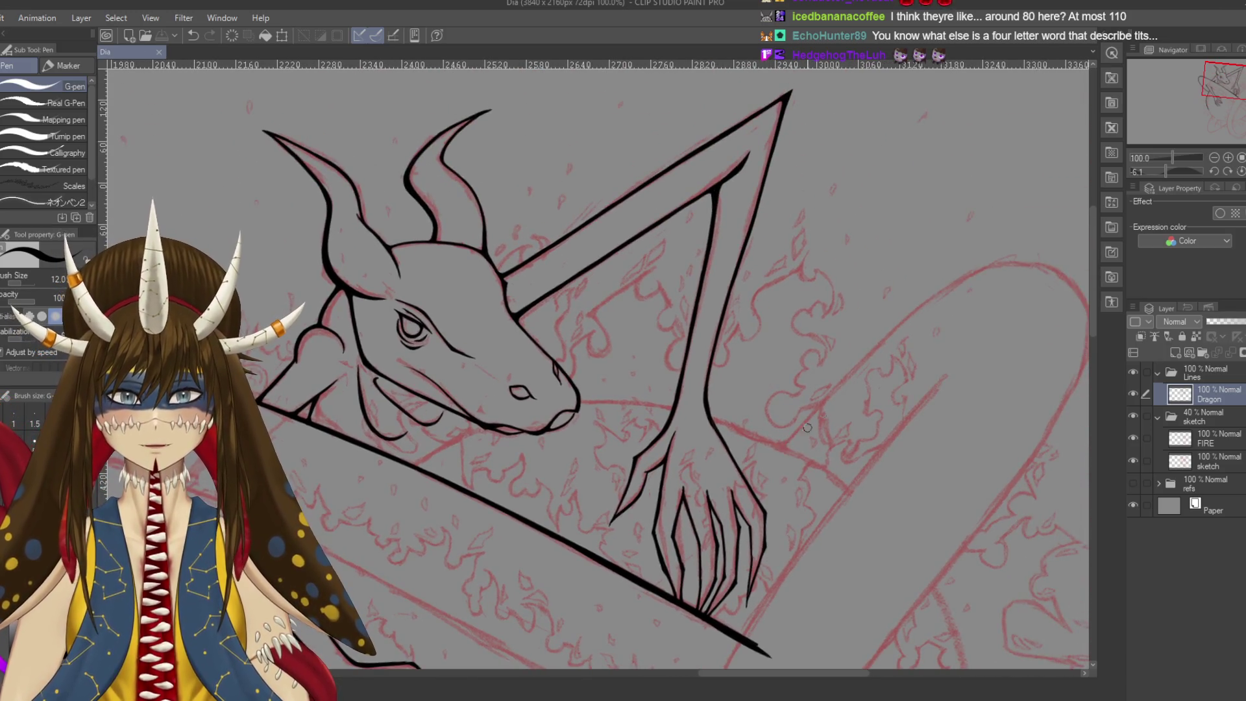
{"action": "left_click_drag", "start_coordinate": [789, 446], "coordinate": [825, 302]}
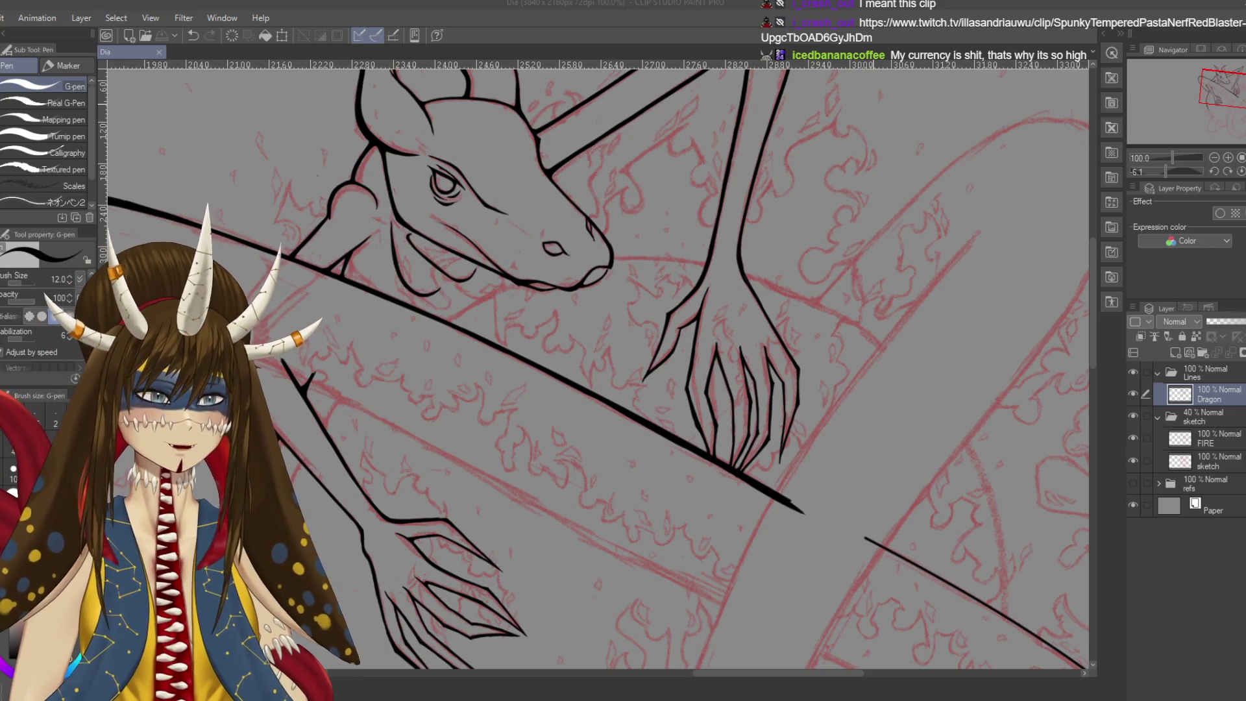
{"action": "left_click", "coordinate": [778, 259]}
{"action": "key", "text": "ctrl+z"}
{"action": "mouse_move", "coordinate": [585, 357]}
{"action": "left_mouse_down"}
{"action": "mouse_move", "coordinate": [649, 312]}
{"action": "mouse_move", "coordinate": [323, 329]}
{"action": "left_mouse_up"}
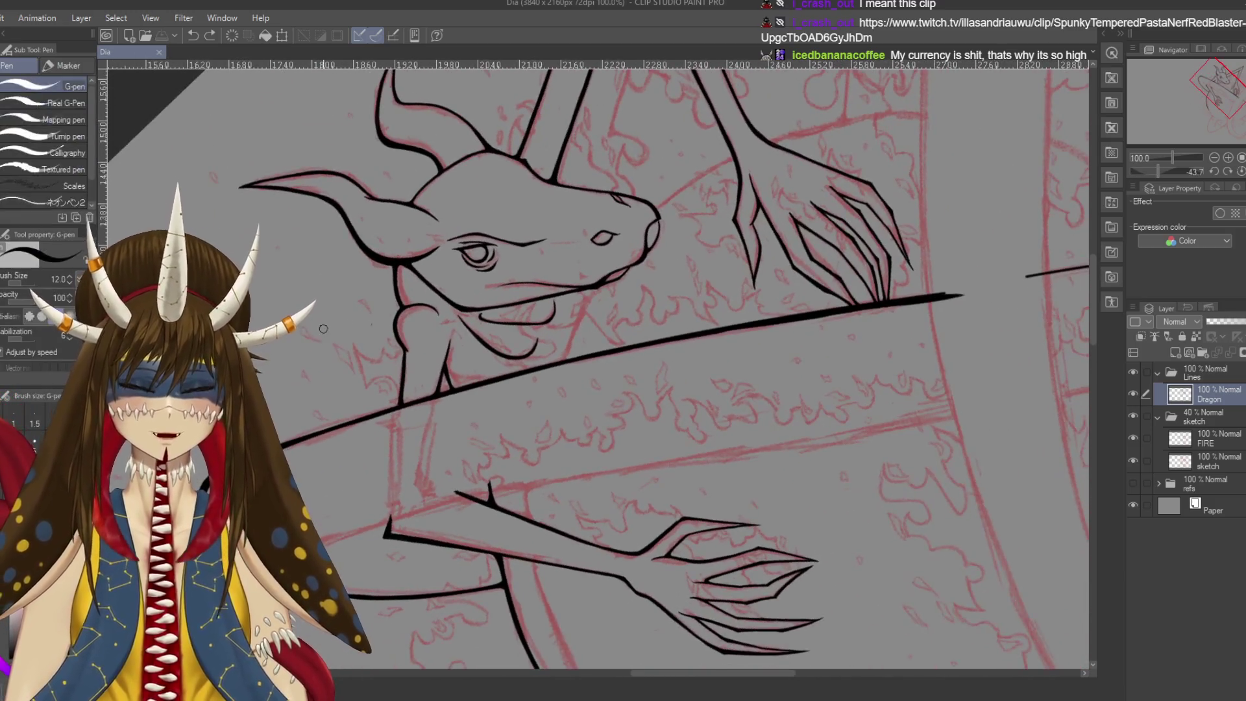
Zoom in and ink a curved stroke linking the upper curves to the thick diagonal
{"action": "scroll", "coordinate": [323, 329], "scroll_direction": "up", "scroll_amount": 2}
{"action": "scroll", "coordinate": [323, 328], "scroll_direction": "up", "scroll_amount": 1}
{"action": "scroll", "coordinate": [667, 195], "scroll_direction": "up", "scroll_amount": 2}
{"action": "left_click_drag", "start_coordinate": [707, 187], "coordinate": [607, 377]}
{"action": "key", "text": "ctrl+z"}
{"action": "left_click_drag", "start_coordinate": [711, 185], "coordinate": [578, 499]}
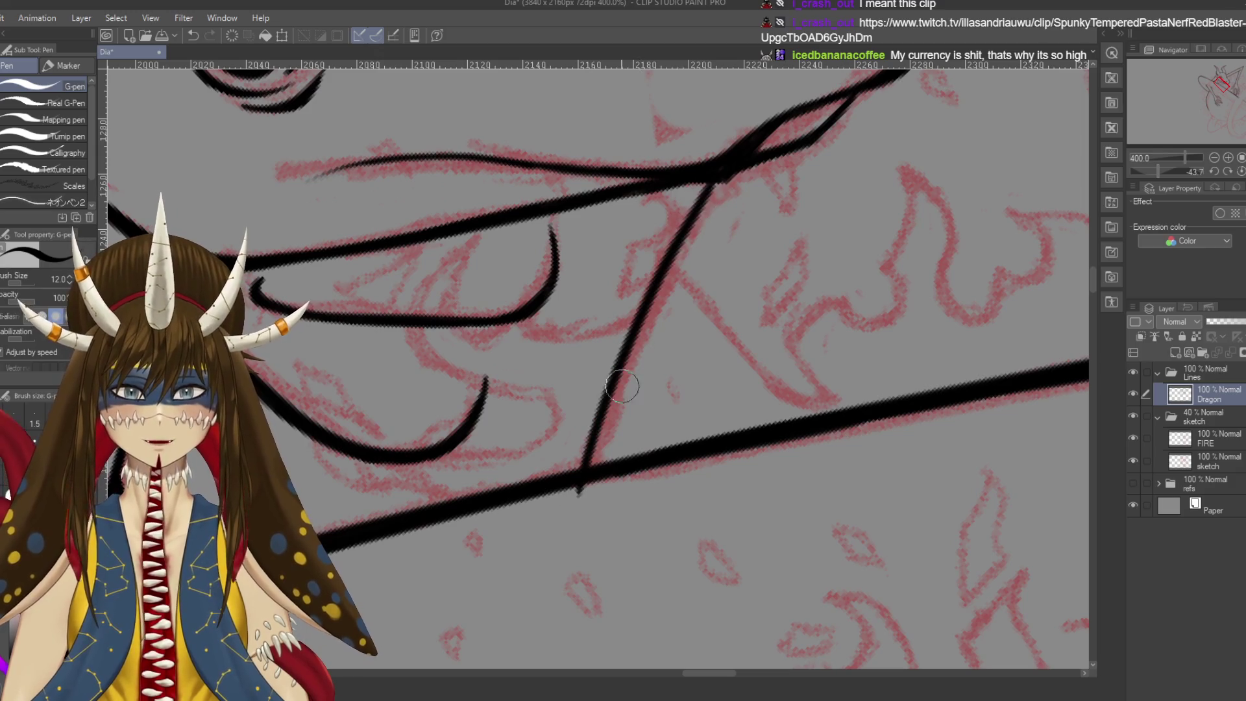
Switch to the Eraser (Hard), zoom out to 100% and save the Dia drawing
{"action": "key", "text": "e"}
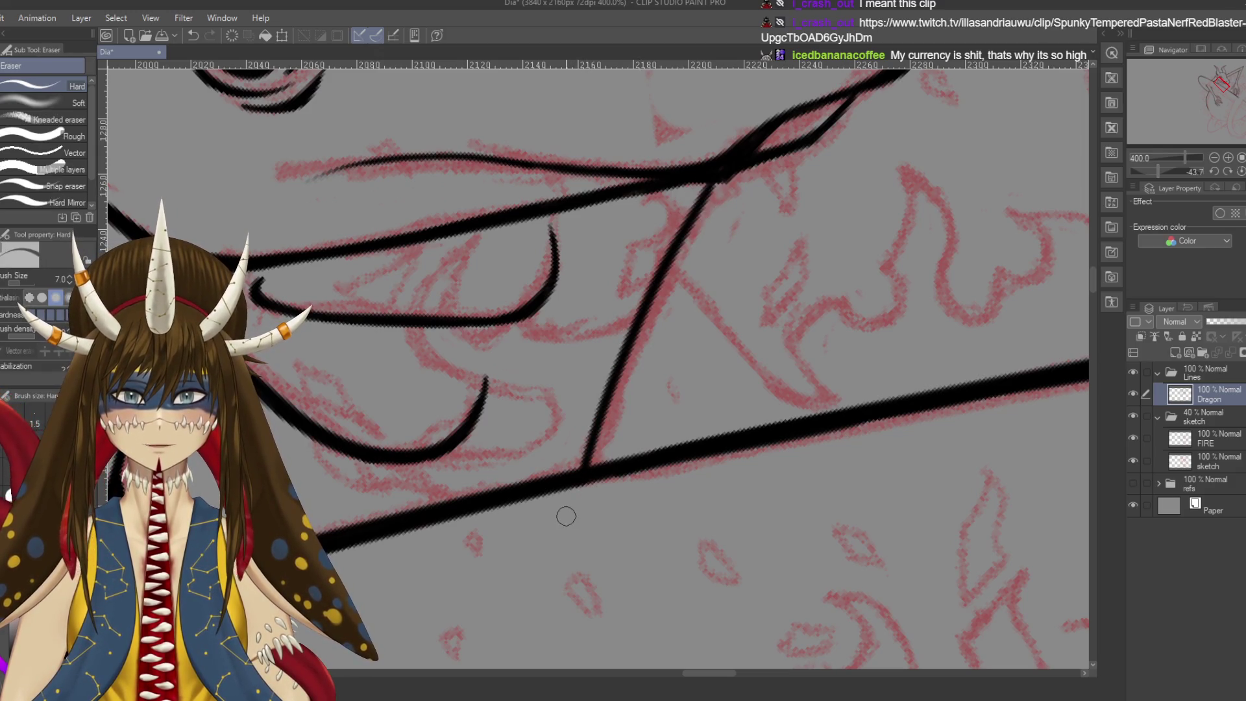
{"action": "scroll", "coordinate": [594, 363], "scroll_direction": "down", "scroll_amount": 4}
{"action": "key", "text": "ctrl+s"}
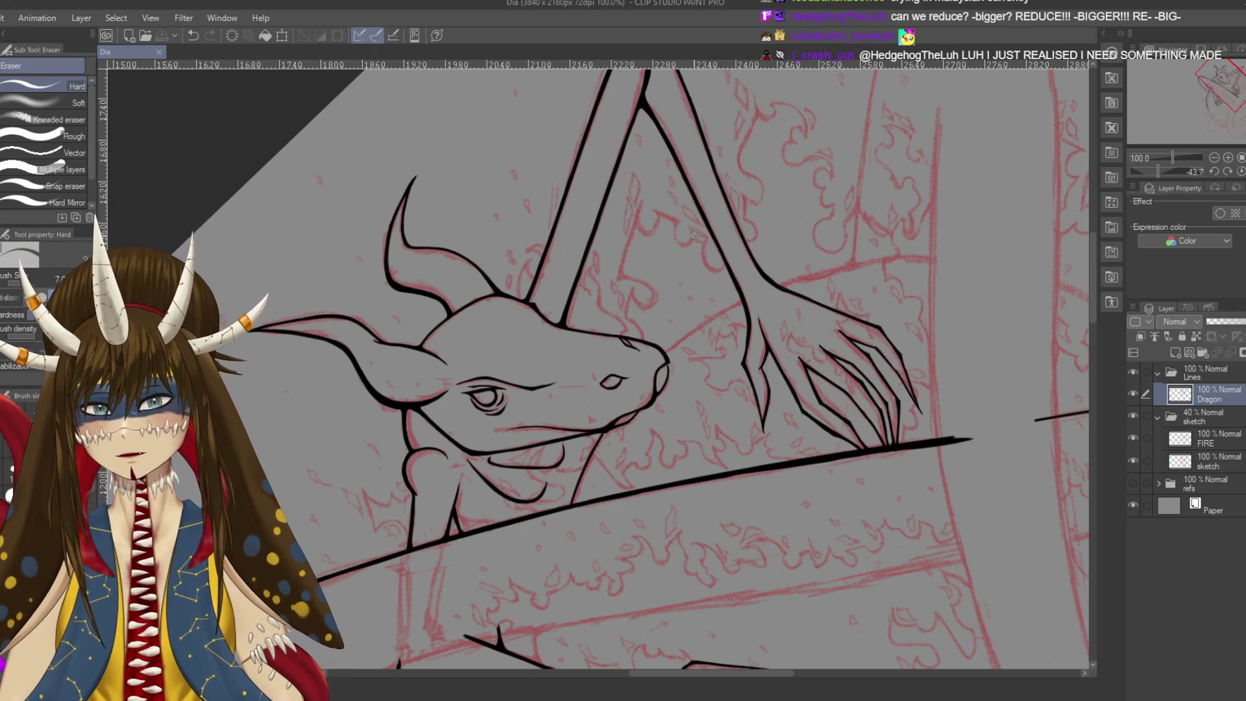
{"action": "scroll", "coordinate": [694, 235], "scroll_direction": "up", "scroll_amount": 2}
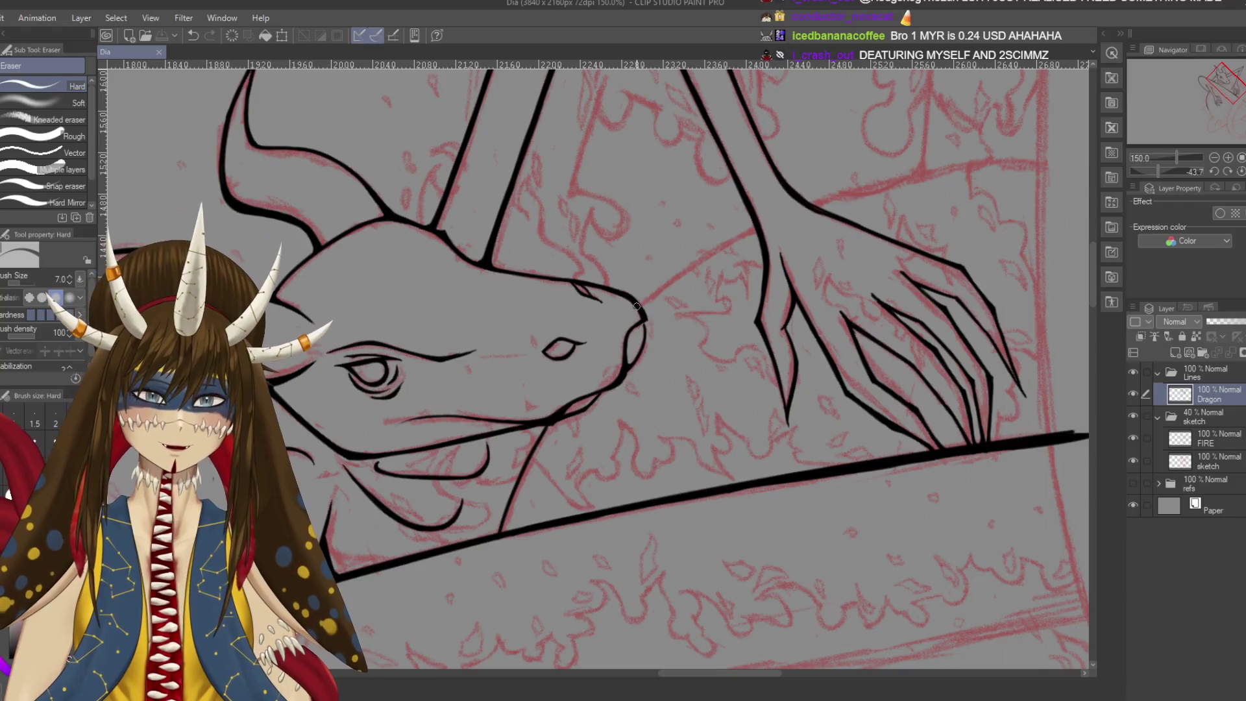
Ink a line from the dragon's snout toward the upper right, keeping it after undo/redo
{"action": "key", "text": "p"}
{"action": "left_click_drag", "start_coordinate": [641, 300], "coordinate": [746, 238]}
{"action": "key", "text": "ctrl+z"}
{"action": "key", "text": "ctrl+y"}
{"action": "key", "text": "ctrl+z"}
{"action": "key", "text": "ctrl+y"}
{"action": "key", "text": "ctrl+z"}
{"action": "key", "text": "ctrl+z"}
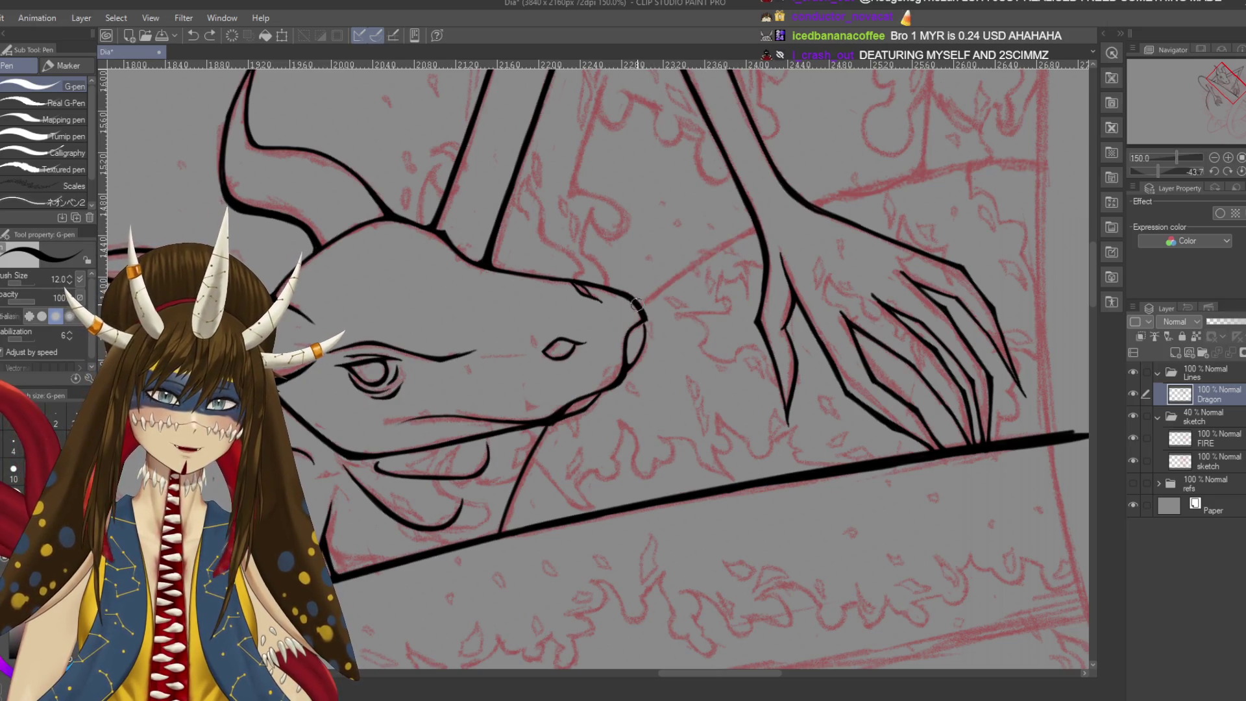
{"action": "key", "text": "ctrl+y"}
{"action": "key", "text": "ctrl+y"}
Tilt and zoom the view around the dragon's eye, then save the drawing
{"action": "left_click_drag", "start_coordinate": [696, 260], "coordinate": [733, 419]}
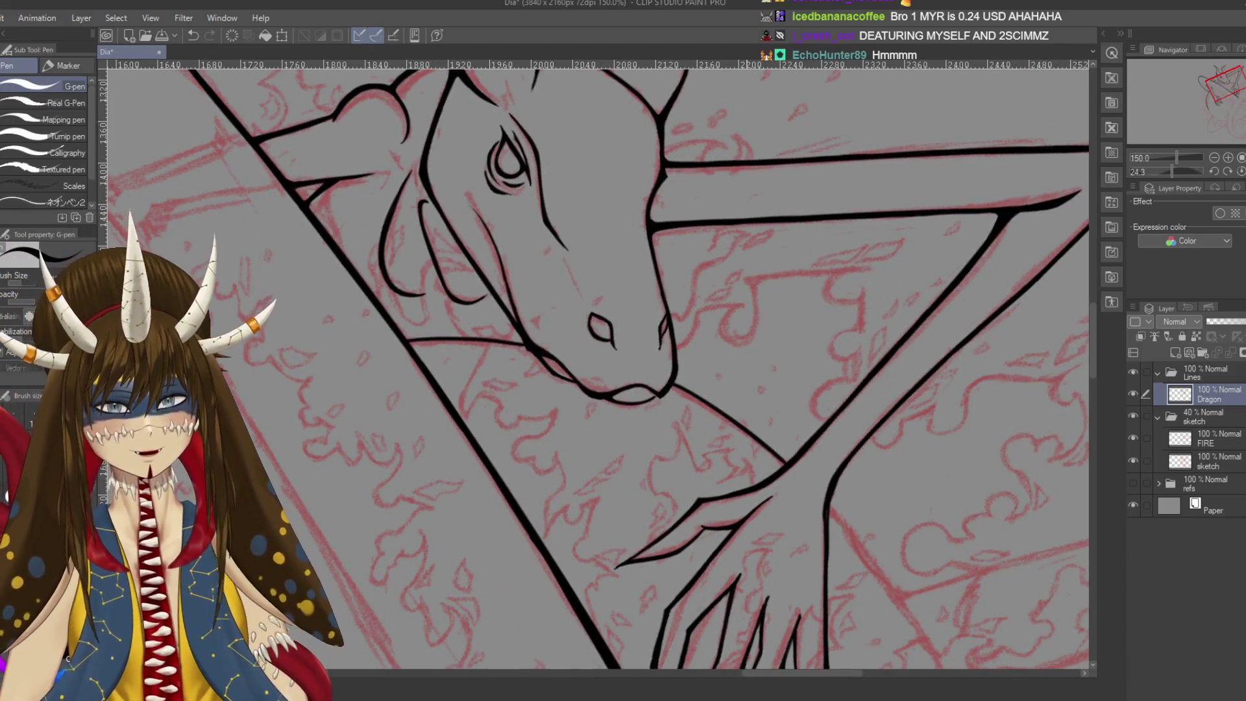
{"action": "key", "text": "ctrl+plus"}
{"action": "scroll", "coordinate": [745, 509], "scroll_direction": "up", "scroll_amount": 2}
{"action": "left_click_drag", "start_coordinate": [745, 509], "coordinate": [844, 389]}
{"action": "left_click_drag", "start_coordinate": [714, 390], "coordinate": [661, 289]}
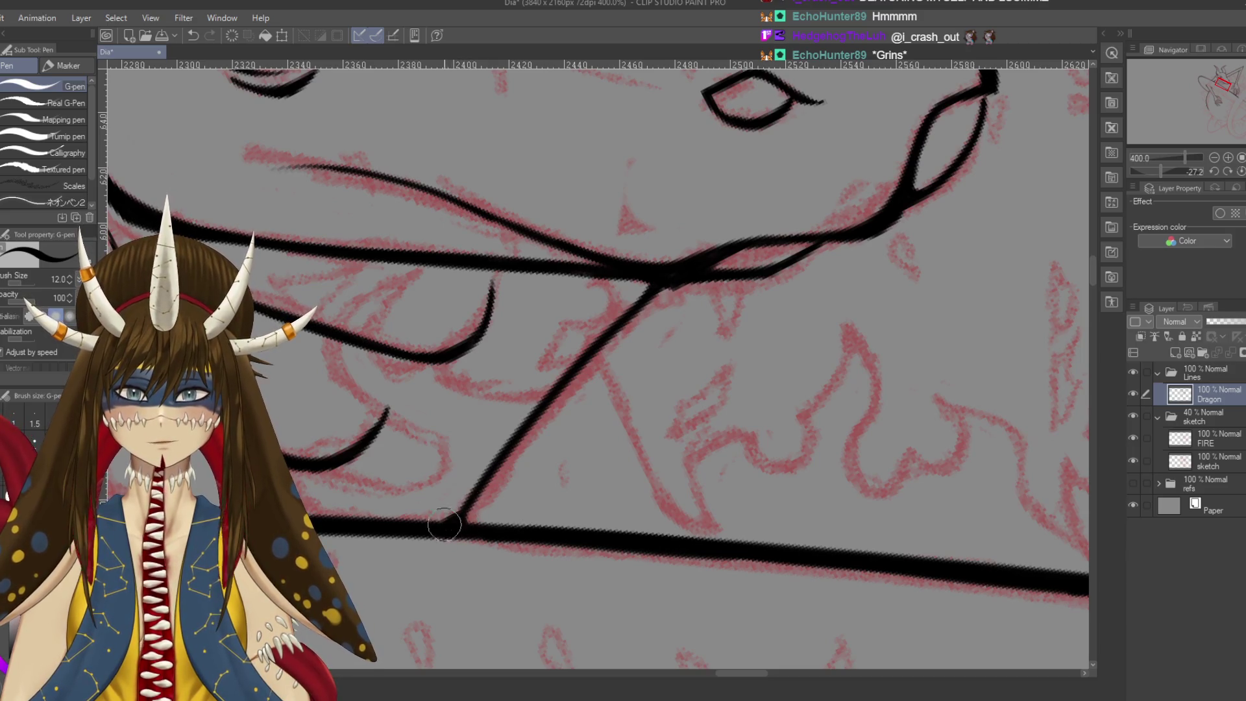
{"action": "key", "text": "ctrl+s"}
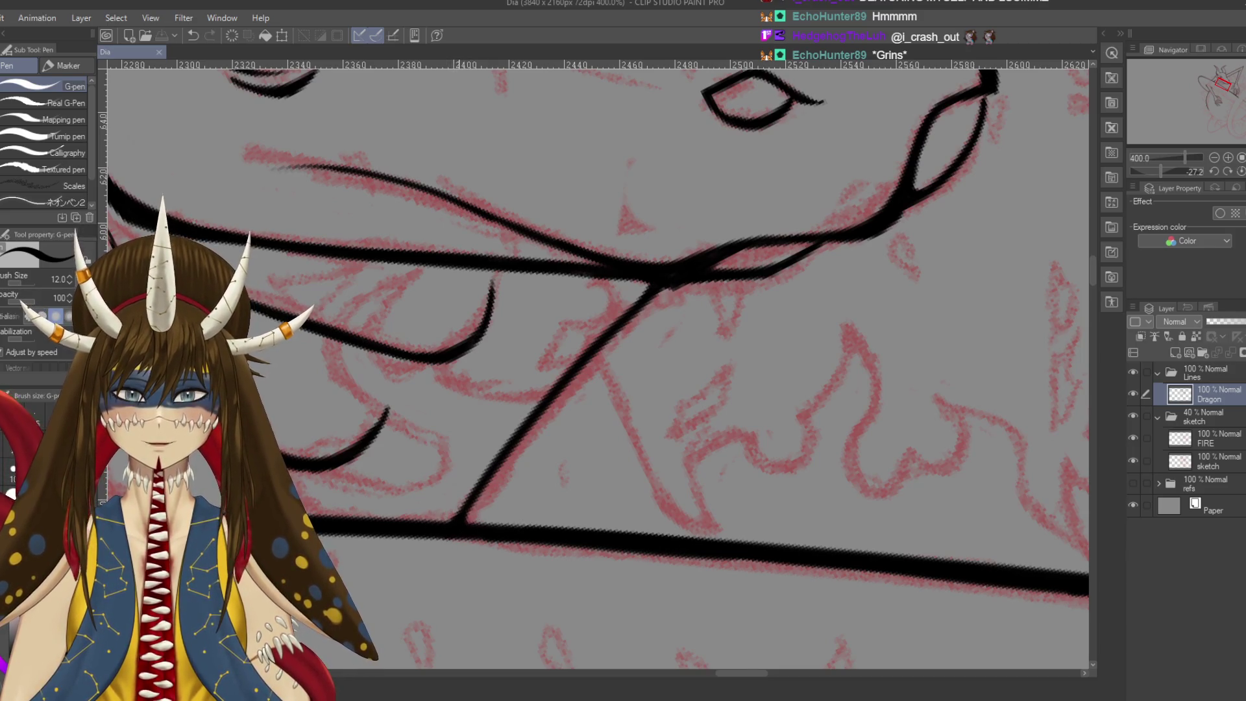
{"action": "scroll", "coordinate": [448, 527], "scroll_direction": "down", "scroll_amount": 6}
{"action": "left_click_drag", "start_coordinate": [458, 516], "coordinate": [394, 394]}
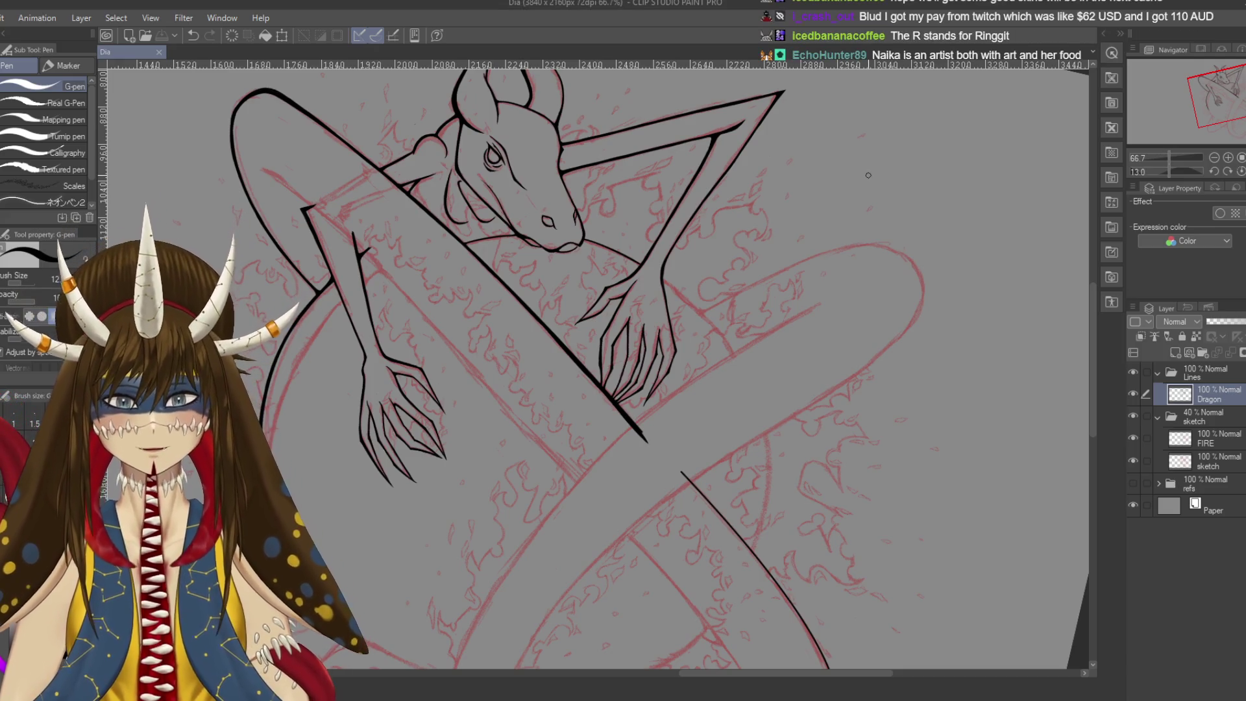
Zoom to 400% on the jaw–arm junction, close the gap with short G-pen strokes, zoom out
{"action": "left_click_drag", "start_coordinate": [597, 368], "coordinate": [533, 346]}
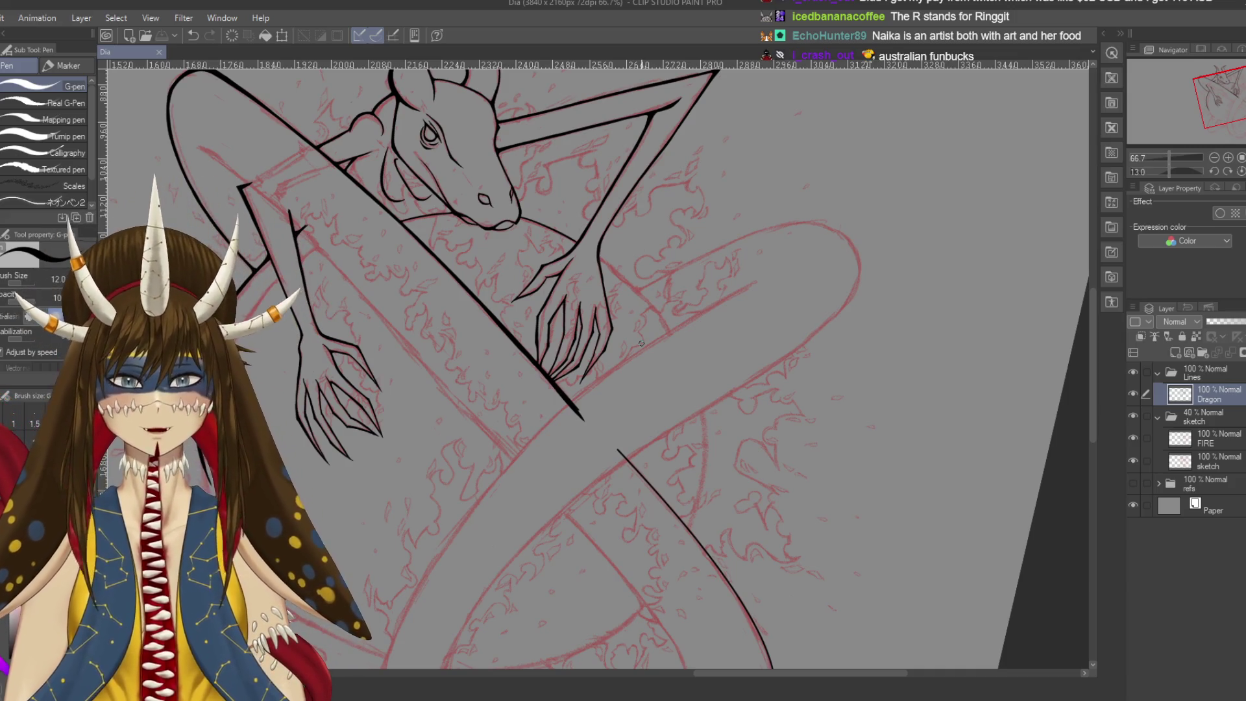
{"action": "scroll", "coordinate": [641, 343], "scroll_direction": "up", "scroll_amount": 2}
{"action": "scroll", "coordinate": [641, 343], "scroll_direction": "up", "scroll_amount": 2}
{"action": "scroll", "coordinate": [642, 343], "scroll_direction": "up", "scroll_amount": 2}
{"action": "left_click_drag", "start_coordinate": [519, 259], "coordinate": [682, 425]}
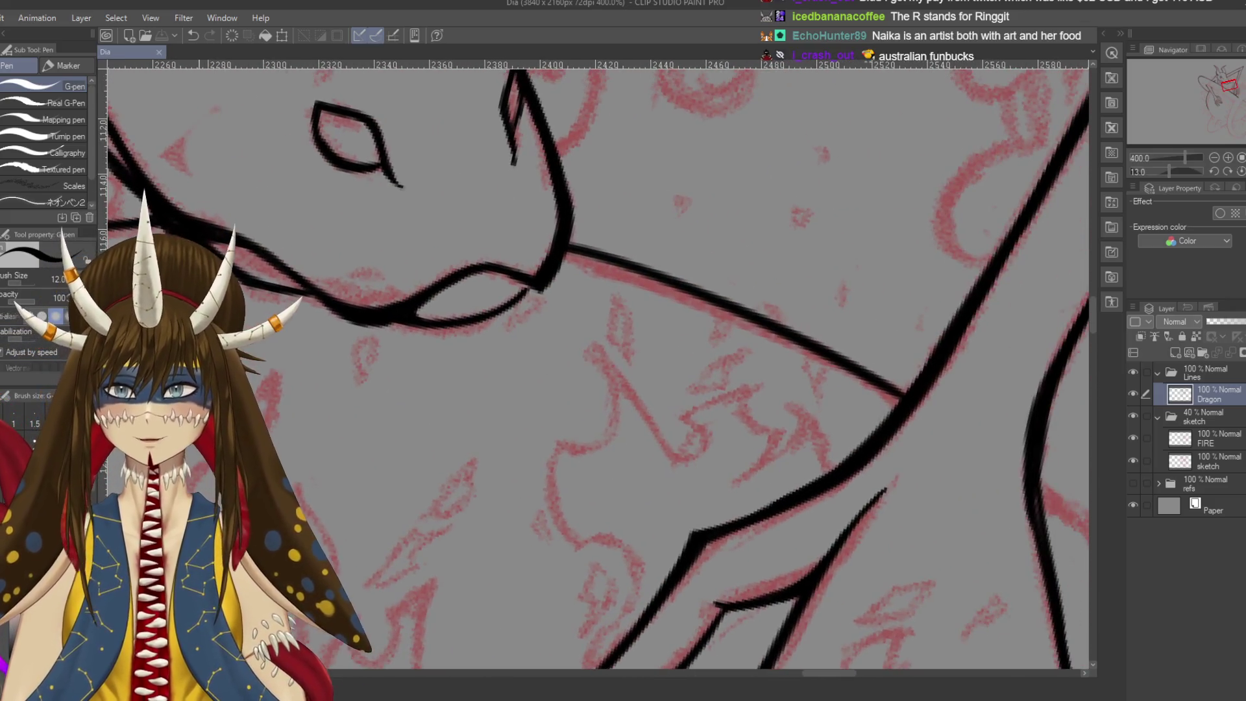
{"action": "left_click_drag", "start_coordinate": [562, 235], "coordinate": [565, 255]}
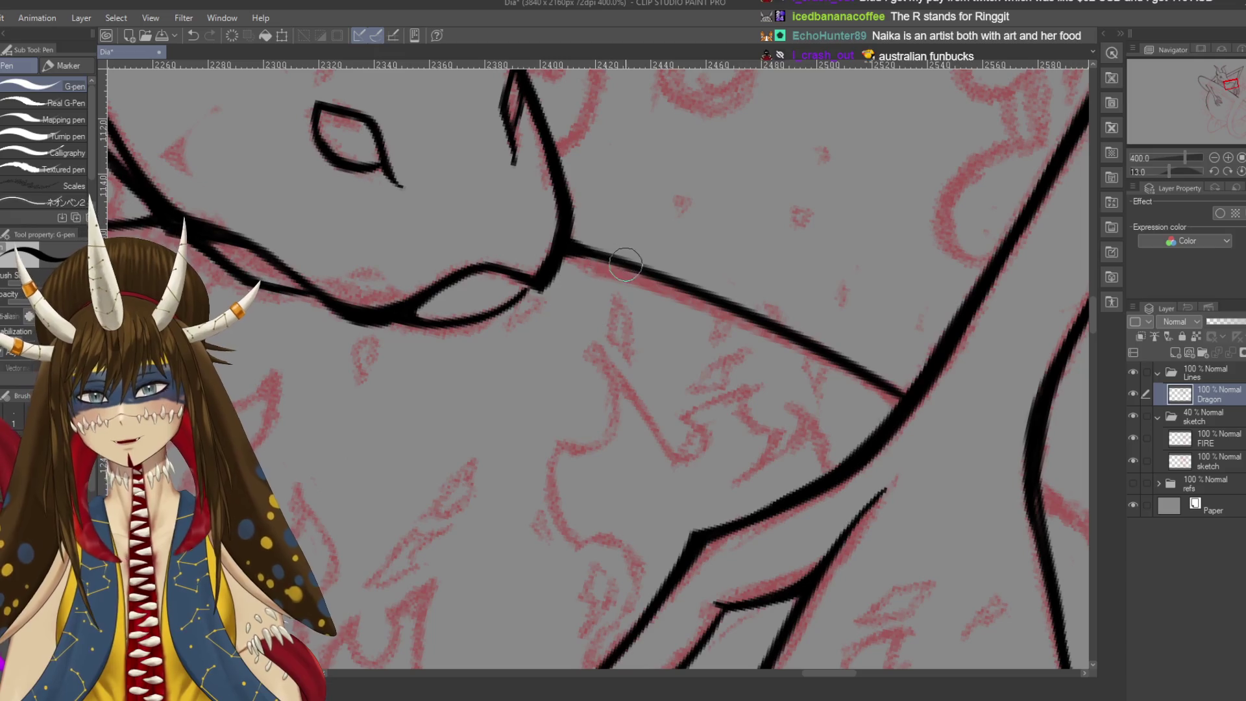
{"action": "left_click_drag", "start_coordinate": [602, 257], "coordinate": [530, 202]}
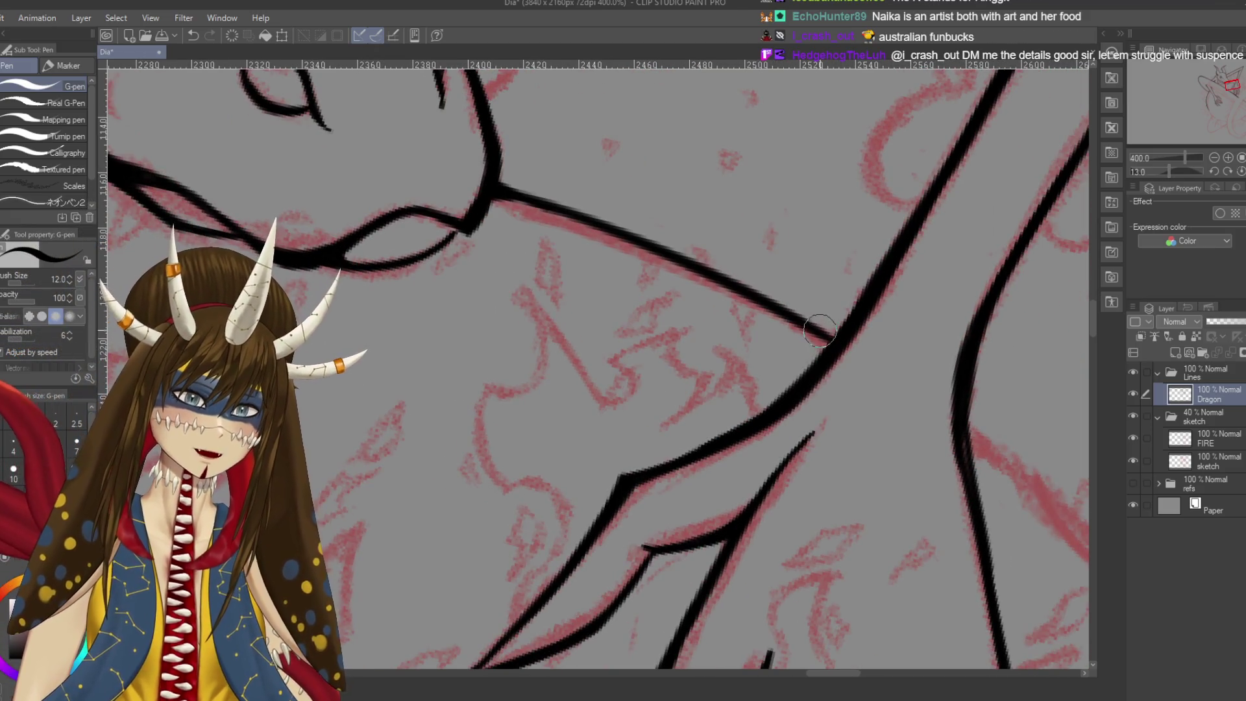
{"action": "left_click_drag", "start_coordinate": [815, 329], "coordinate": [835, 340]}
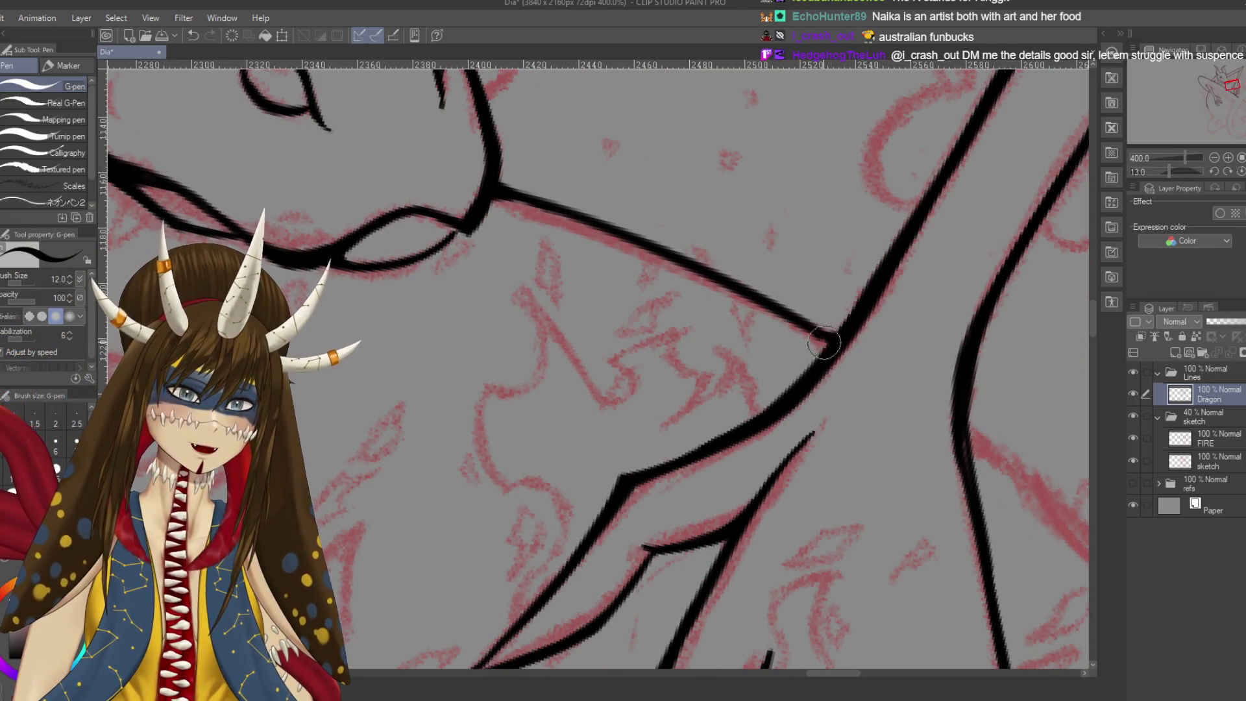
{"action": "scroll", "coordinate": [844, 362], "scroll_direction": "down", "scroll_amount": 2}
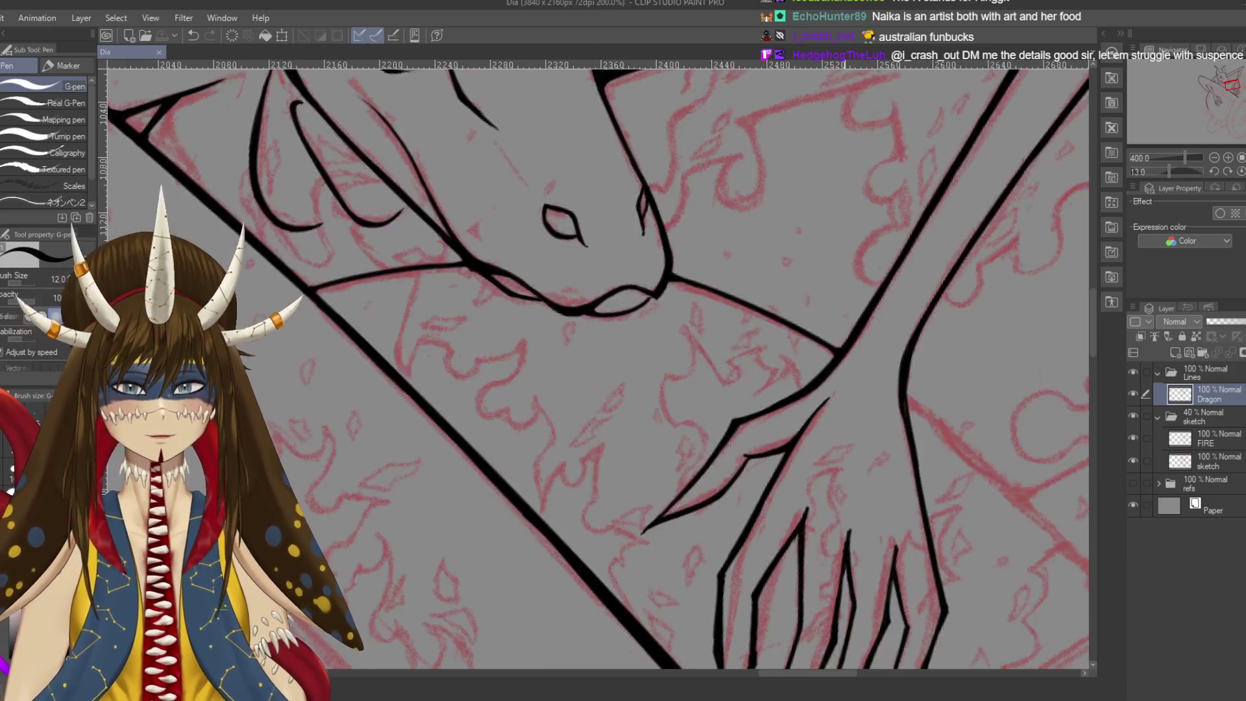
{"action": "scroll", "coordinate": [844, 362], "scroll_direction": "down", "scroll_amount": 3}
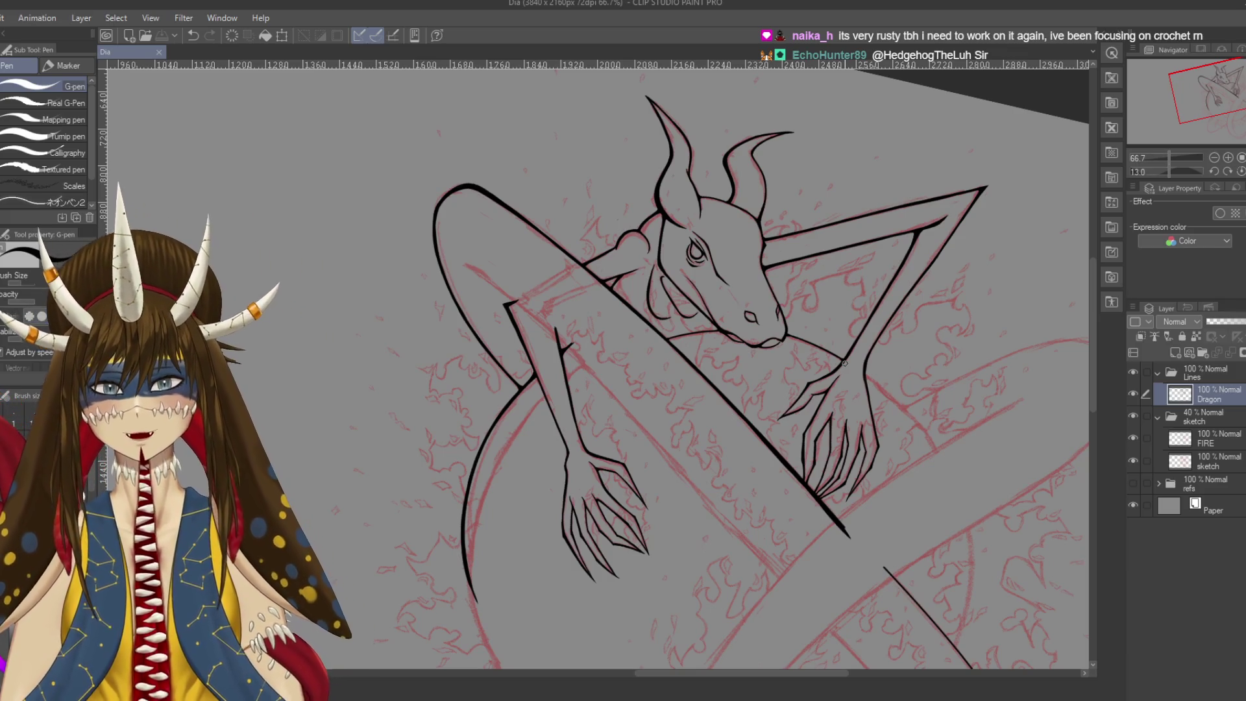
Zoom and rotate the view to straighten the dragon's head
{"action": "scroll", "coordinate": [846, 364], "scroll_direction": "up", "scroll_amount": 2}
{"action": "scroll", "coordinate": [846, 365], "scroll_direction": "up", "scroll_amount": 1}
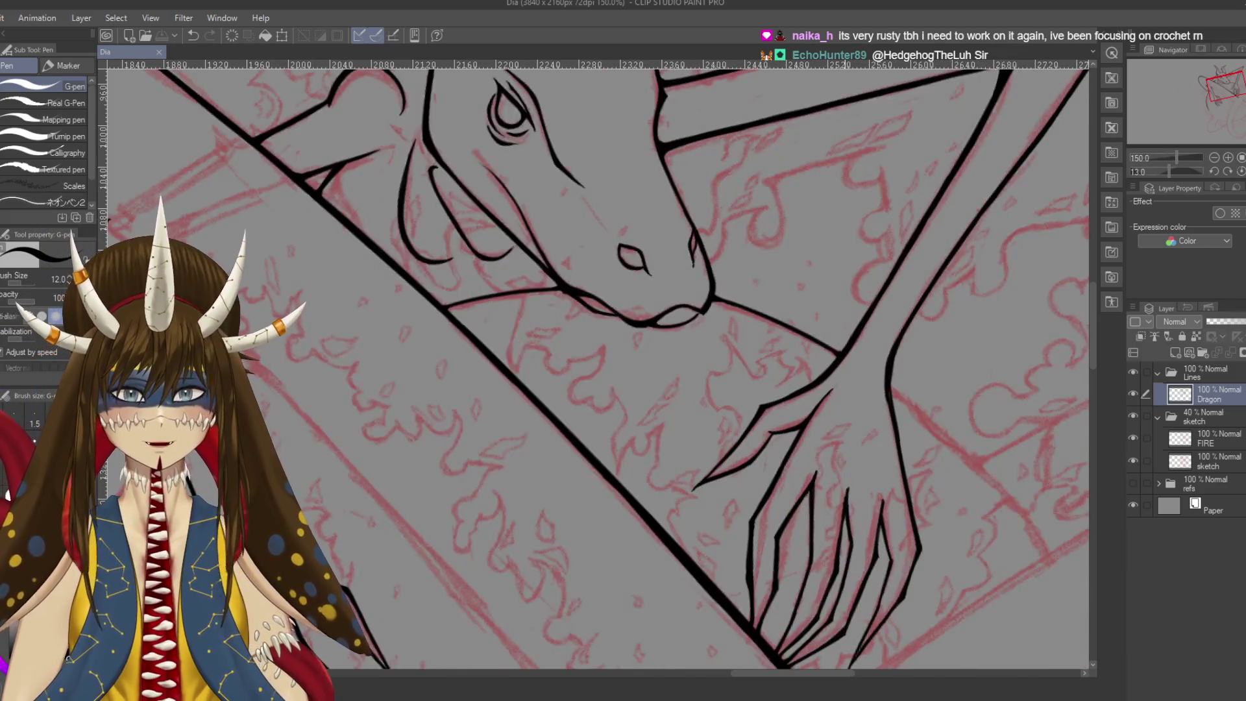
{"action": "scroll", "coordinate": [594, 368], "scroll_direction": "up", "scroll_amount": 3}
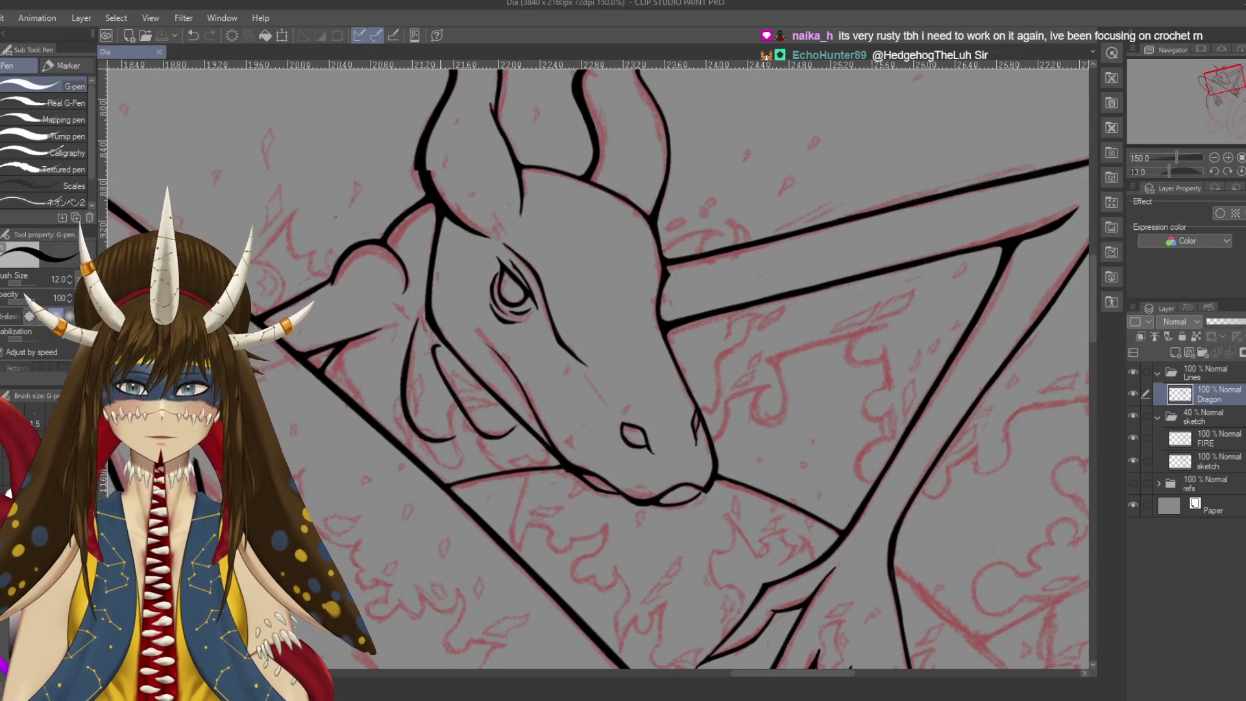
{"action": "left_click_drag", "start_coordinate": [597, 363], "coordinate": [636, 337]}
{"action": "scroll", "coordinate": [597, 364], "scroll_direction": "up", "scroll_amount": 2}
{"action": "scroll", "coordinate": [597, 363], "scroll_direction": "down", "scroll_amount": 2}
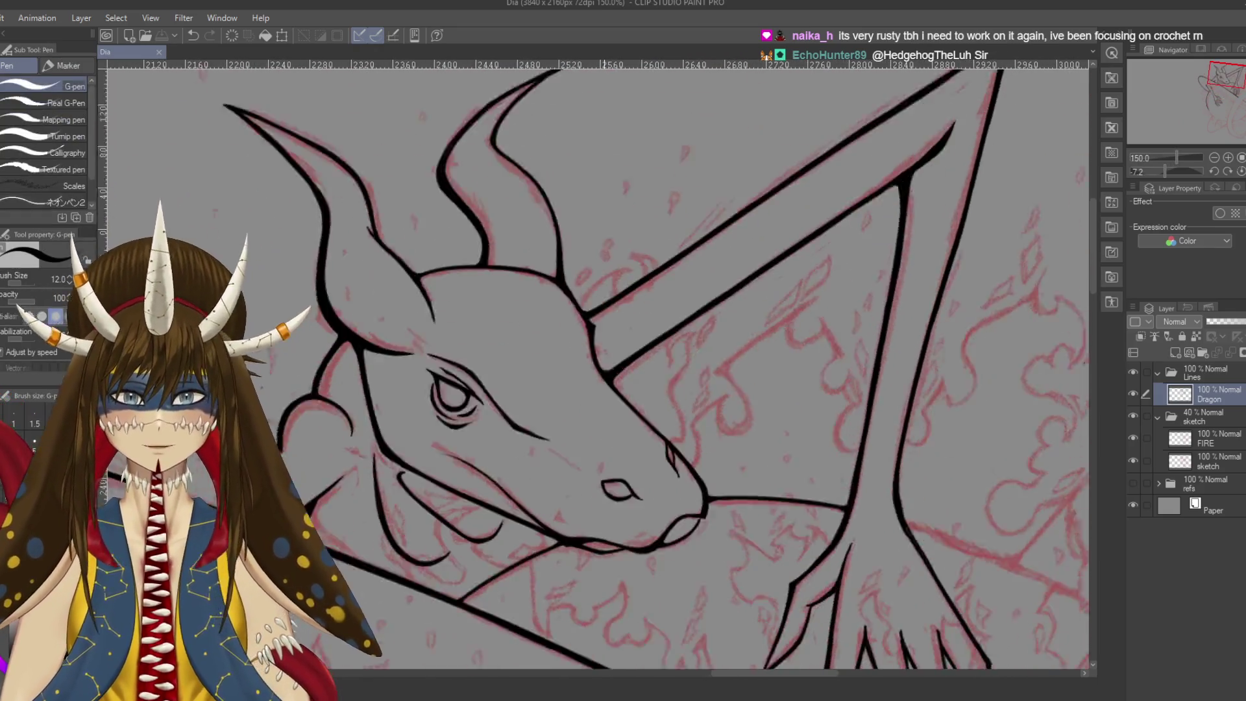
{"action": "scroll", "coordinate": [594, 364], "scroll_direction": "down", "scroll_amount": 2}
{"action": "scroll", "coordinate": [594, 364], "scroll_direction": "down", "scroll_amount": 3}
{"action": "scroll", "coordinate": [594, 364], "scroll_direction": "up", "scroll_amount": 1}
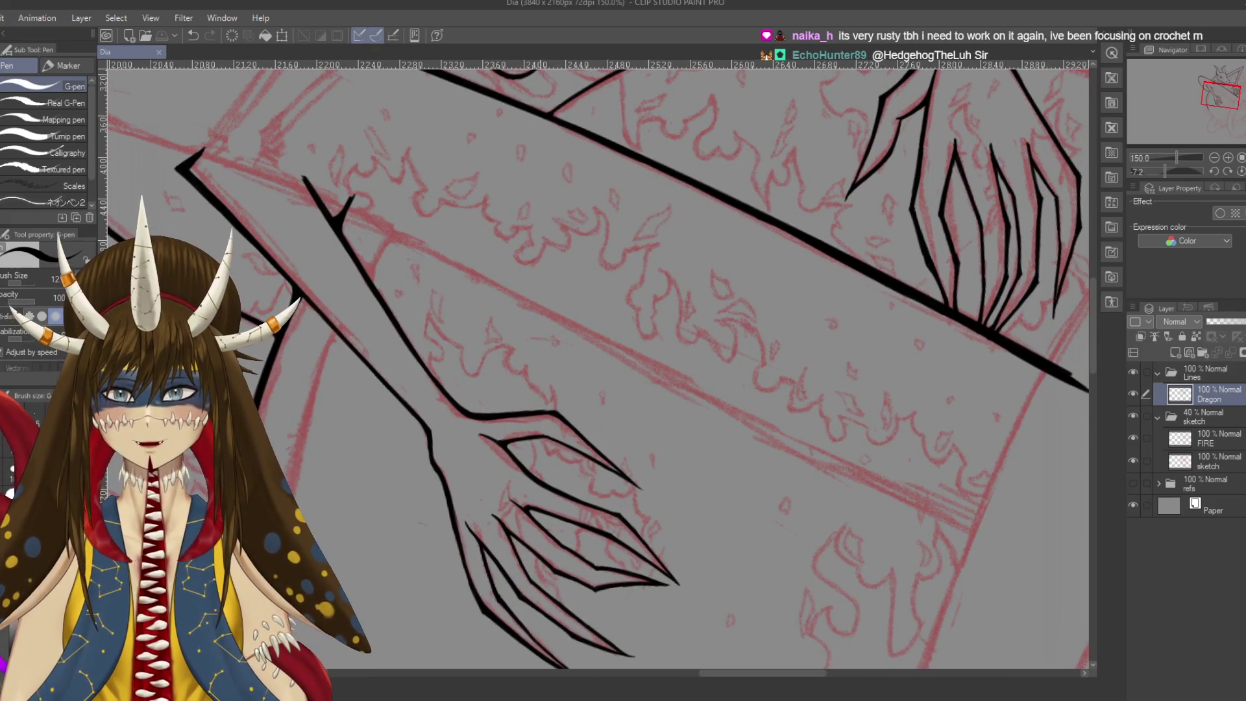
{"action": "scroll", "coordinate": [594, 364], "scroll_direction": "up", "scroll_amount": 5}
{"action": "scroll", "coordinate": [594, 363], "scroll_direction": "down", "scroll_amount": 3}
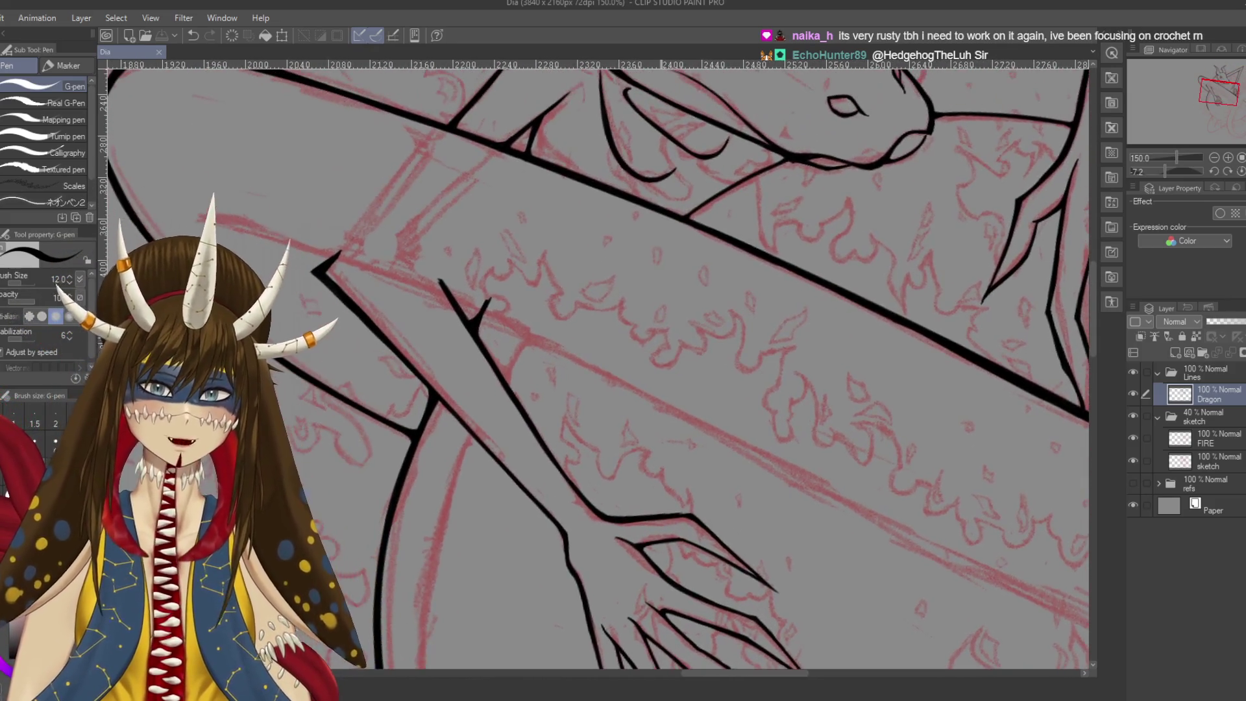
{"action": "scroll", "coordinate": [661, 339], "scroll_direction": "down", "scroll_amount": 4}
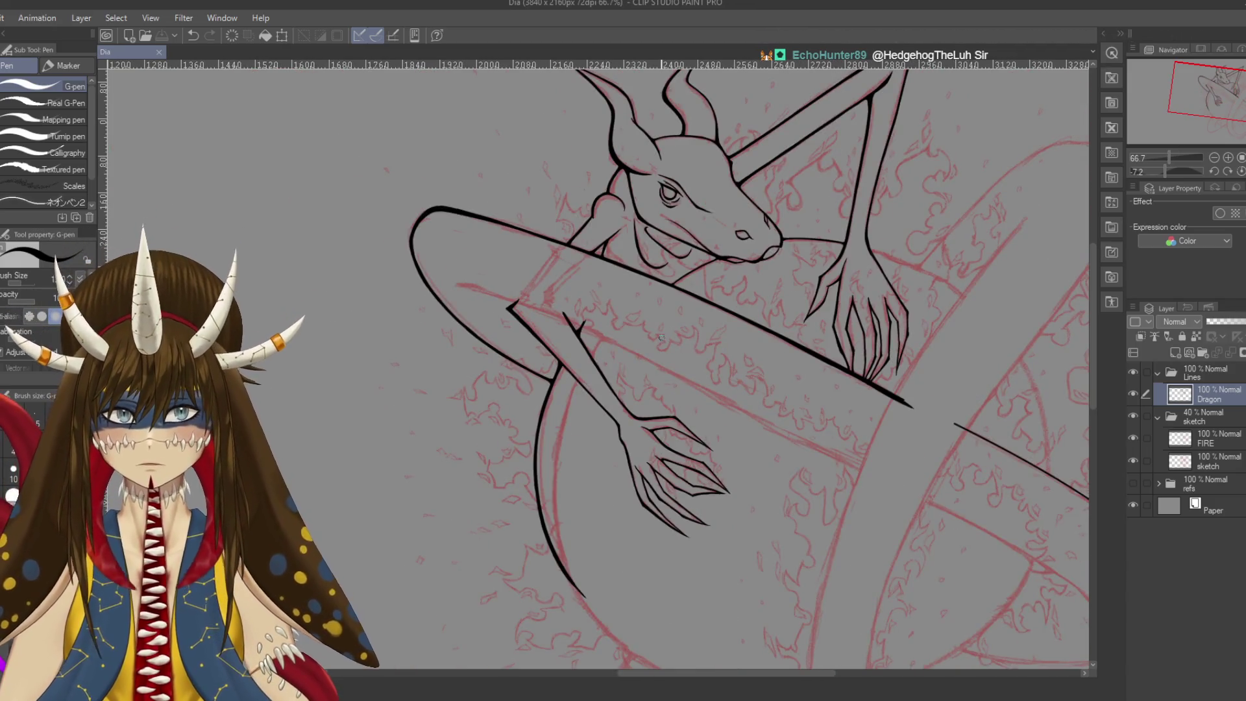
{"action": "left_click_drag", "start_coordinate": [334, 294], "coordinate": [598, 413]}
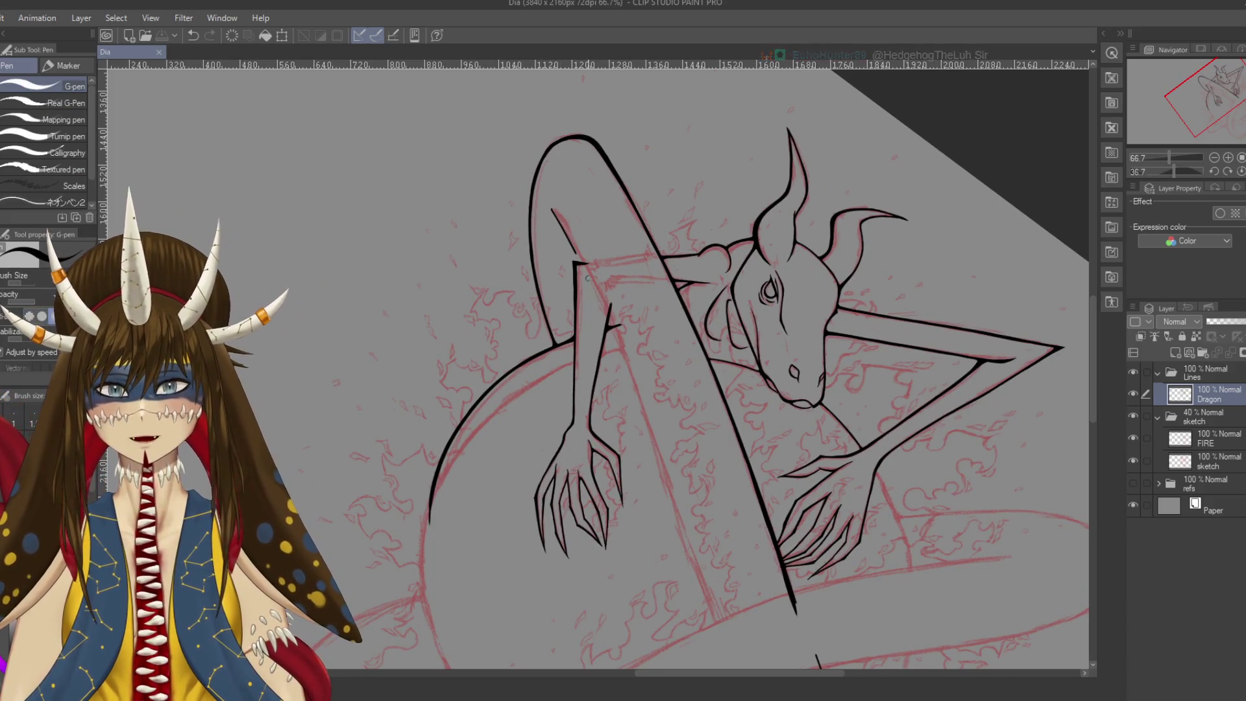
Undo the stray stroke and start a Curve line down the inside of the left arm
{"action": "key", "text": "ctrl+z"}
{"action": "left_click_drag", "start_coordinate": [415, 435], "coordinate": [454, 415]}
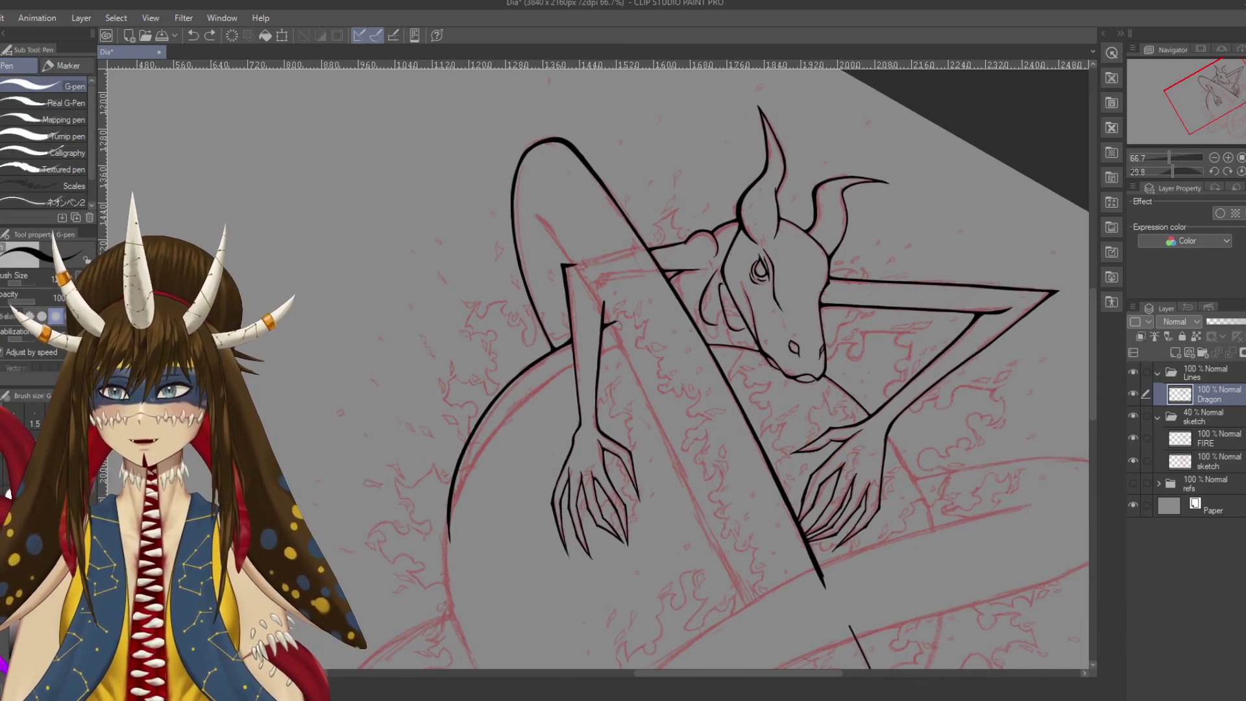
{"action": "key", "text": "u"}
{"action": "left_click_drag", "start_coordinate": [536, 216], "coordinate": [751, 617]}
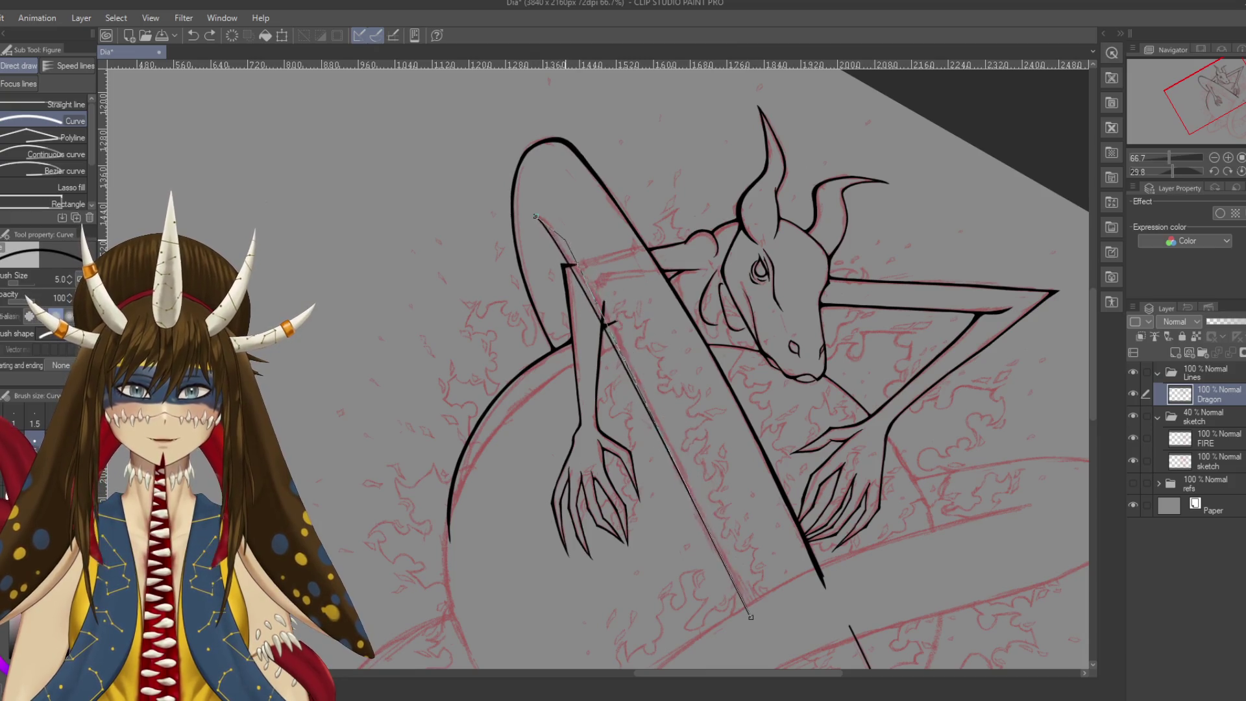
Commit the bent ink line along the dragon's arm and bring the shoulder and upper arm into view
{"action": "left_click", "coordinate": [585, 292]}
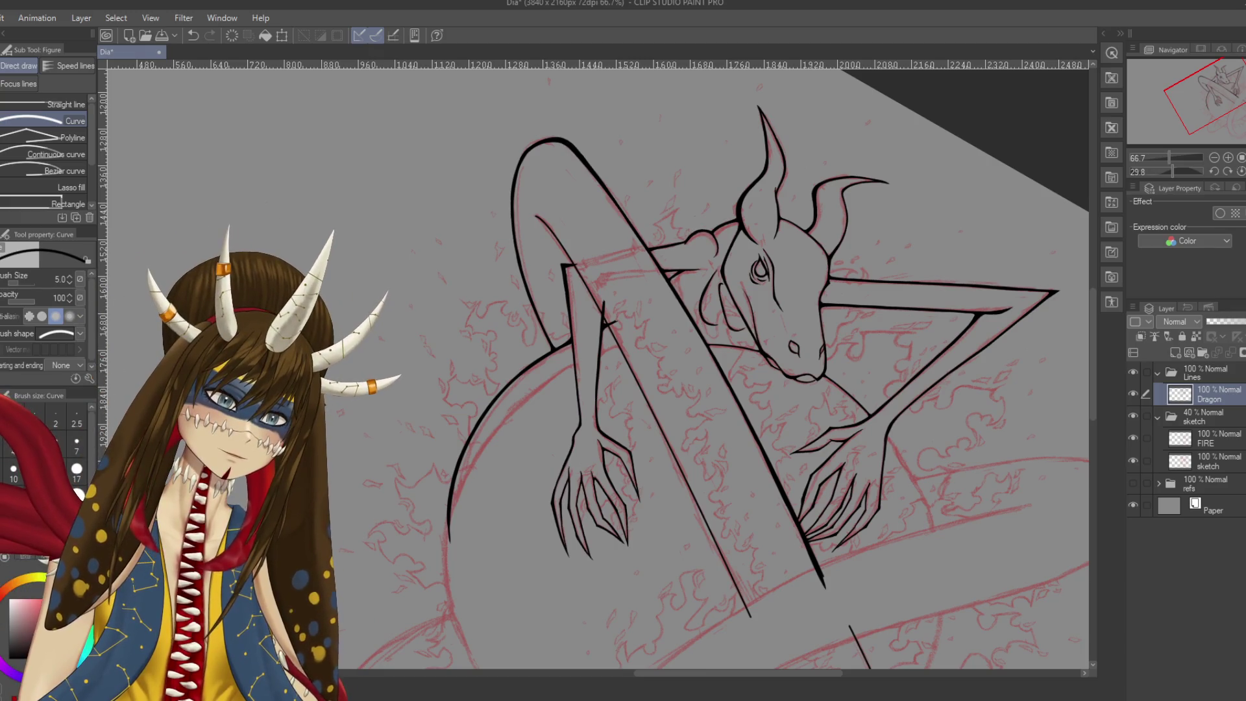
{"action": "left_click_drag", "start_coordinate": [649, 389], "coordinate": [589, 216]}
{"action": "left_click_drag", "start_coordinate": [584, 325], "coordinate": [646, 510]}
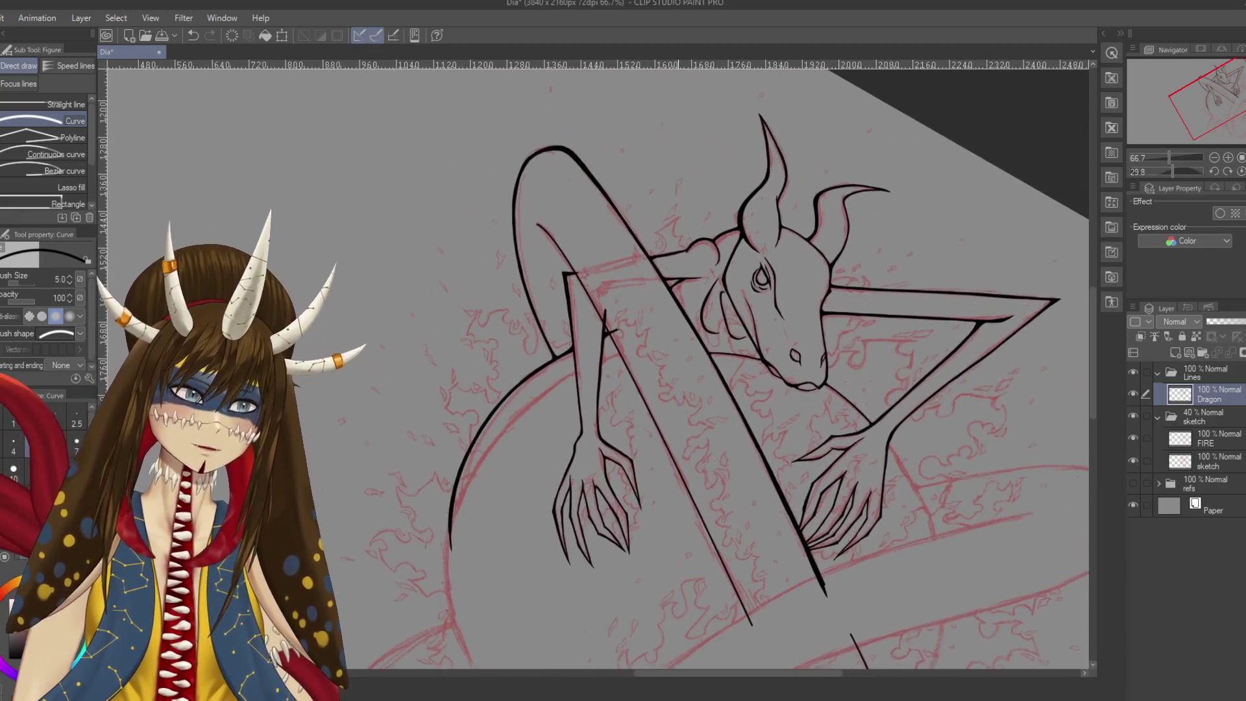
{"action": "scroll", "coordinate": [702, 476], "scroll_direction": "up", "scroll_amount": 3}
{"action": "scroll", "coordinate": [702, 476], "scroll_direction": "up", "scroll_amount": 2}
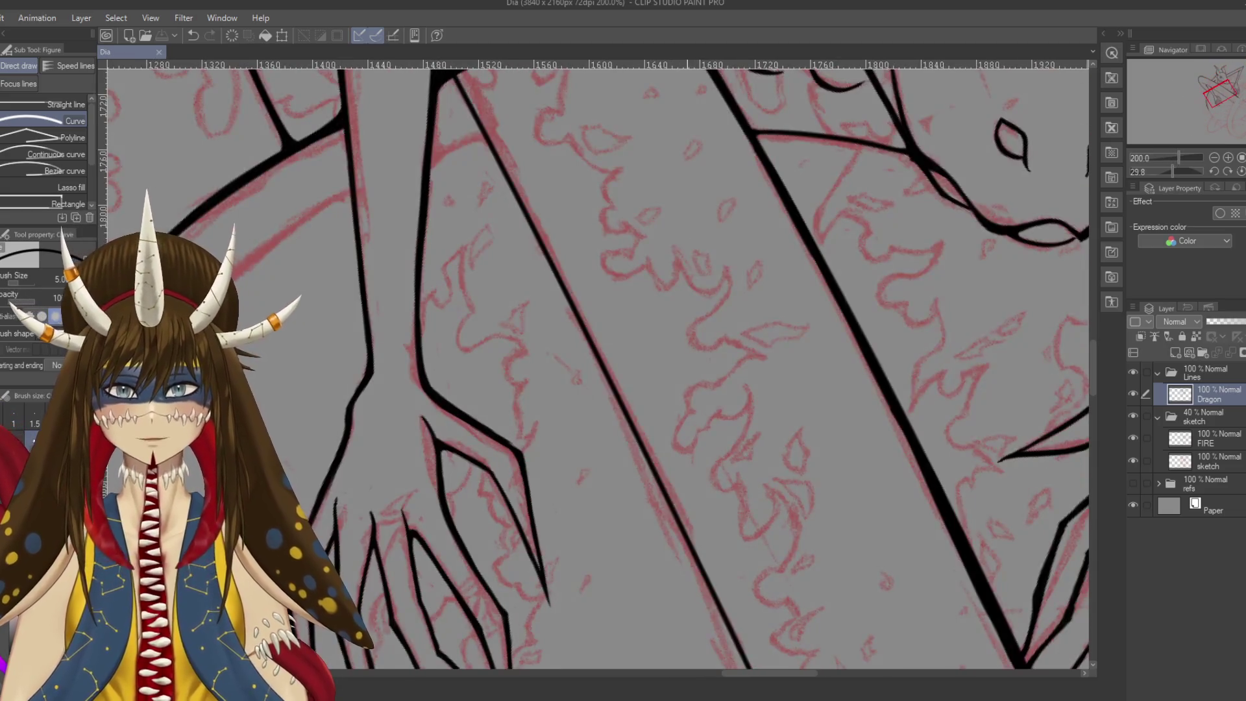
{"action": "left_click_drag", "start_coordinate": [584, 130], "coordinate": [769, 659]}
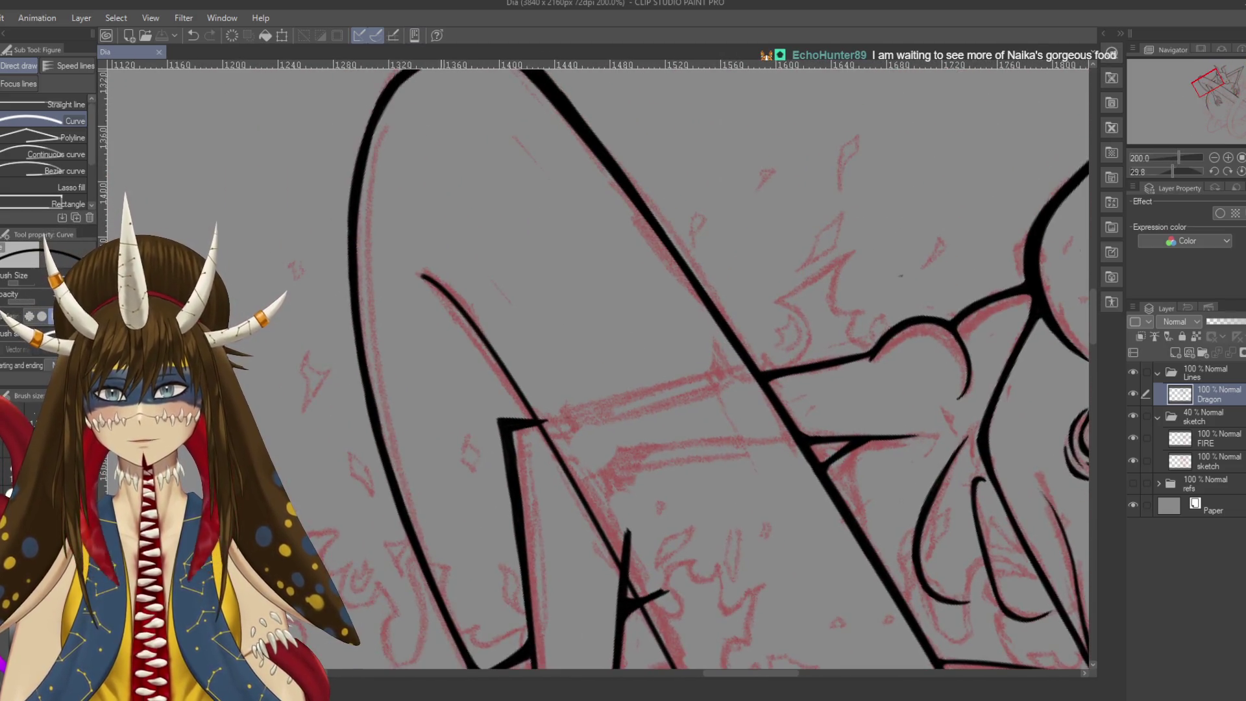
{"action": "left_click_drag", "start_coordinate": [425, 284], "coordinate": [456, 241]}
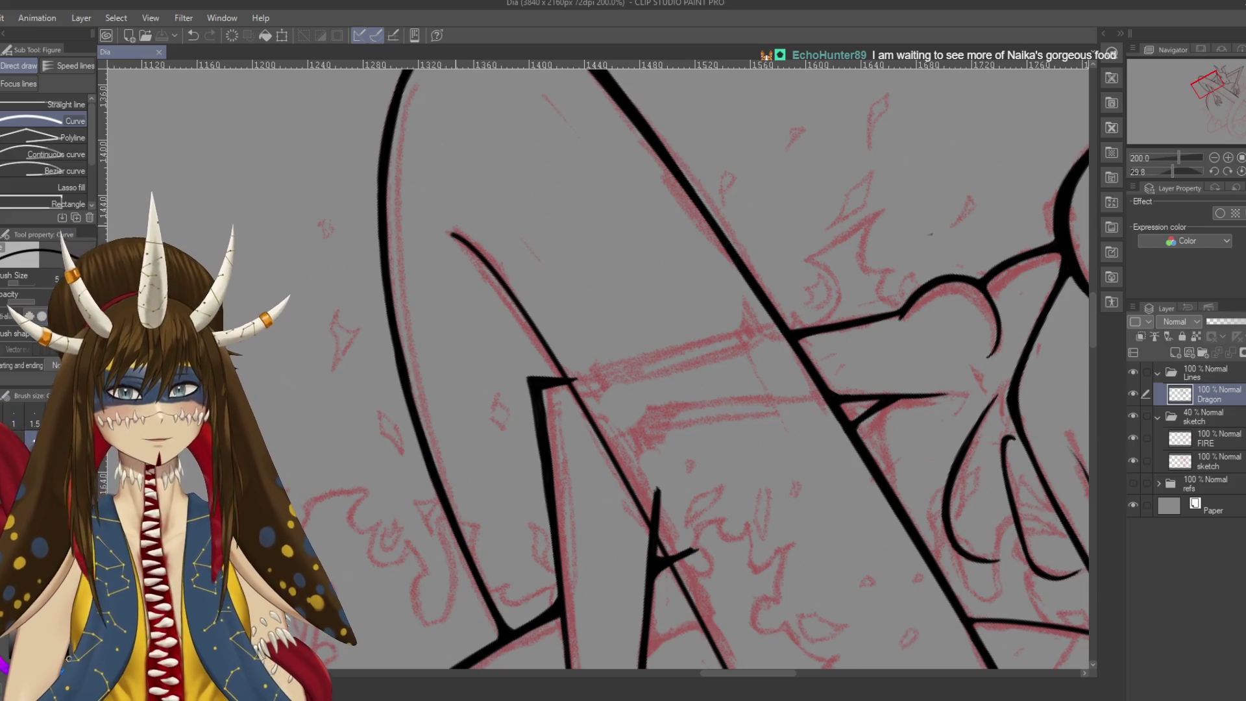
Extend the black line slightly up-left along the sketch and rotate the canvas for the next stroke
{"action": "key", "text": "p"}
{"action": "left_click_drag", "start_coordinate": [456, 241], "coordinate": [445, 232]}
{"action": "key", "text": "r"}
{"action": "left_click_drag", "start_coordinate": [649, 194], "coordinate": [570, 313]}
{"action": "key", "text": "p"}
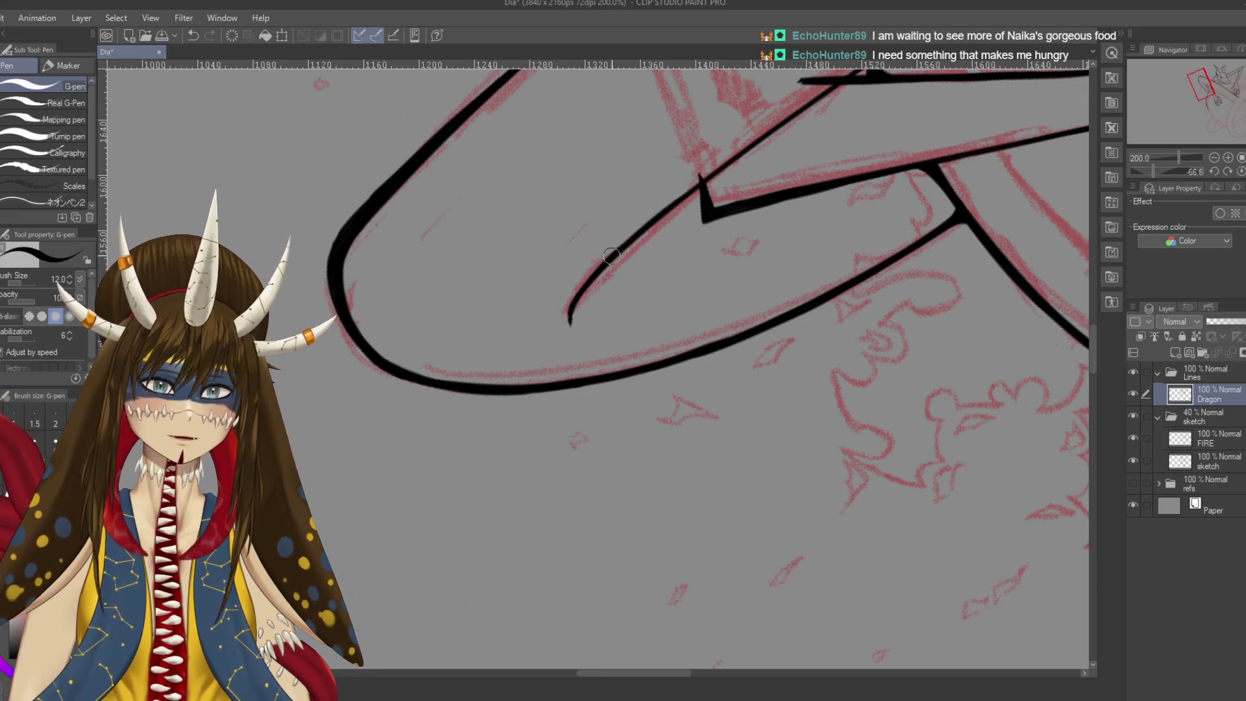
Join the inner claw stroke to the upper corner line and thicken the upper diagonal
{"action": "left_click_drag", "start_coordinate": [612, 255], "coordinate": [743, 142]}
{"action": "key", "text": "ctrl+z"}
{"action": "left_click_drag", "start_coordinate": [643, 239], "coordinate": [759, 133]}
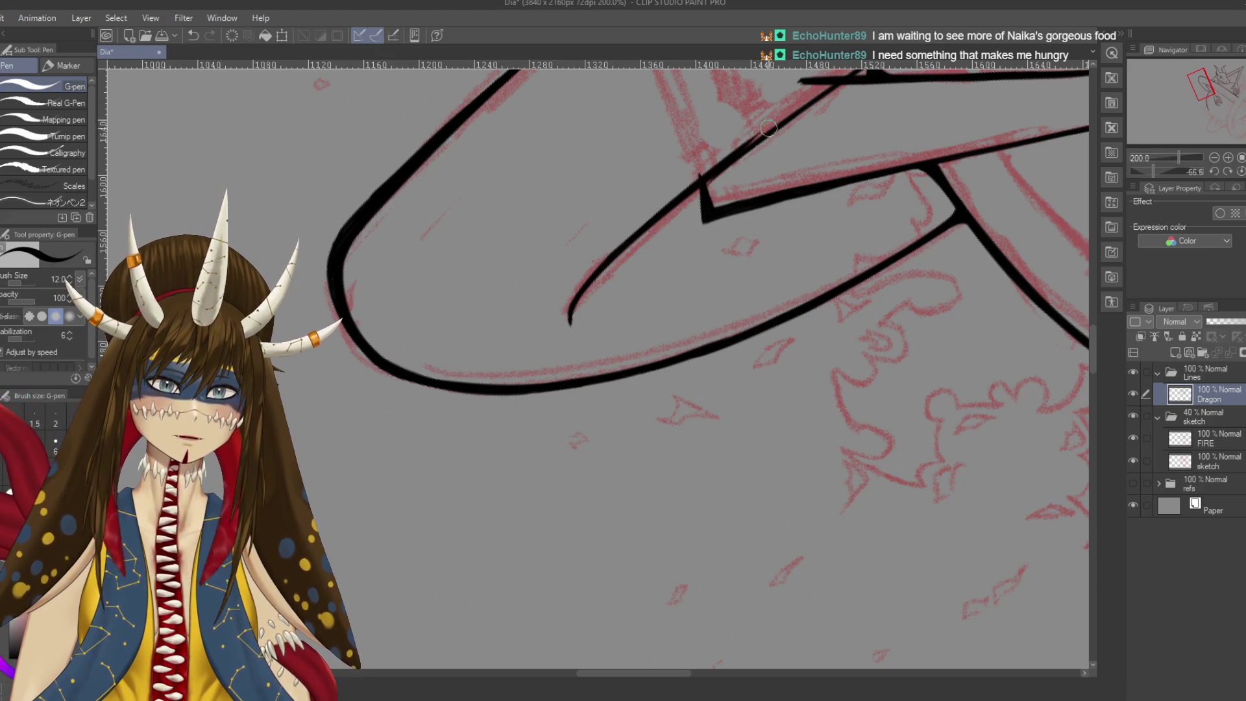
{"action": "left_click_drag", "start_coordinate": [731, 156], "coordinate": [764, 131]}
{"action": "mouse_move", "coordinate": [713, 177]}
{"action": "left_mouse_down"}
{"action": "mouse_move", "coordinate": [538, 327]}
{"action": "mouse_move", "coordinate": [615, 243]}
{"action": "mouse_move", "coordinate": [681, 206]}
{"action": "left_mouse_up"}
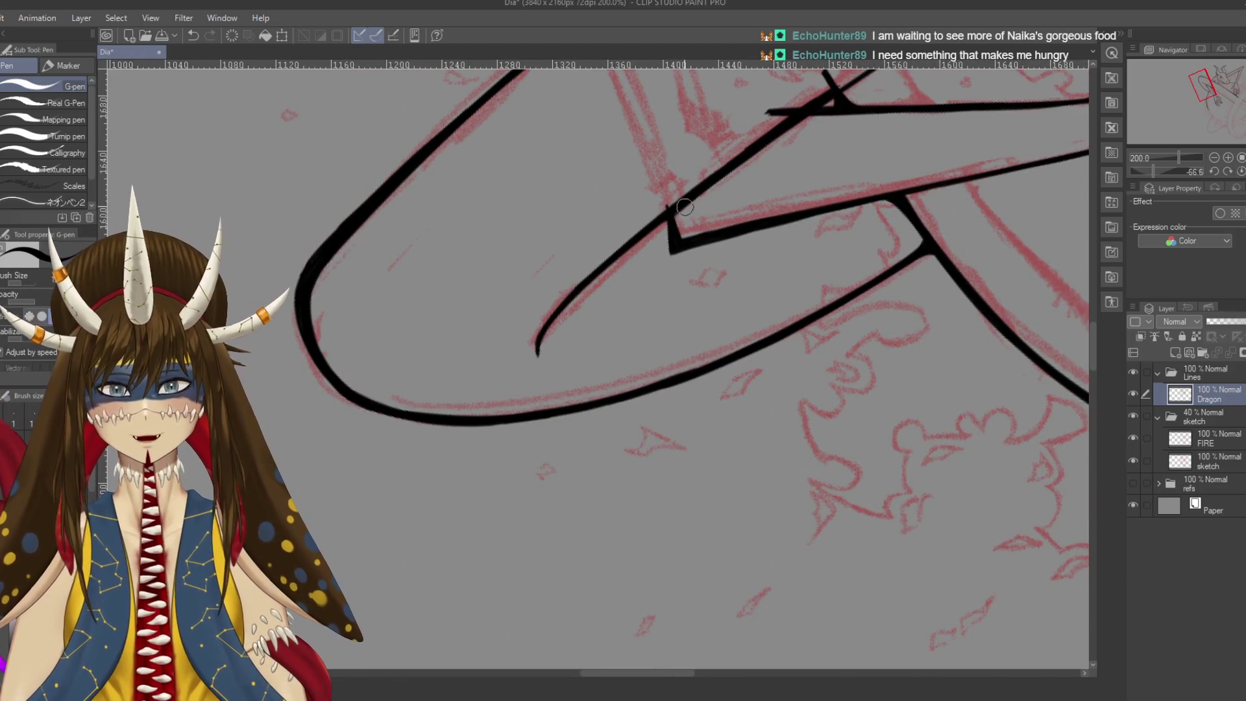
Erase along the diagonal line to thin it, clean stray ink at the junction, and save
{"action": "key", "text": "e"}
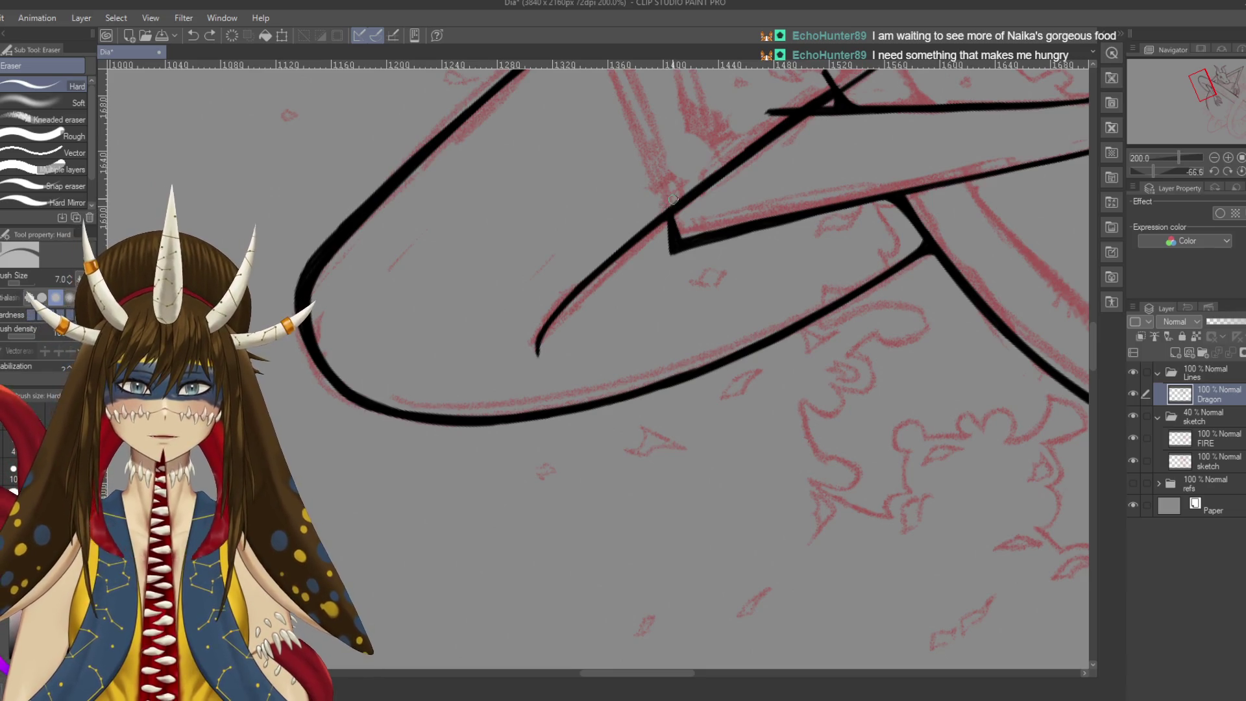
{"action": "key", "text": "ctrl+s"}
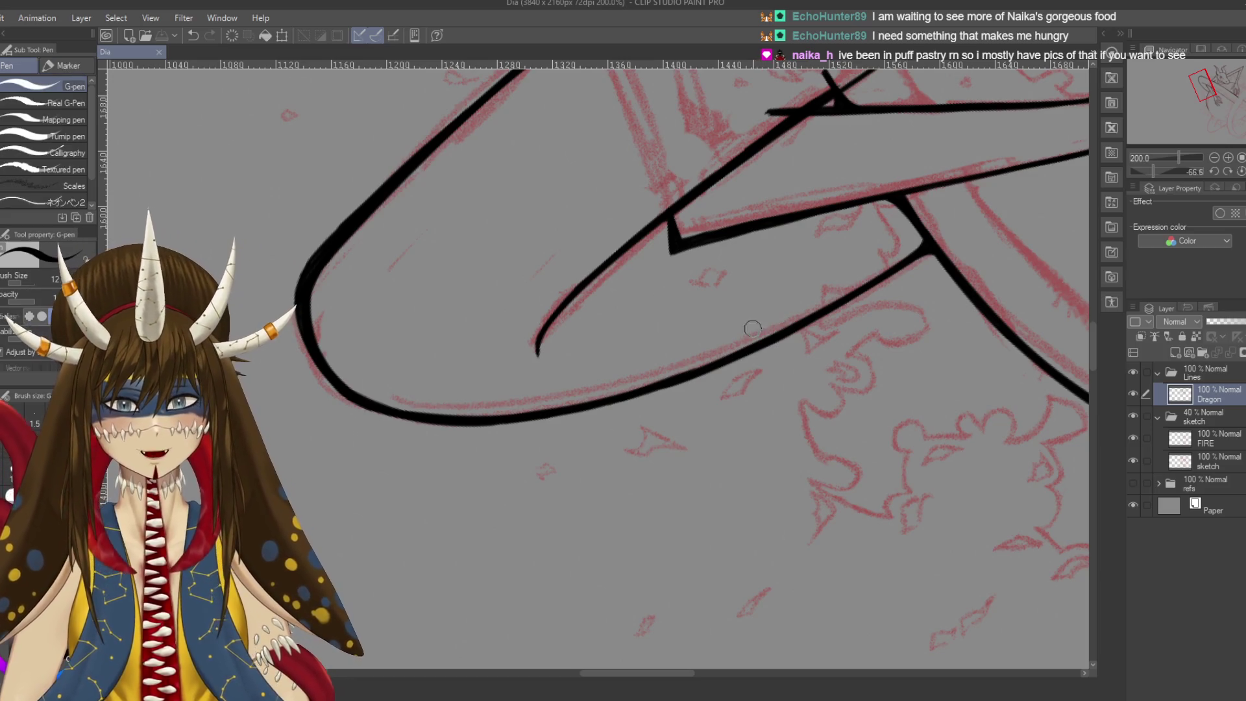
{"action": "scroll", "coordinate": [714, 273], "scroll_direction": "up", "scroll_amount": 2}
{"action": "left_click_drag", "start_coordinate": [685, 232], "coordinate": [794, 160]}
{"action": "left_click_drag", "start_coordinate": [684, 231], "coordinate": [779, 160]}
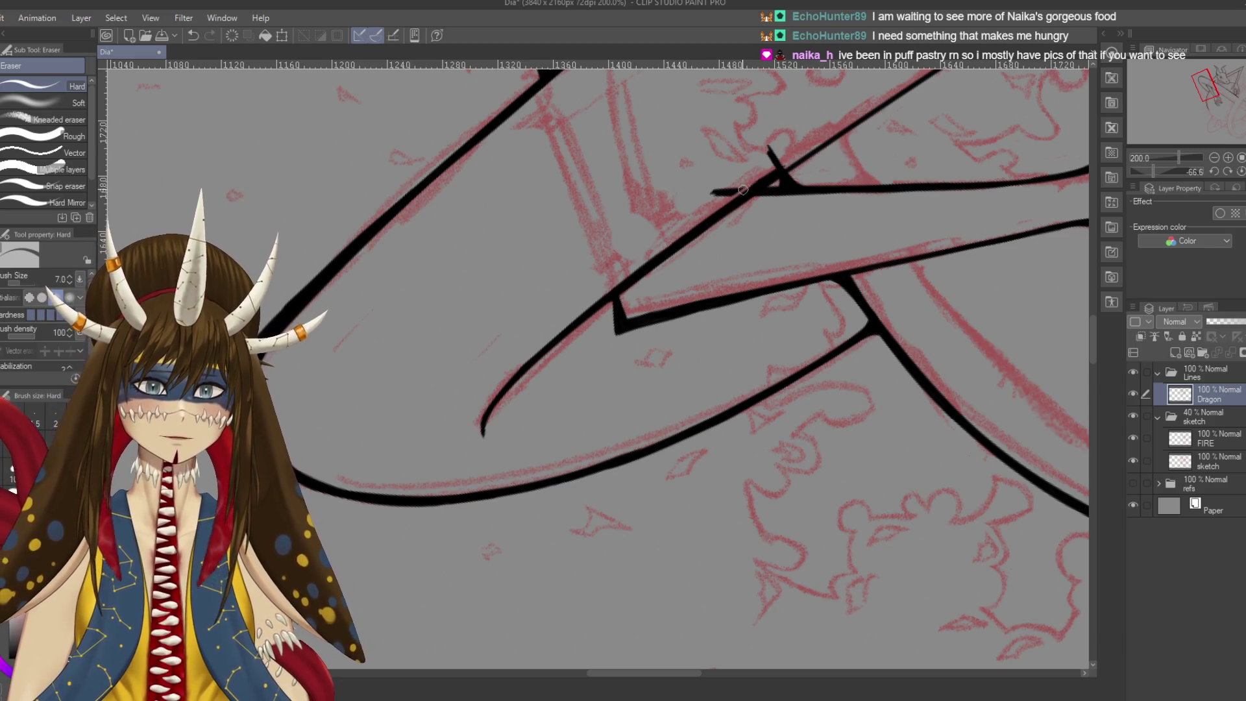
{"action": "left_click_drag", "start_coordinate": [763, 168], "coordinate": [789, 144]}
{"action": "key", "text": "ctrl+s"}
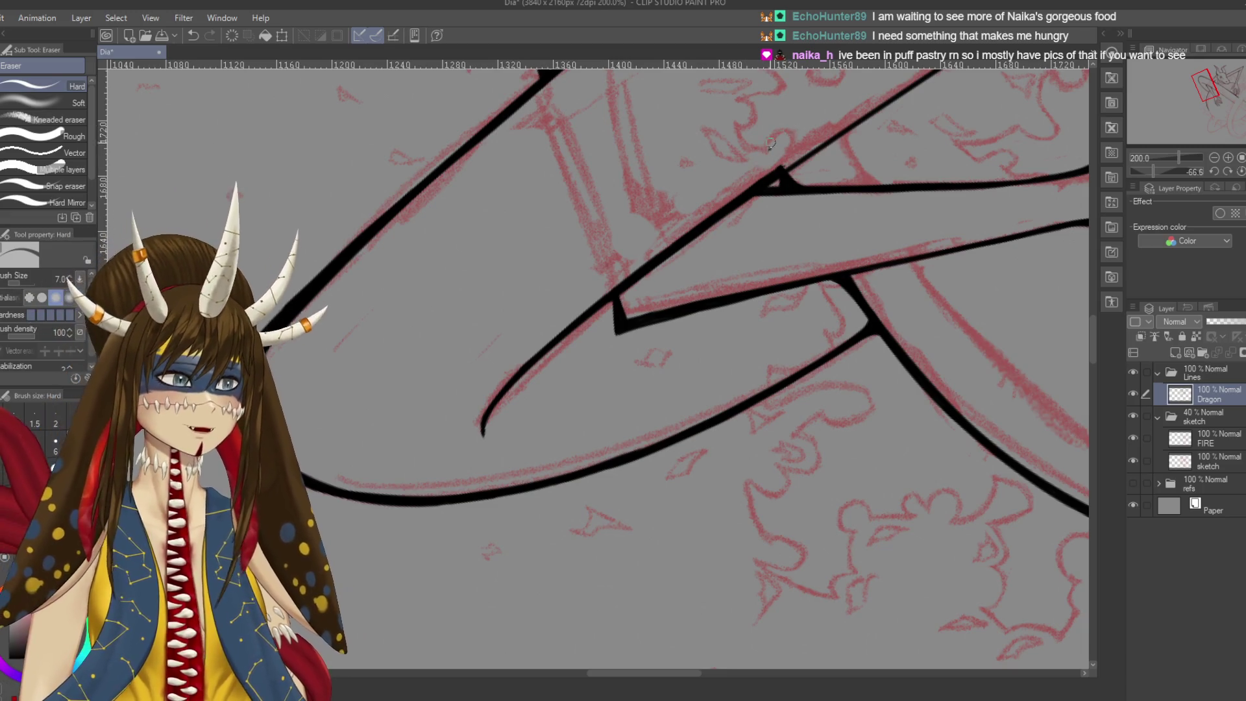
Rotate the canvas and ink the long line rising from the junction along the sketch
{"action": "key", "text": "shift+space"}
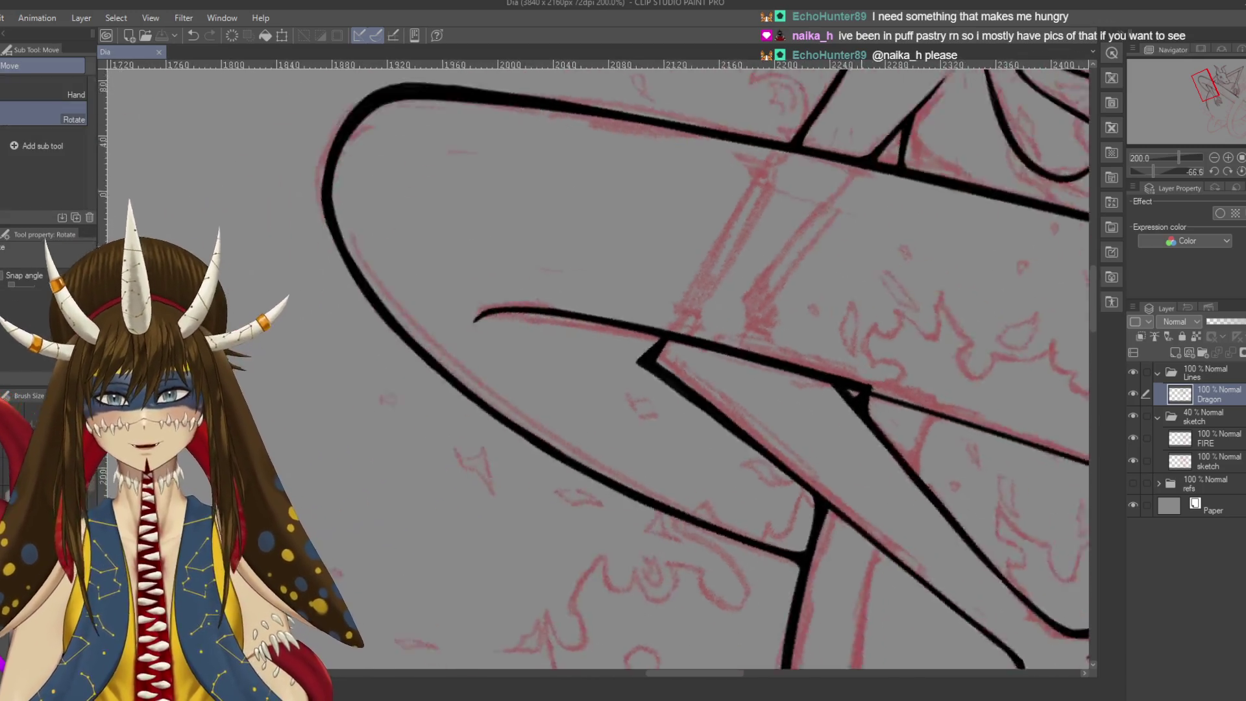
{"action": "mouse_move", "coordinate": [711, 216]}
{"action": "left_mouse_down"}
{"action": "mouse_move", "coordinate": [648, 543]}
{"action": "mouse_move", "coordinate": [567, 334]}
{"action": "left_mouse_up"}
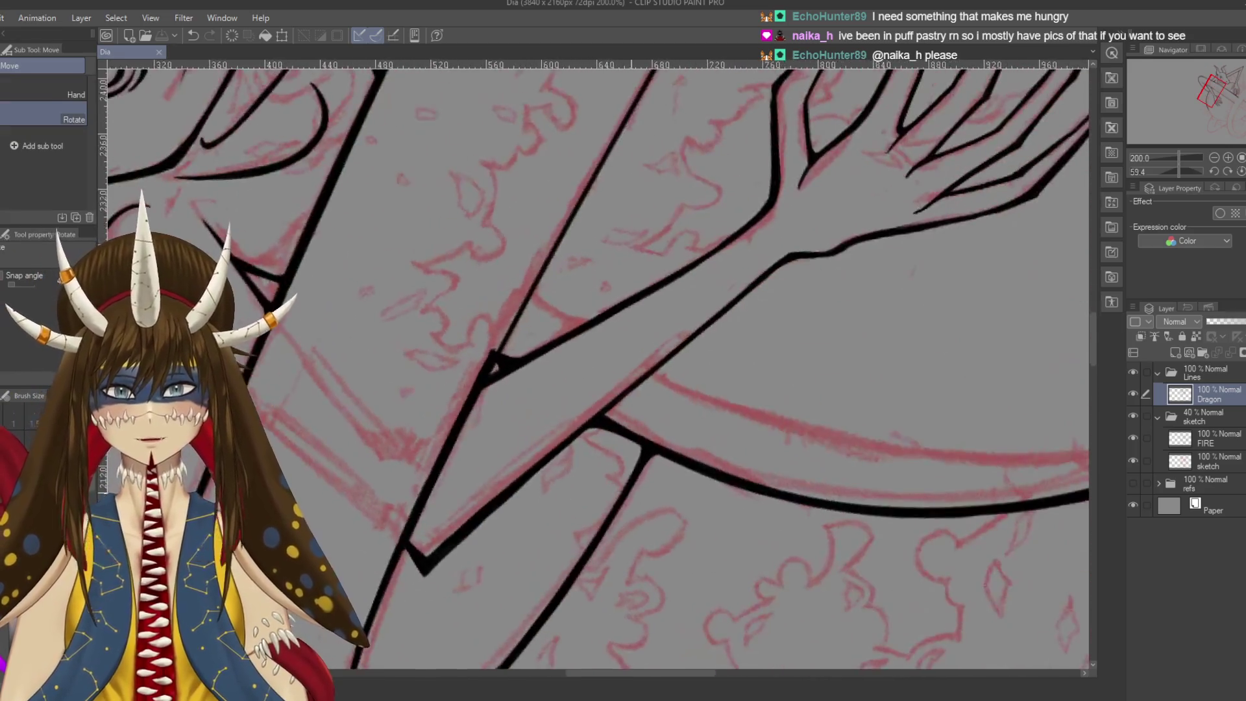
{"action": "key", "text": "p"}
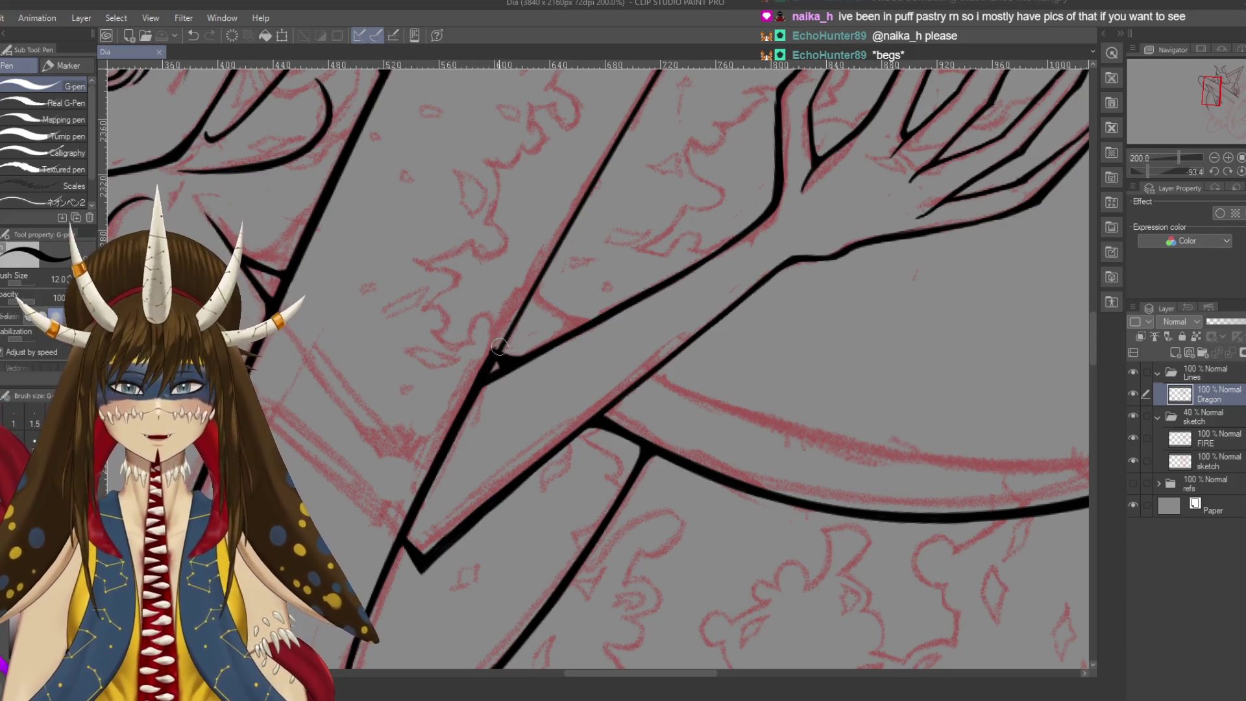
{"action": "left_click_drag", "start_coordinate": [487, 362], "coordinate": [557, 260]}
{"action": "left_click_drag", "start_coordinate": [500, 343], "coordinate": [567, 225]}
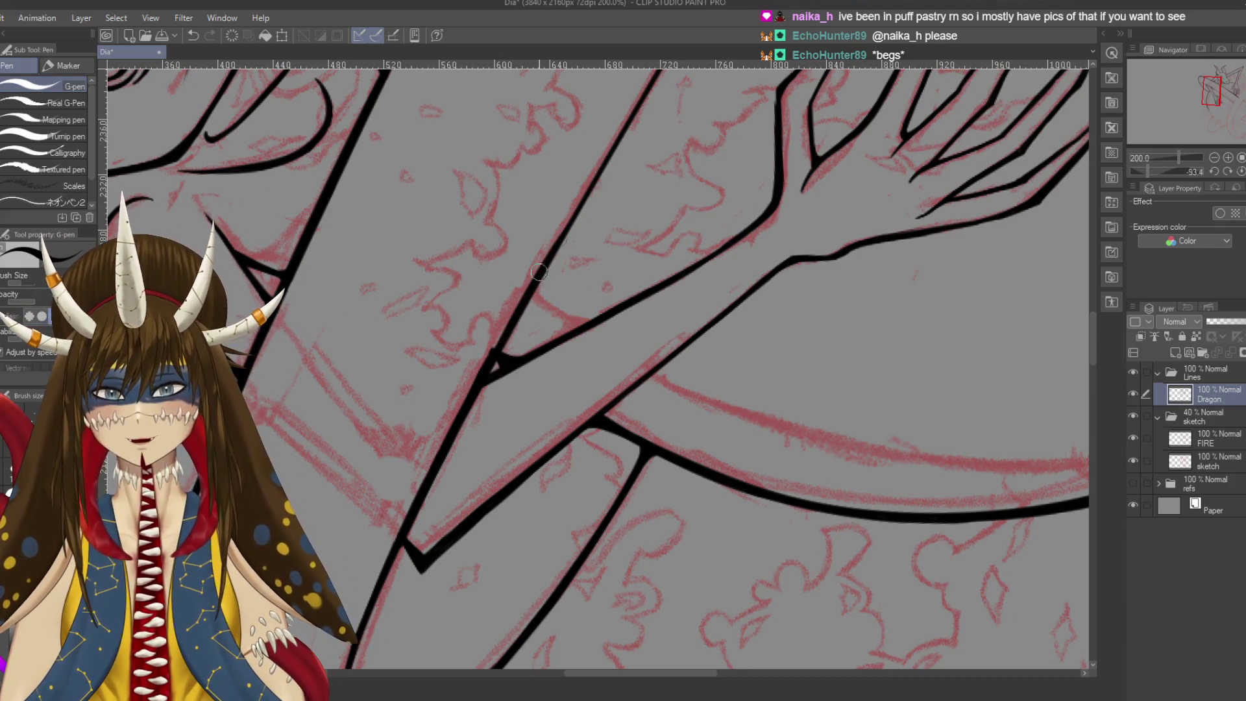
{"action": "key", "text": "ctrl+z"}
{"action": "mouse_move", "coordinate": [544, 266]}
{"action": "left_mouse_down"}
{"action": "mouse_move", "coordinate": [504, 331]}
{"action": "mouse_move", "coordinate": [577, 198]}
{"action": "left_mouse_up"}
{"action": "key", "text": "ctrl+z"}
{"action": "left_click_drag", "start_coordinate": [491, 361], "coordinate": [588, 188]}
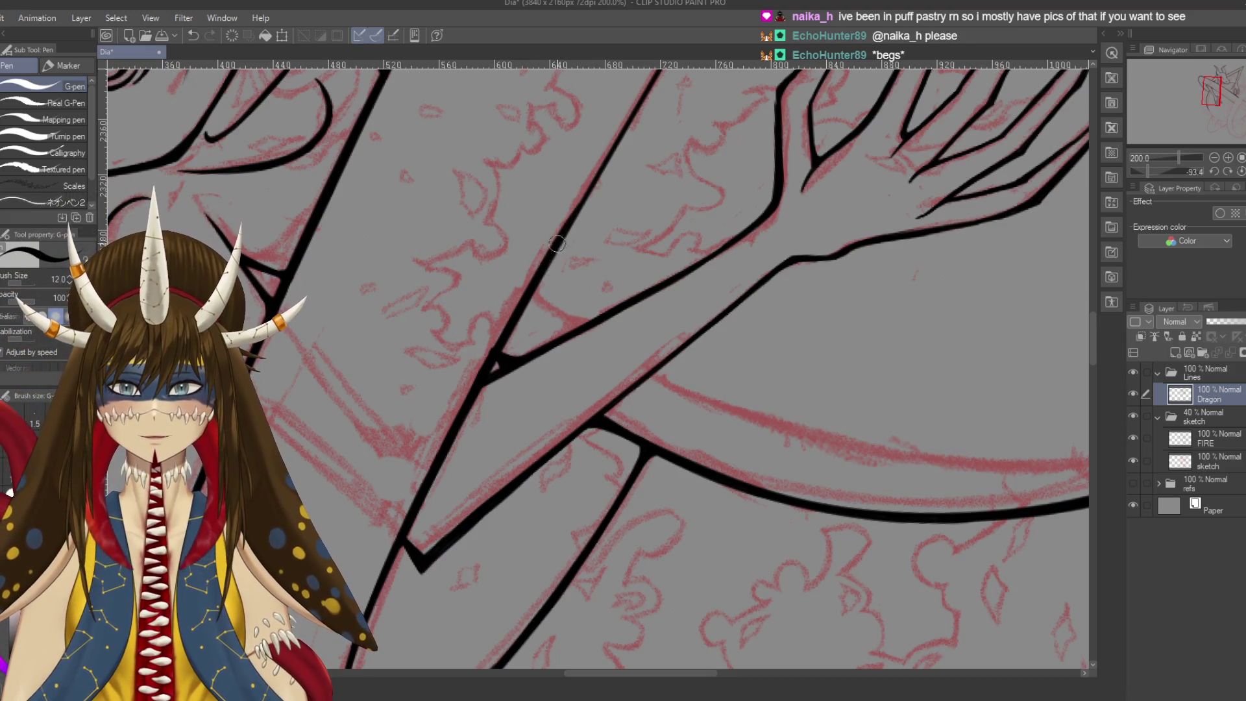
Thicken the long diagonal line up to its upper end, retrying strokes until it looks right
{"action": "mouse_move", "coordinate": [553, 251]}
{"action": "left_mouse_down"}
{"action": "mouse_move", "coordinate": [627, 130]}
{"action": "mouse_move", "coordinate": [574, 250]}
{"action": "left_mouse_up"}
{"action": "left_click_drag", "start_coordinate": [493, 374], "coordinate": [655, 102]}
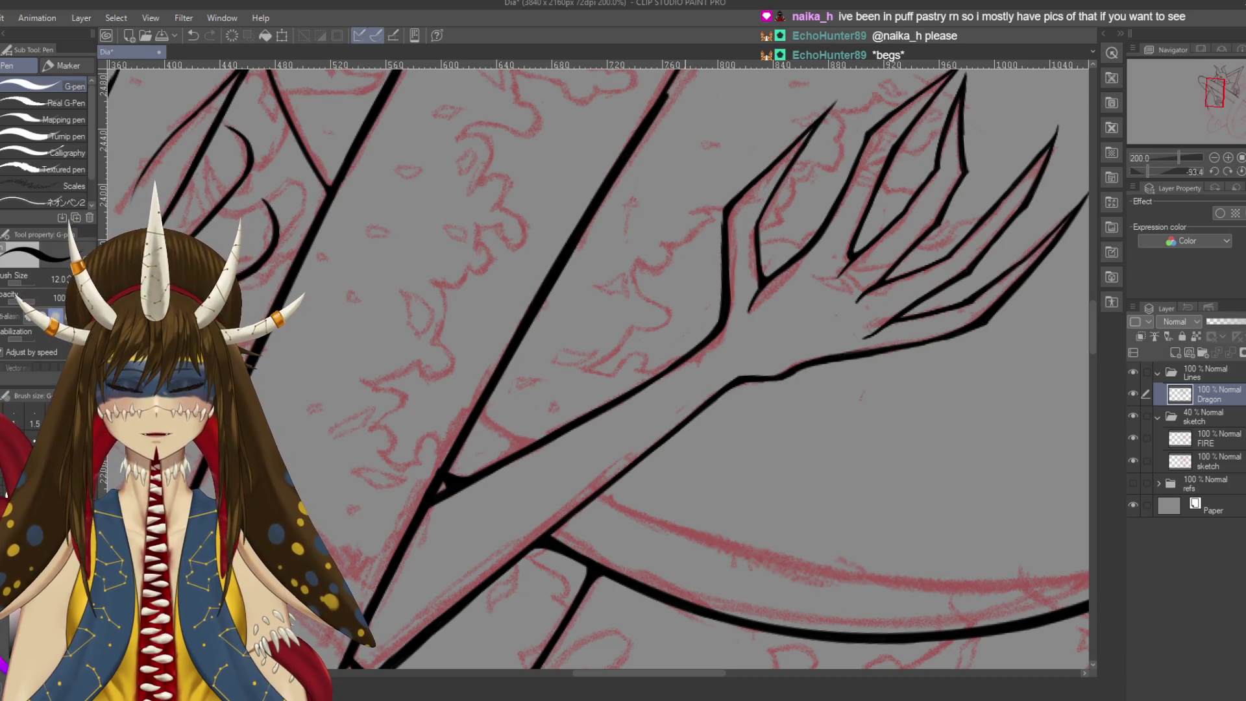
{"action": "key", "text": "ctrl+z"}
{"action": "left_click_drag", "start_coordinate": [562, 298], "coordinate": [681, 100]}
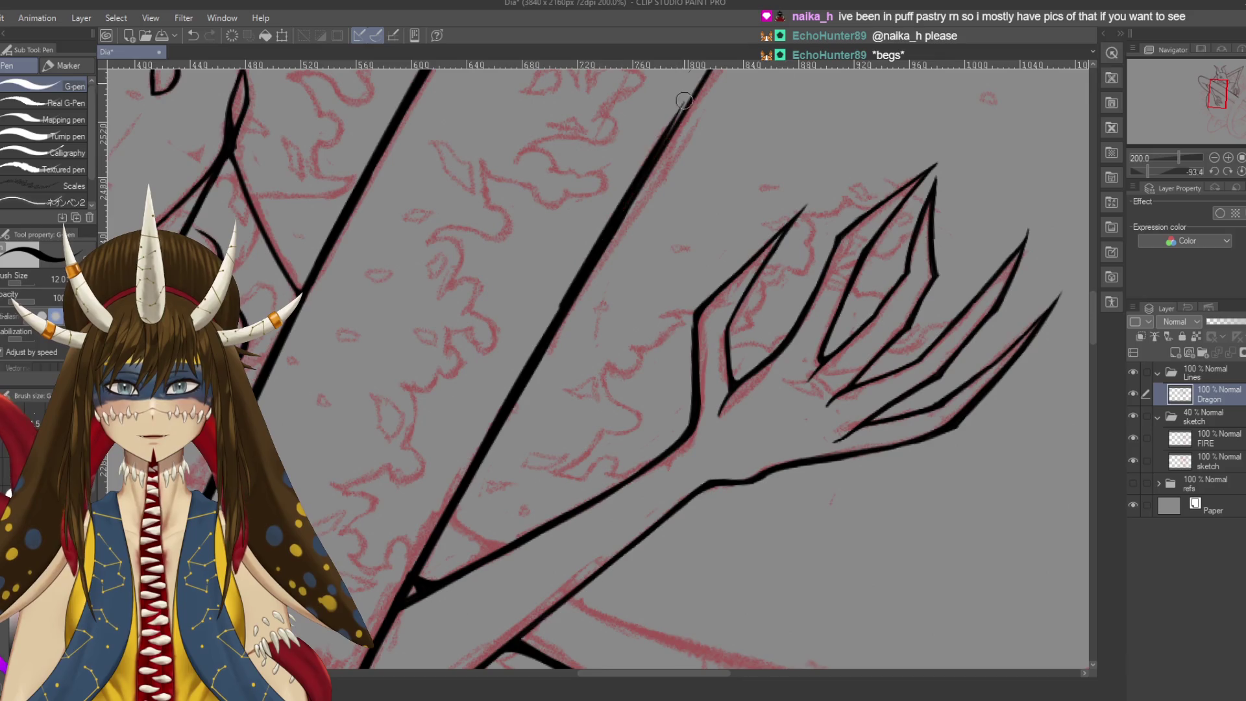
{"action": "key", "text": "ctrl+z"}
{"action": "left_click_drag", "start_coordinate": [566, 296], "coordinate": [649, 159]}
{"action": "key", "text": "ctrl+z"}
{"action": "left_click_drag", "start_coordinate": [557, 314], "coordinate": [659, 146]}
{"action": "key", "text": "ctrl+z"}
{"action": "left_click_drag", "start_coordinate": [572, 302], "coordinate": [662, 149]}
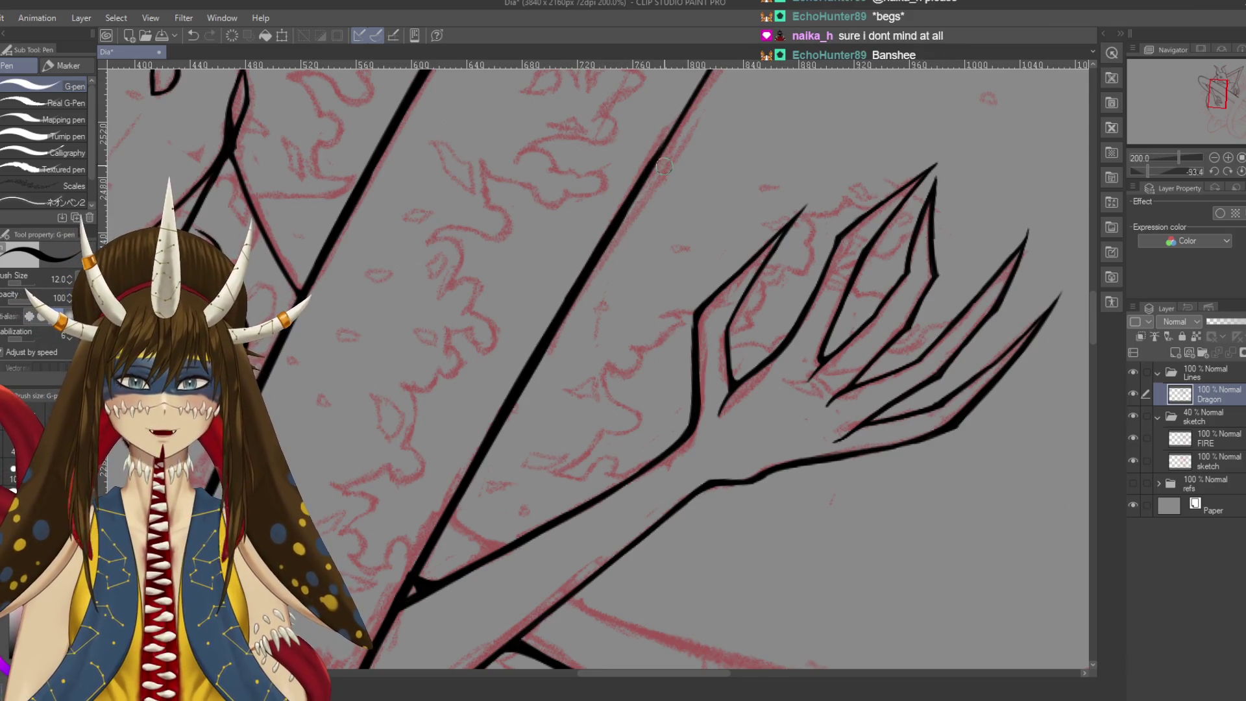
{"action": "key", "text": "ctrl+z"}
{"action": "left_click_drag", "start_coordinate": [640, 205], "coordinate": [668, 162]}
{"action": "key", "text": "ctrl+z"}
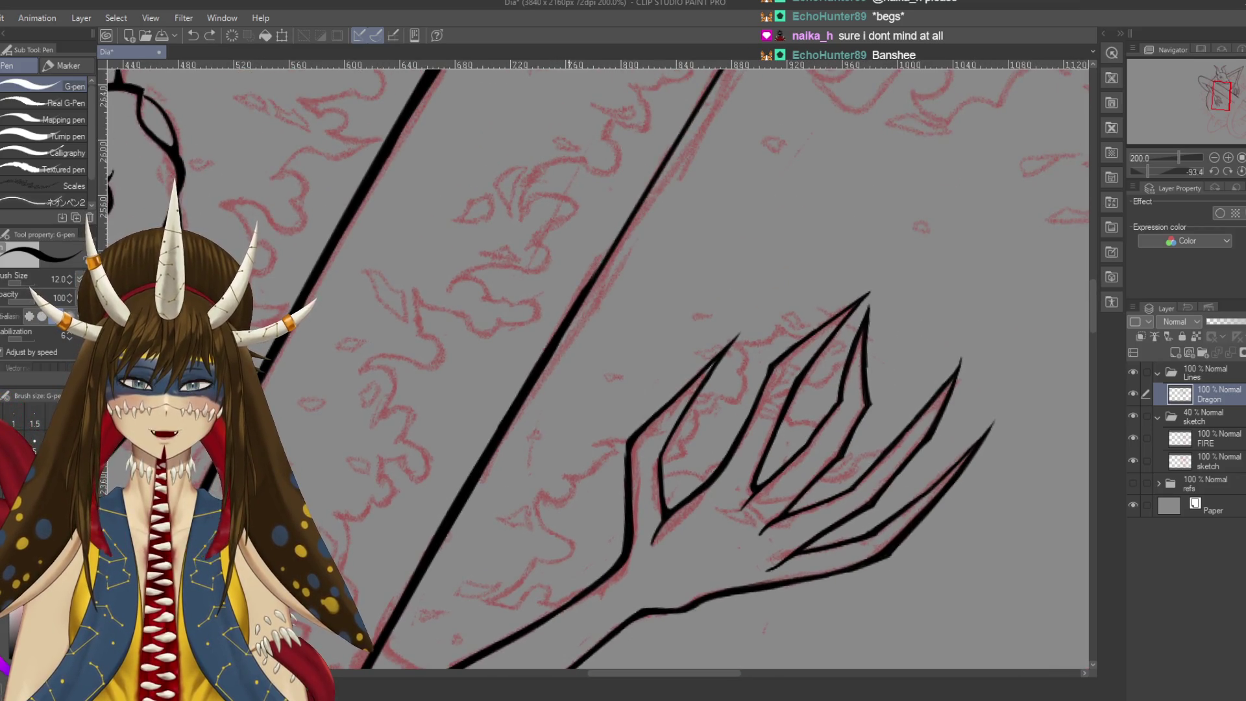
{"action": "left_click_drag", "start_coordinate": [572, 305], "coordinate": [685, 130]}
{"action": "key", "text": "ctrl+z"}
{"action": "left_click_drag", "start_coordinate": [559, 328], "coordinate": [678, 144]}
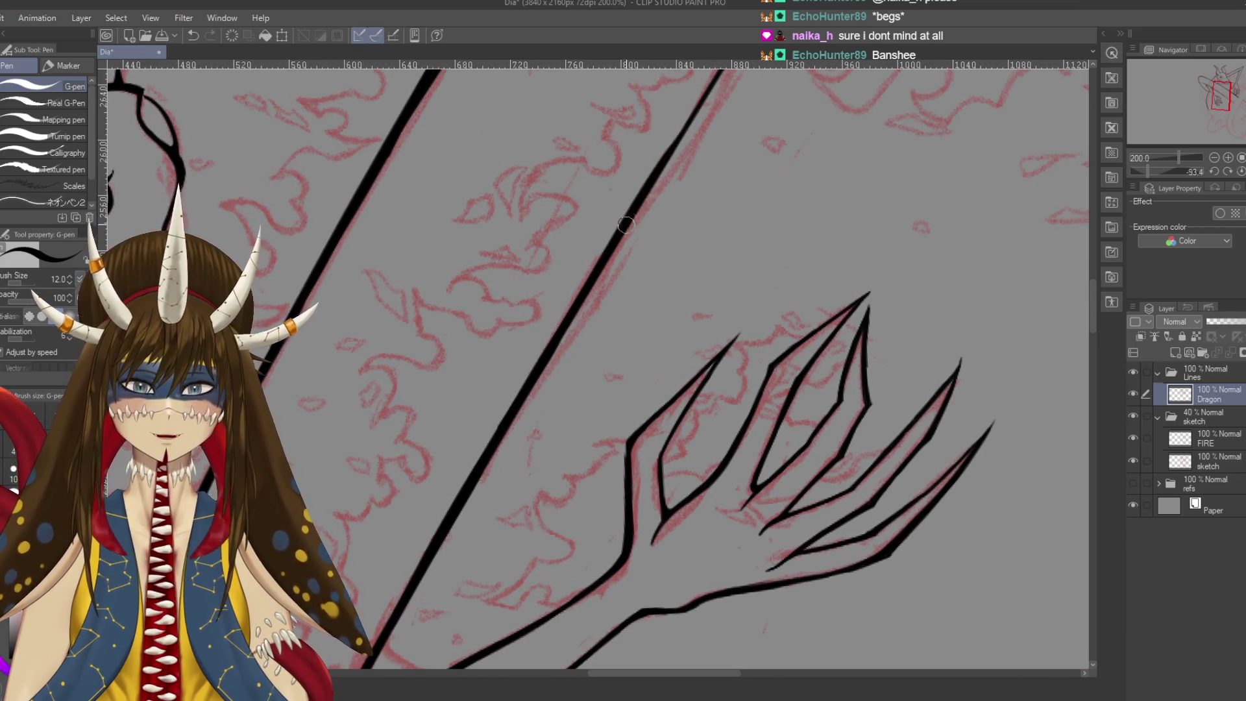
{"action": "left_click_drag", "start_coordinate": [708, 102], "coordinate": [727, 71]}
{"action": "key", "text": "ctrl+z"}
{"action": "left_click_drag", "start_coordinate": [675, 144], "coordinate": [724, 70]}
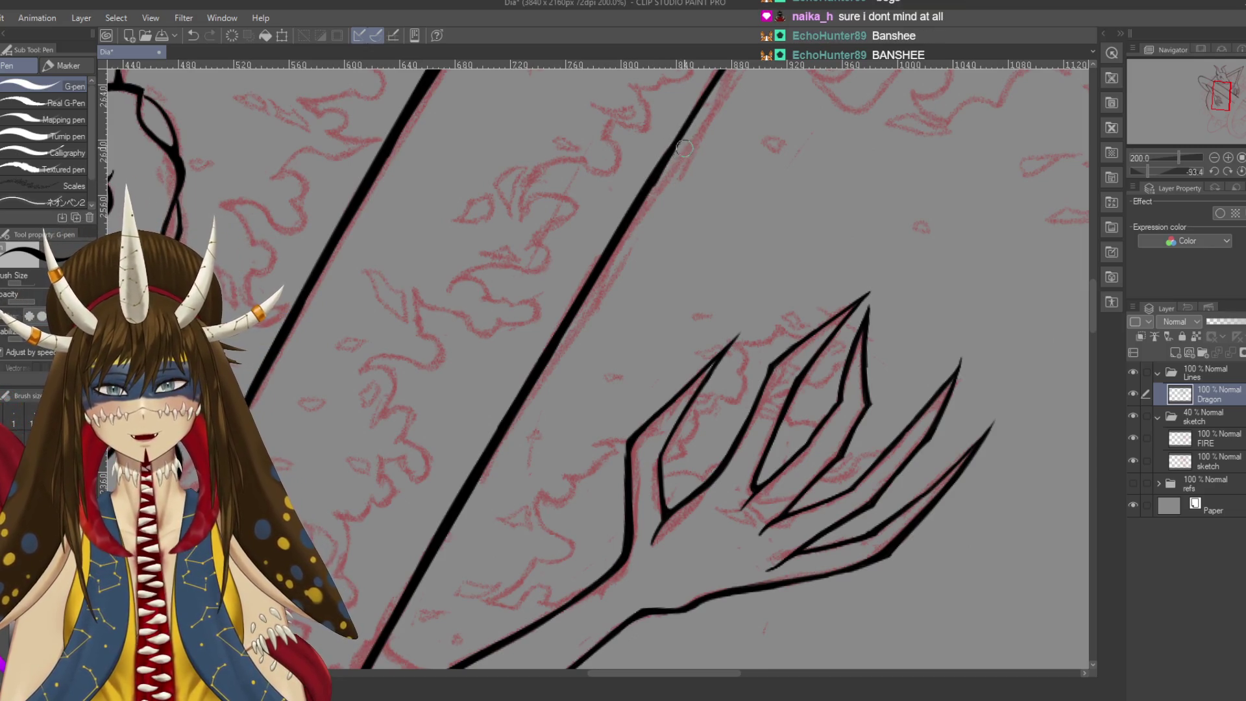
Bring the claw junction area into view with the eraser ready and save the drawing
{"action": "key", "text": "e"}
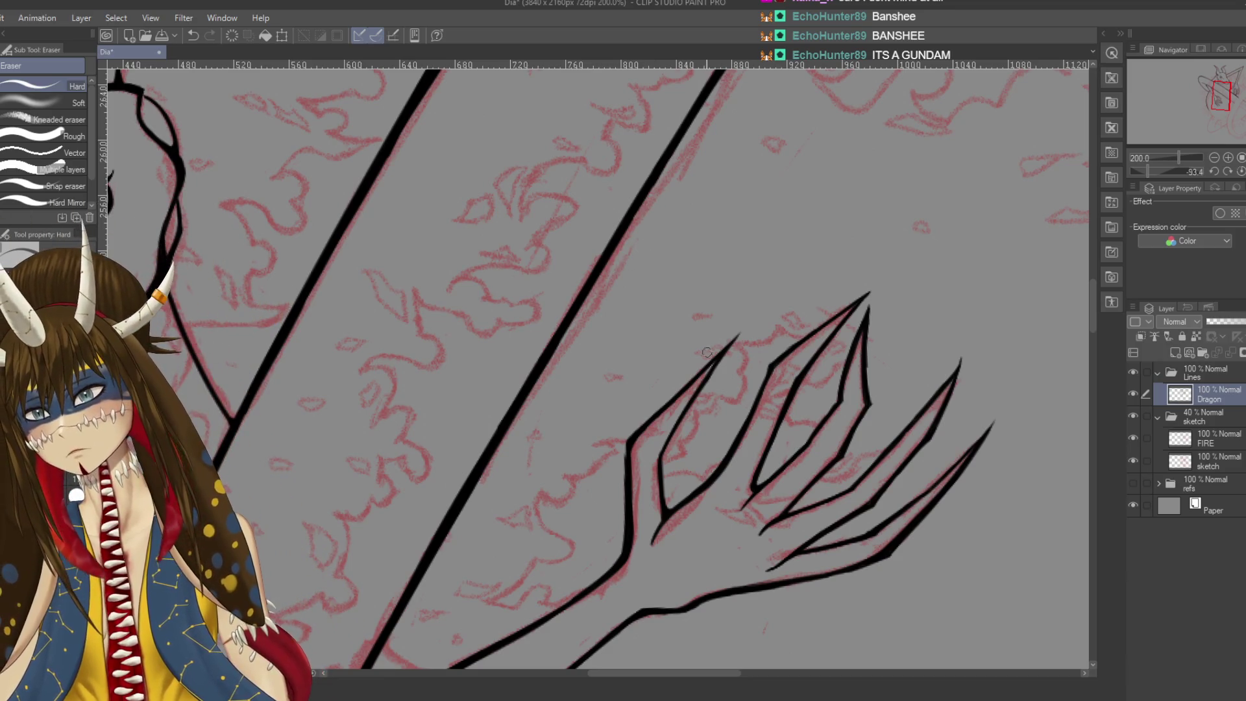
{"action": "left_click_drag", "start_coordinate": [520, 520], "coordinate": [790, 163]}
{"action": "left_click_drag", "start_coordinate": [607, 359], "coordinate": [609, 297]}
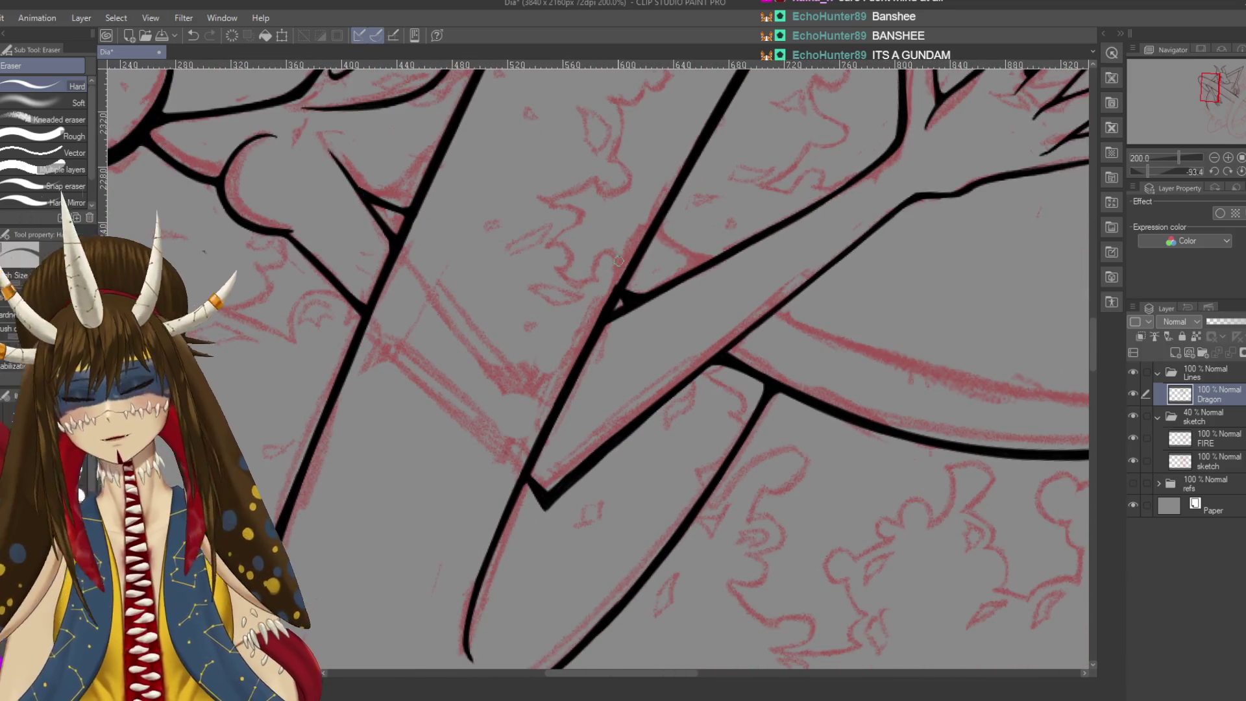
{"action": "key", "text": "ctrl+s"}
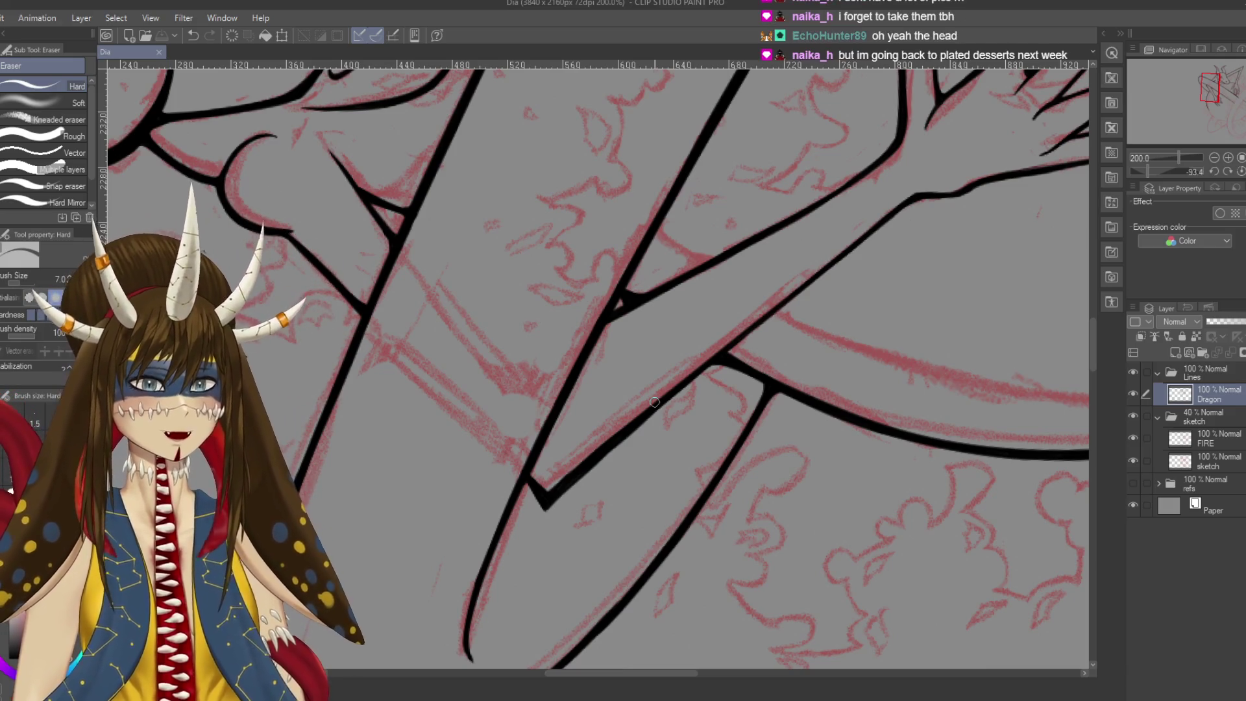
{"action": "mouse_move", "coordinate": [215, 263]}
{"action": "left_mouse_down"}
{"action": "mouse_move", "coordinate": [361, 357]}
{"action": "mouse_move", "coordinate": [129, 194]}
{"action": "left_mouse_up"}
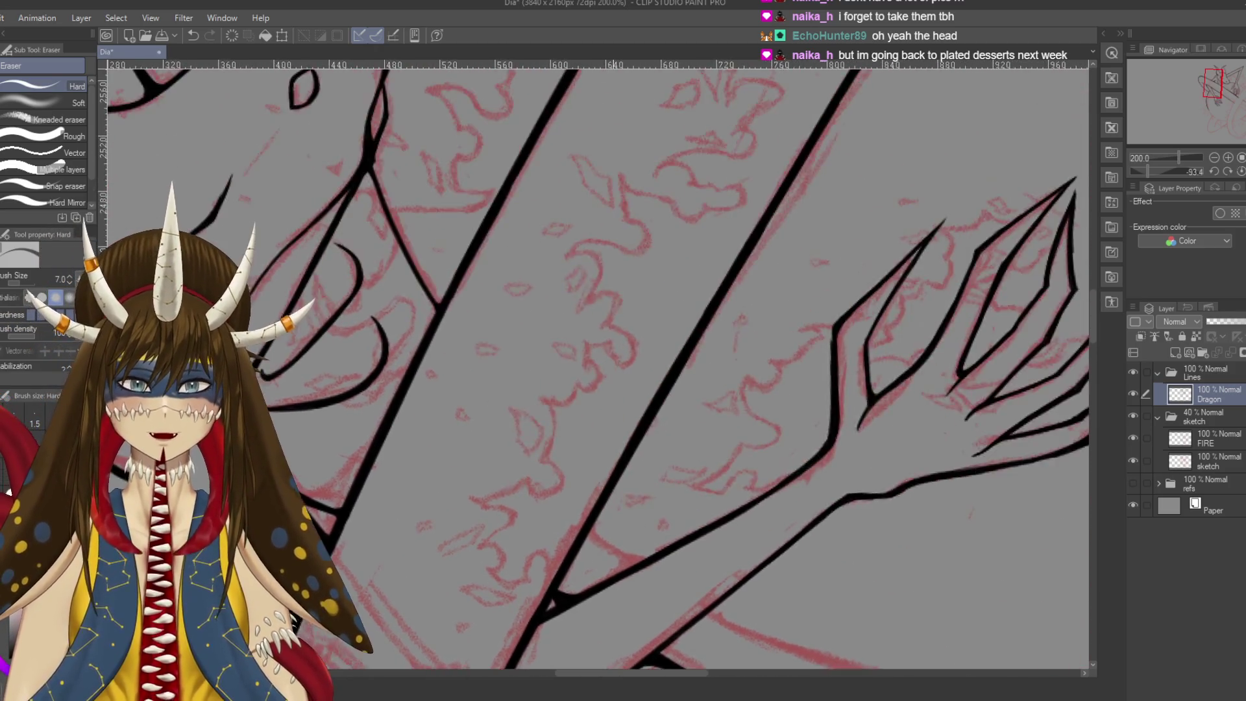
Add ink near the top of the long diagonal line to thicken it
{"action": "left_click_drag", "start_coordinate": [489, 463], "coordinate": [714, 167]}
{"action": "key", "text": "p"}
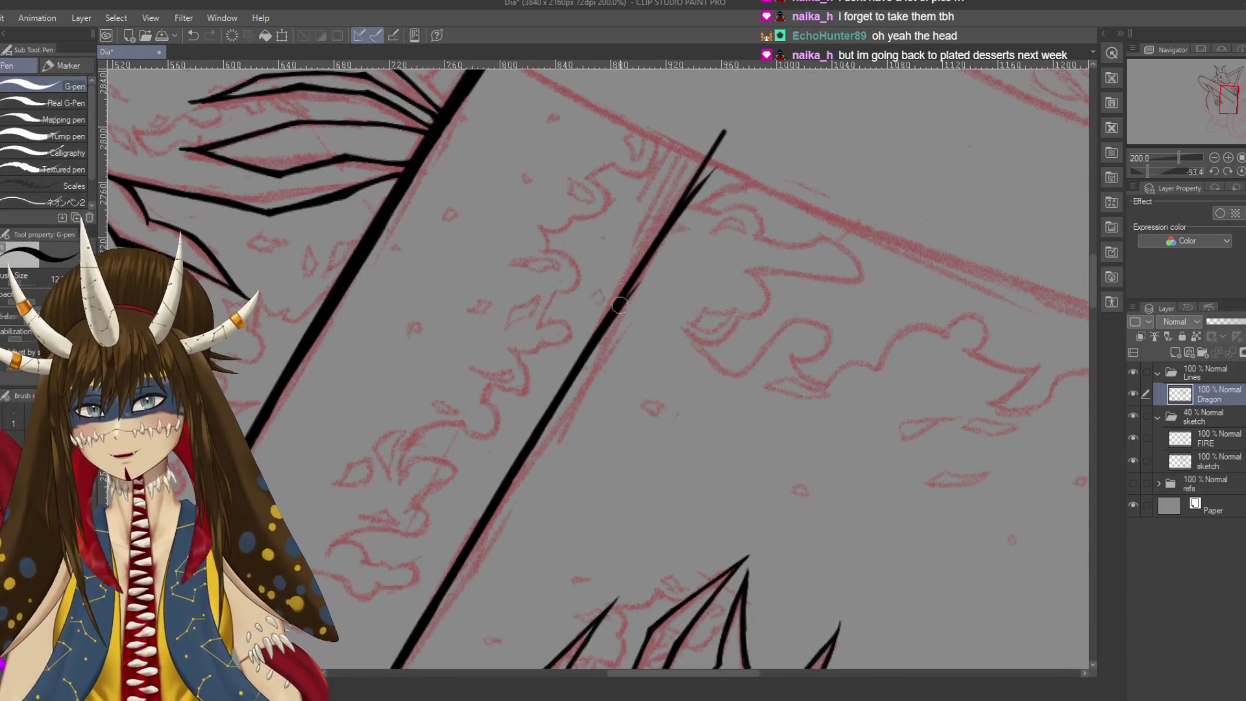
{"action": "left_click_drag", "start_coordinate": [596, 332], "coordinate": [698, 190]}
{"action": "key", "text": "ctrl+z"}
{"action": "left_click_drag", "start_coordinate": [588, 354], "coordinate": [710, 152]}
{"action": "key", "text": "ctrl+z"}
{"action": "left_click_drag", "start_coordinate": [672, 213], "coordinate": [721, 130]}
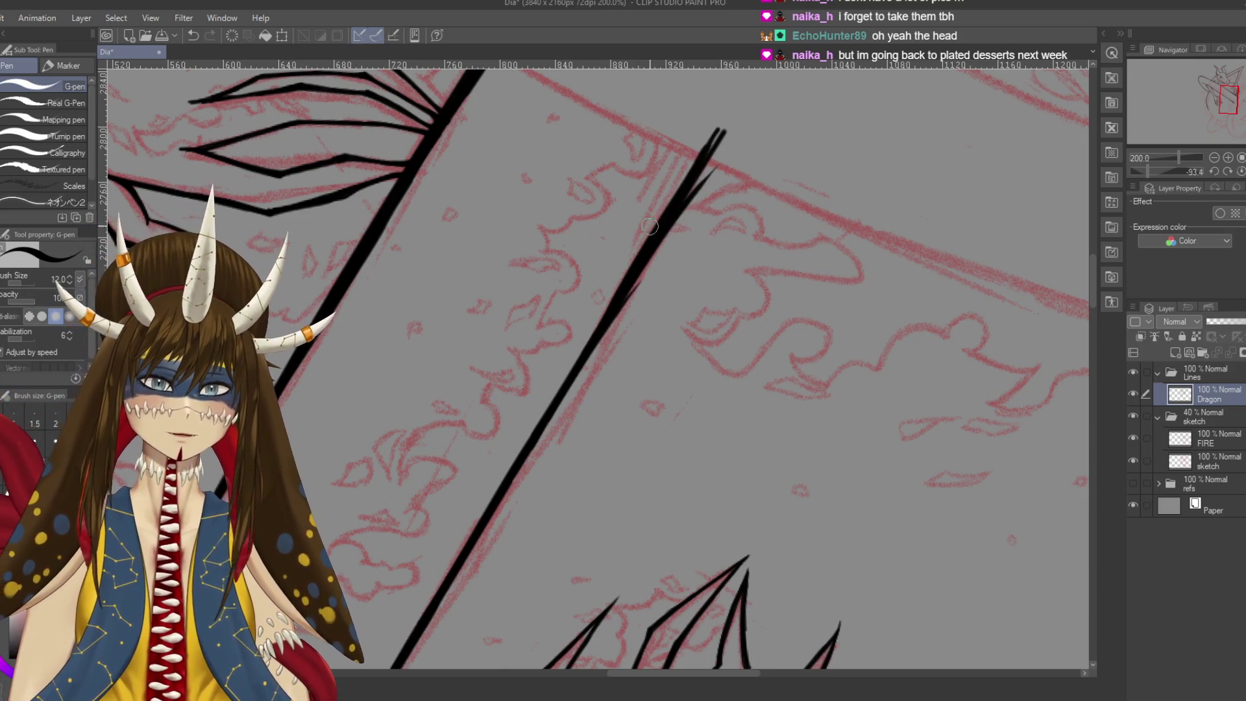
Erase the stray doubled and faint ink along the diagonal line
{"action": "key", "text": "e"}
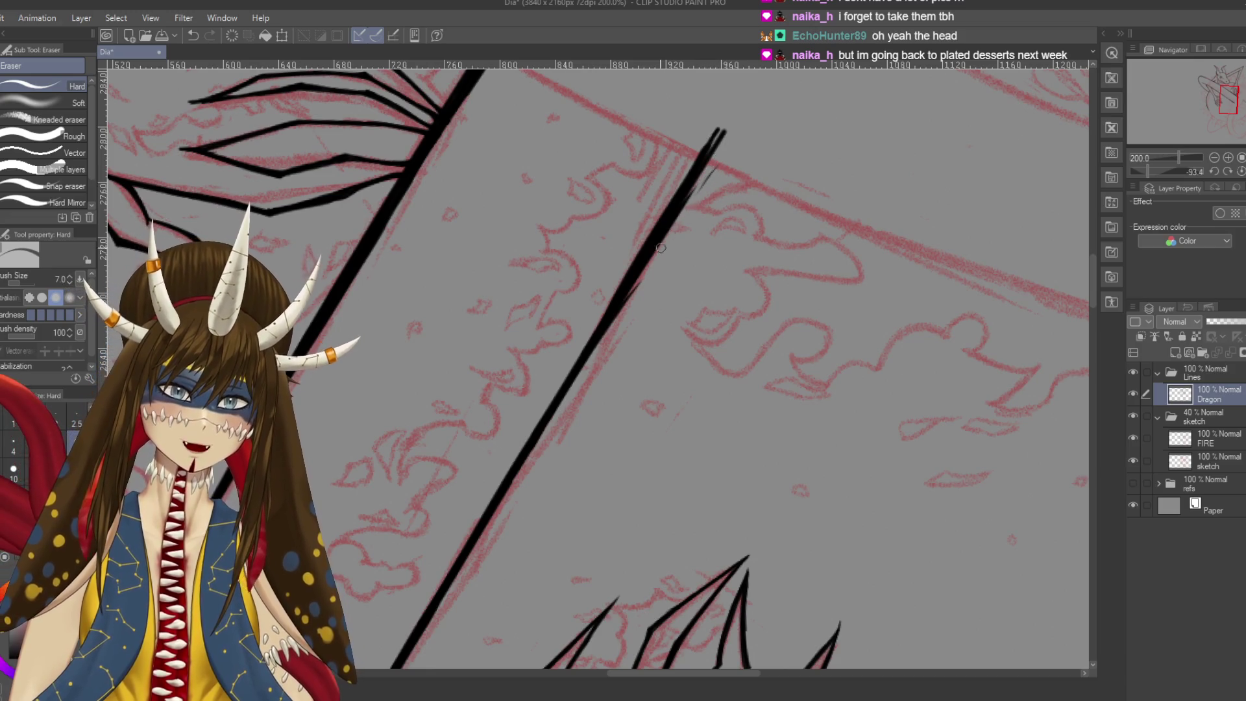
{"action": "left_click_drag", "start_coordinate": [698, 191], "coordinate": [579, 375]}
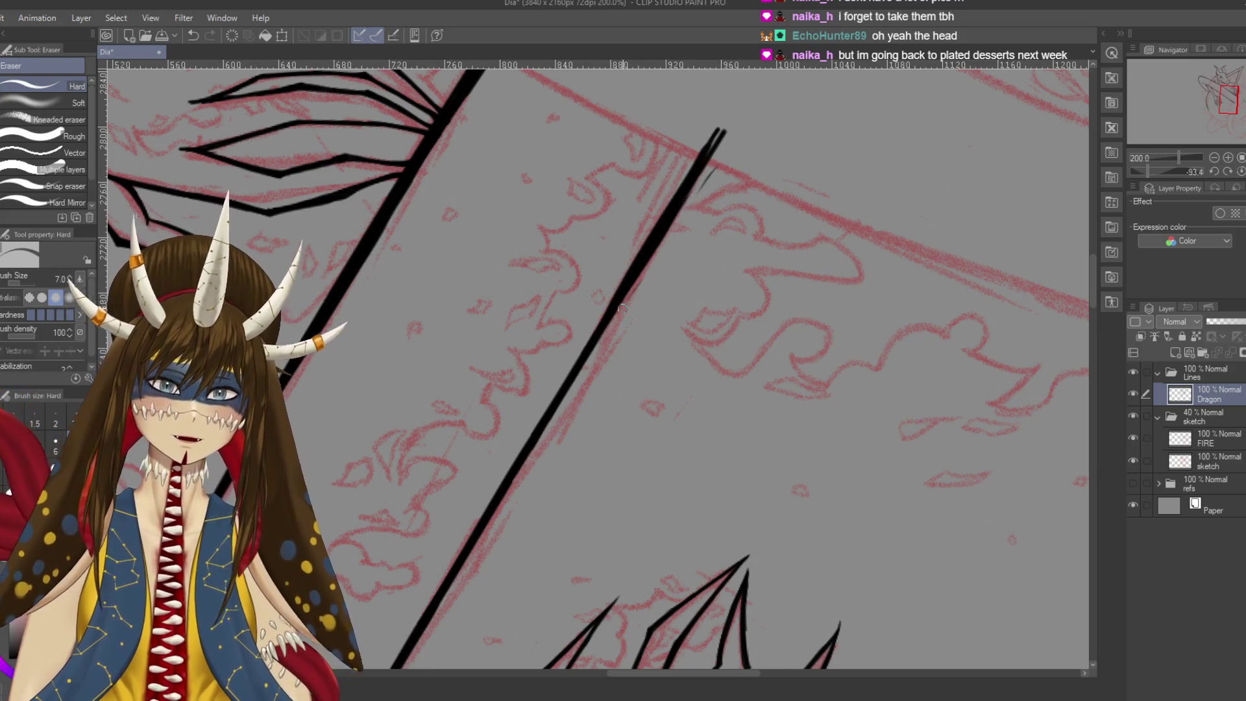
{"action": "left_click_drag", "start_coordinate": [723, 163], "coordinate": [706, 180]}
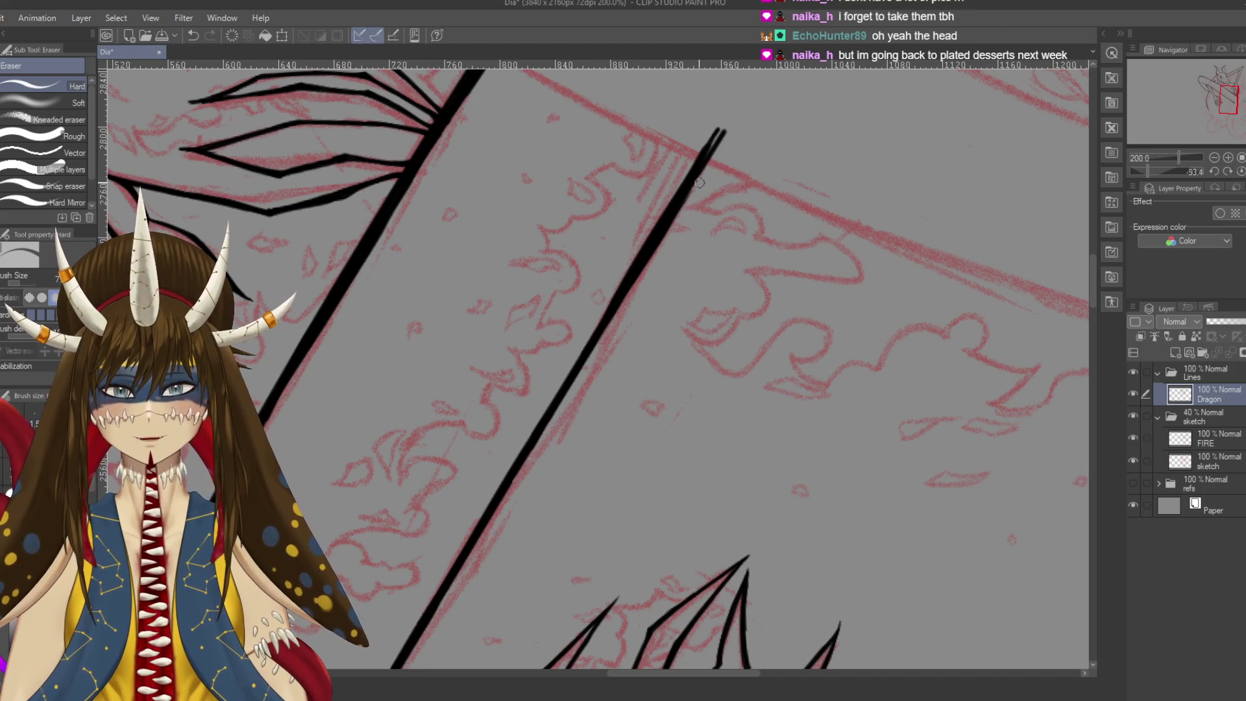
{"action": "key", "text": "ctrl+z"}
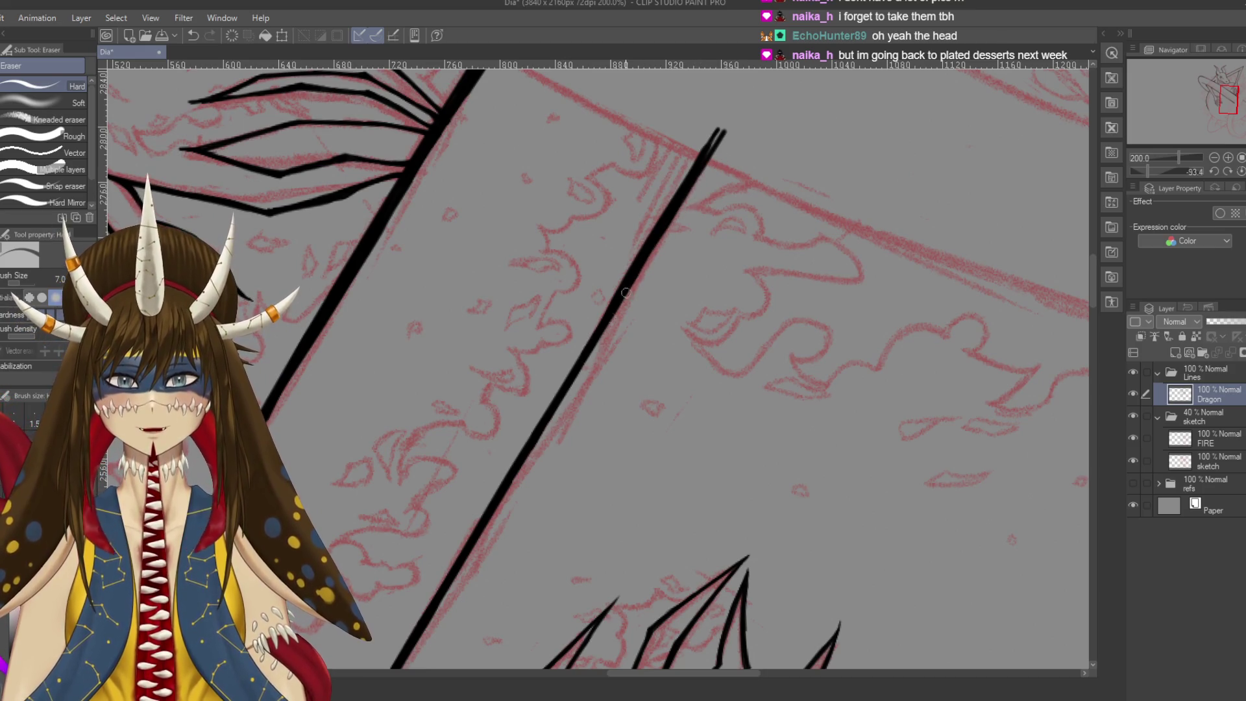
{"action": "left_click_drag", "start_coordinate": [697, 181], "coordinate": [577, 386]}
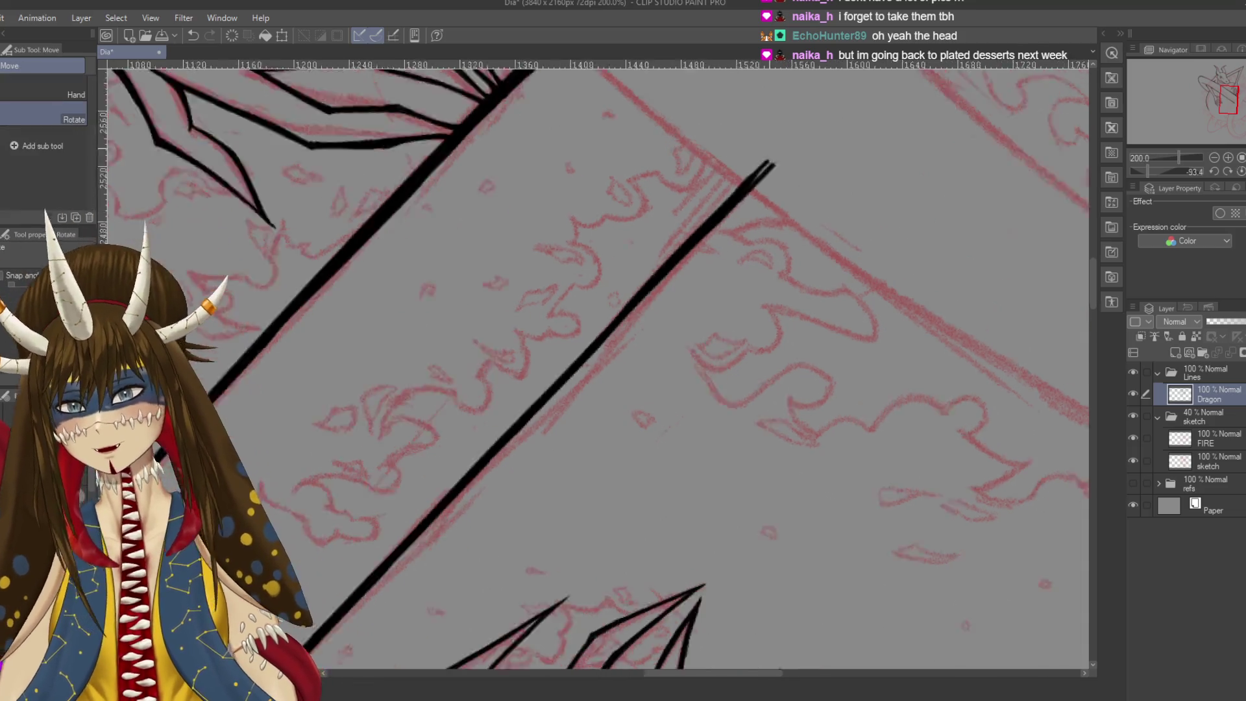
Turn the canvas and re-ink the lower end of the diagonal line
{"action": "left_click_drag", "start_coordinate": [641, 290], "coordinate": [655, 364]}
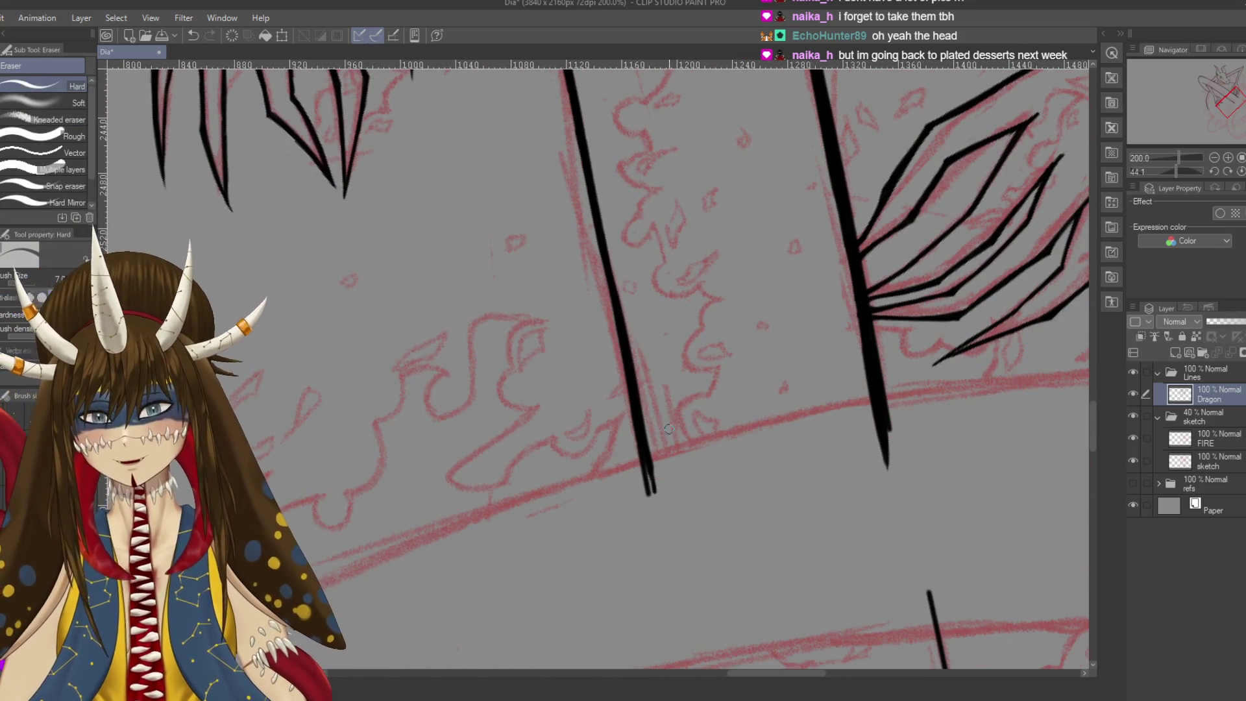
{"action": "key", "text": "p"}
{"action": "mouse_move", "coordinate": [659, 490]}
{"action": "left_mouse_down"}
{"action": "mouse_move", "coordinate": [642, 423]}
{"action": "mouse_move", "coordinate": [662, 473]}
{"action": "left_mouse_up"}
{"action": "left_click_drag", "start_coordinate": [617, 310], "coordinate": [655, 497]}
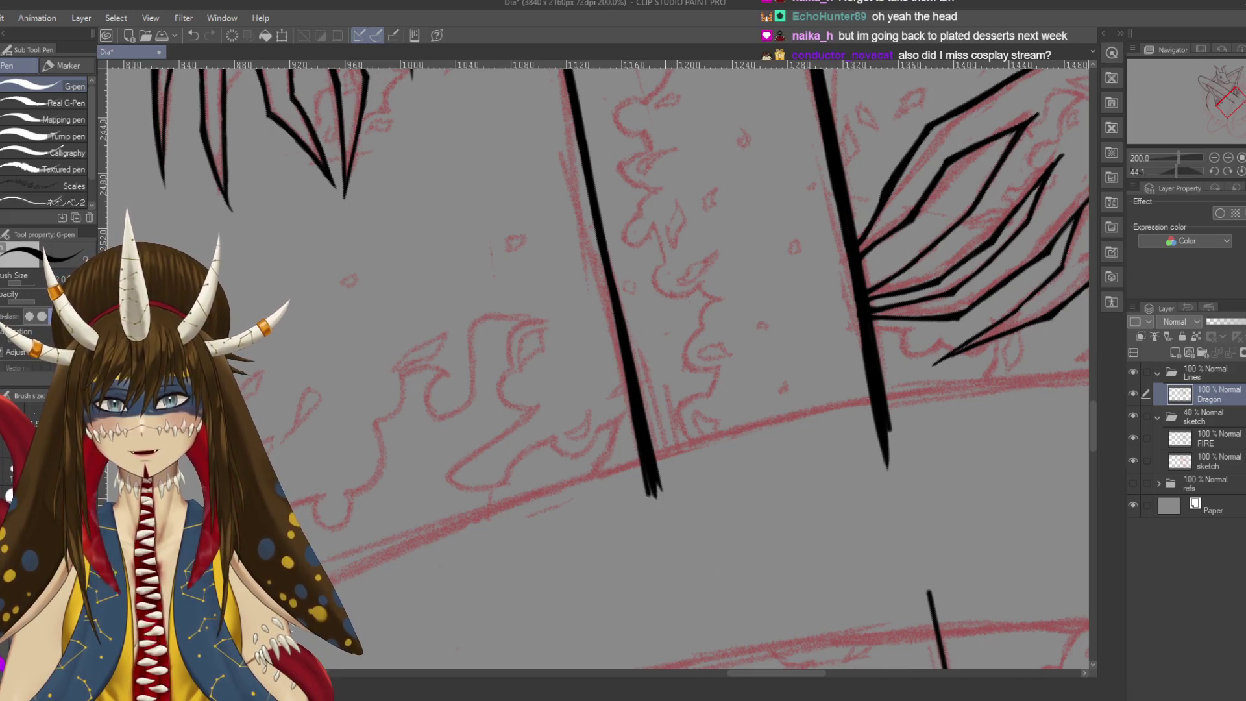
Trim the black line's edge clean with the Hard eraser and save the drawing
{"action": "scroll", "coordinate": [598, 363], "scroll_direction": "down", "scroll_amount": 2}
{"action": "scroll", "coordinate": [598, 364], "scroll_direction": "down", "scroll_amount": 1}
{"action": "scroll", "coordinate": [597, 364], "scroll_direction": "down", "scroll_amount": 1}
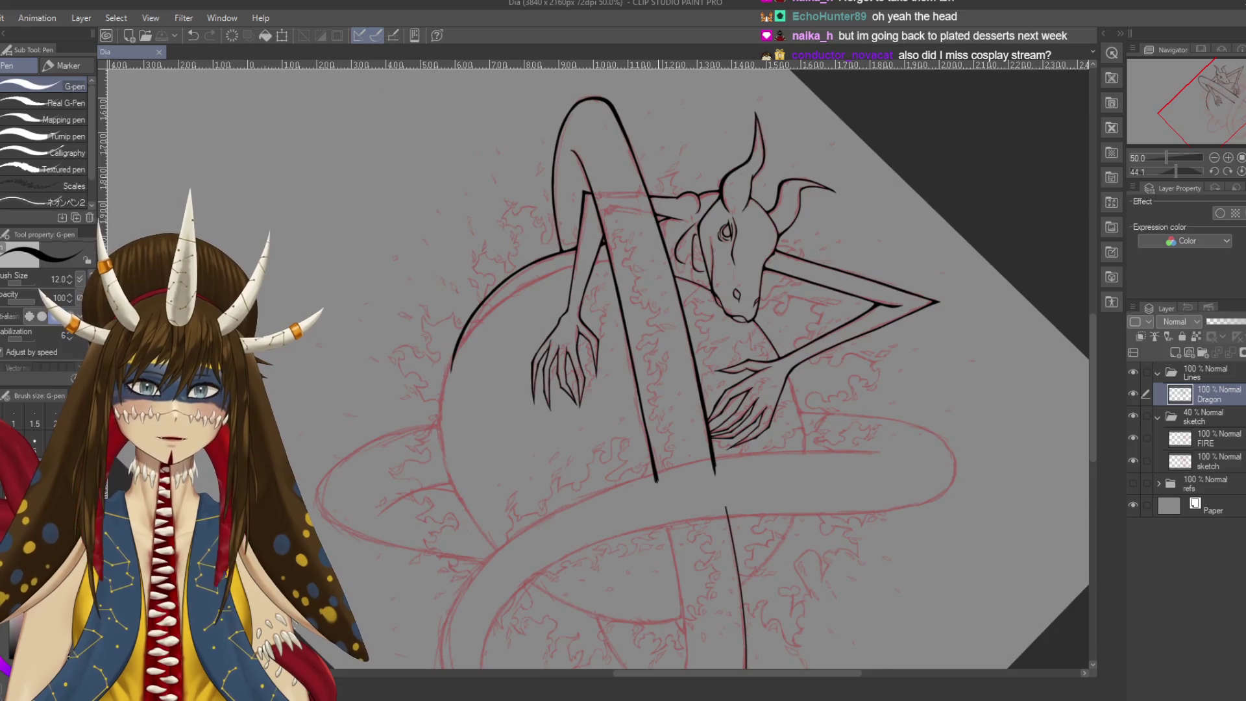
{"action": "scroll", "coordinate": [658, 477], "scroll_direction": "up", "scroll_amount": 2}
{"action": "scroll", "coordinate": [658, 477], "scroll_direction": "up", "scroll_amount": 2}
{"action": "scroll", "coordinate": [726, 359], "scroll_direction": "up", "scroll_amount": 2}
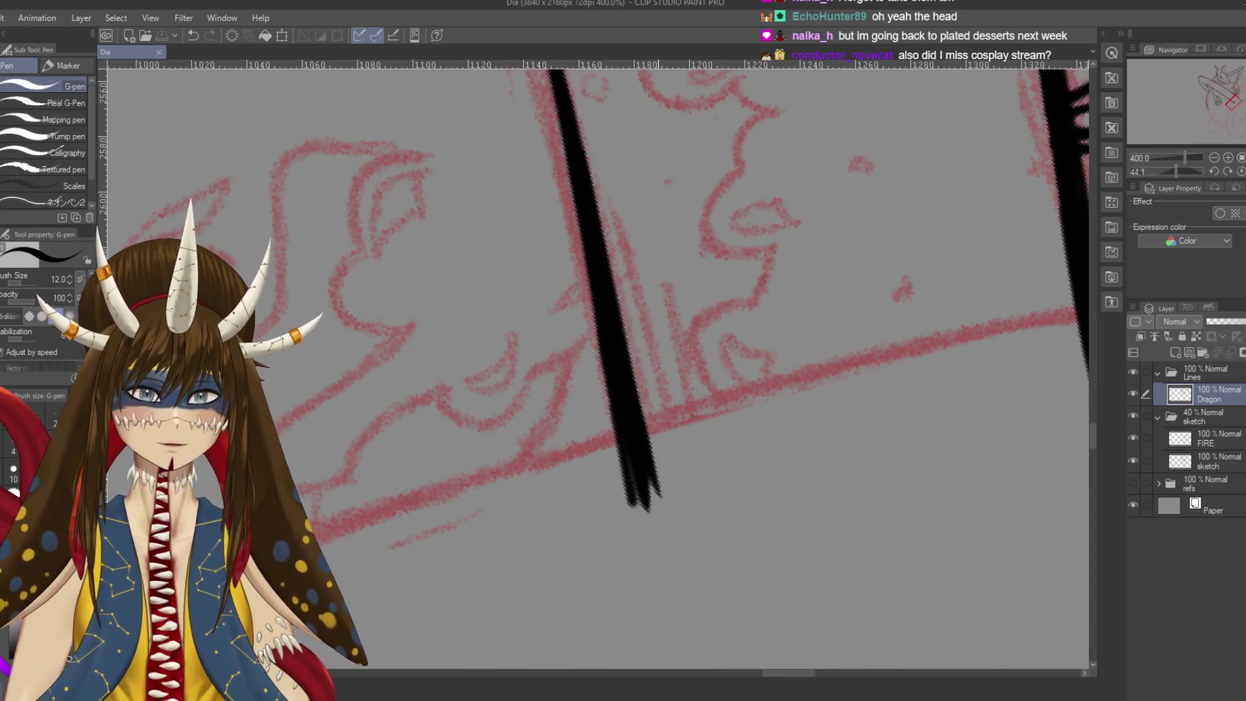
{"action": "key", "text": "e"}
{"action": "left_click_drag", "start_coordinate": [722, 367], "coordinate": [725, 400]}
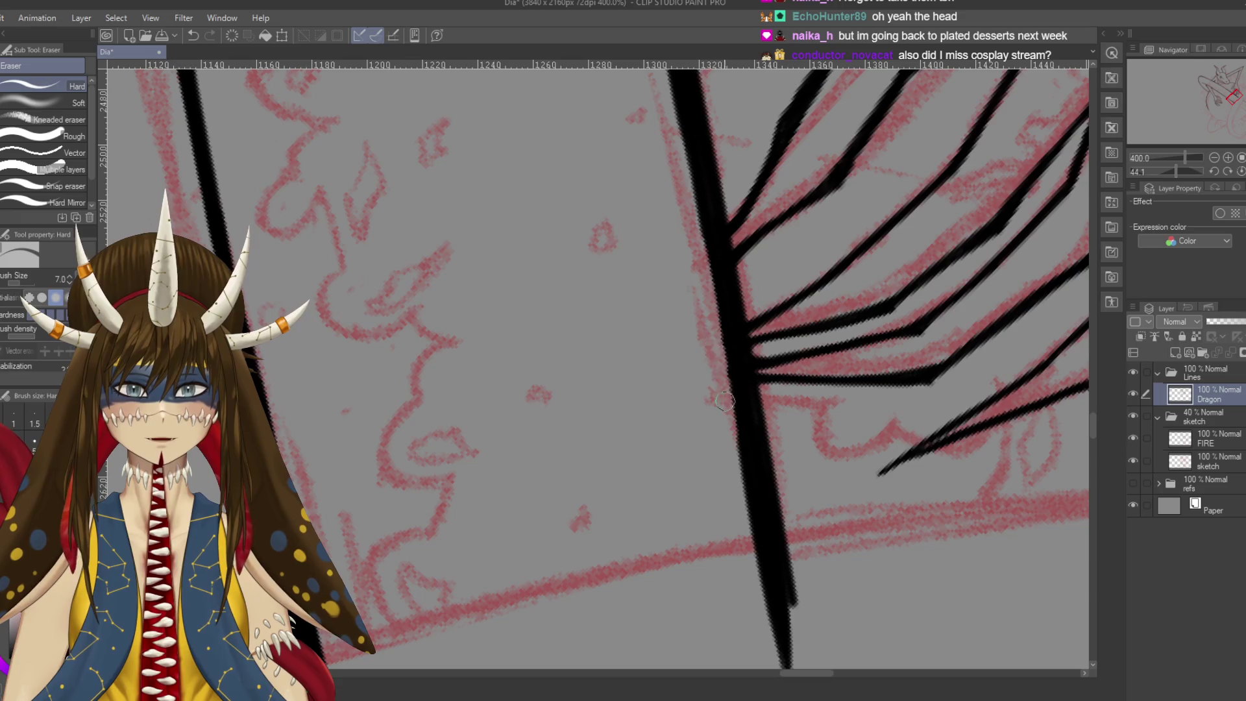
{"action": "left_click_drag", "start_coordinate": [724, 334], "coordinate": [740, 429]}
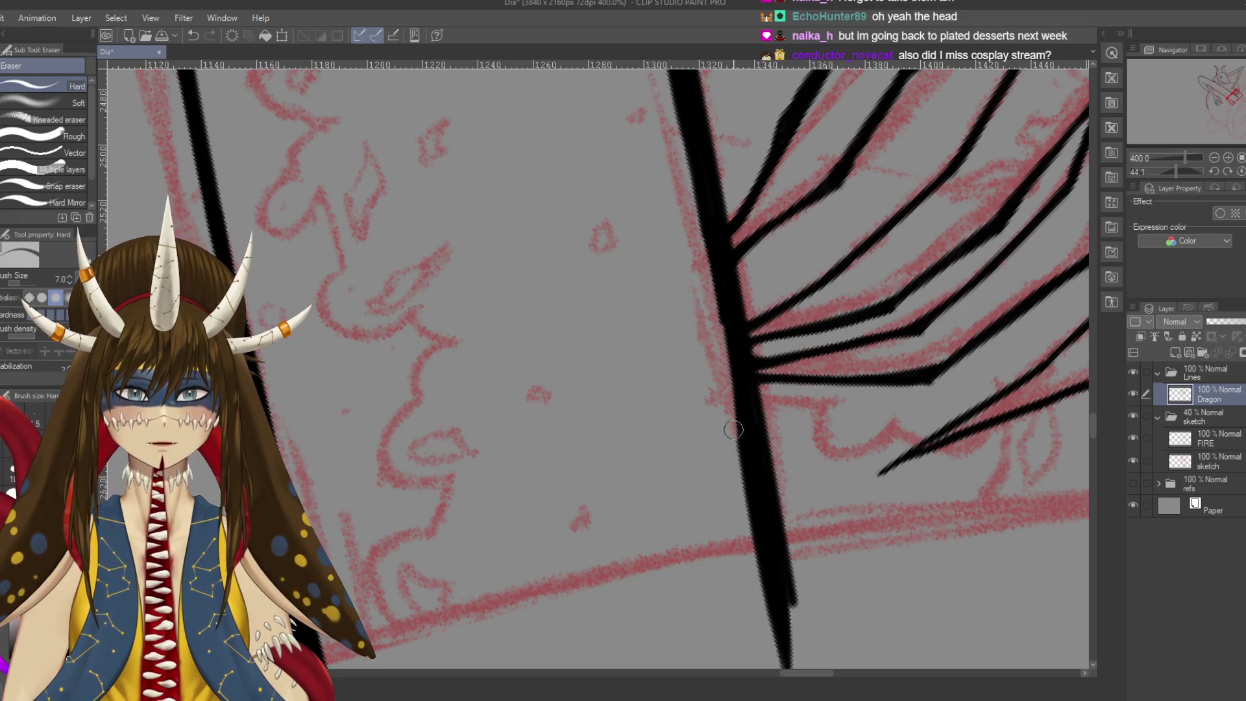
{"action": "key", "text": "ctrl+s"}
Rotate the canvas around the orb, select all then deselect, and save again
{"action": "scroll", "coordinate": [597, 363], "scroll_direction": "down", "scroll_amount": 6}
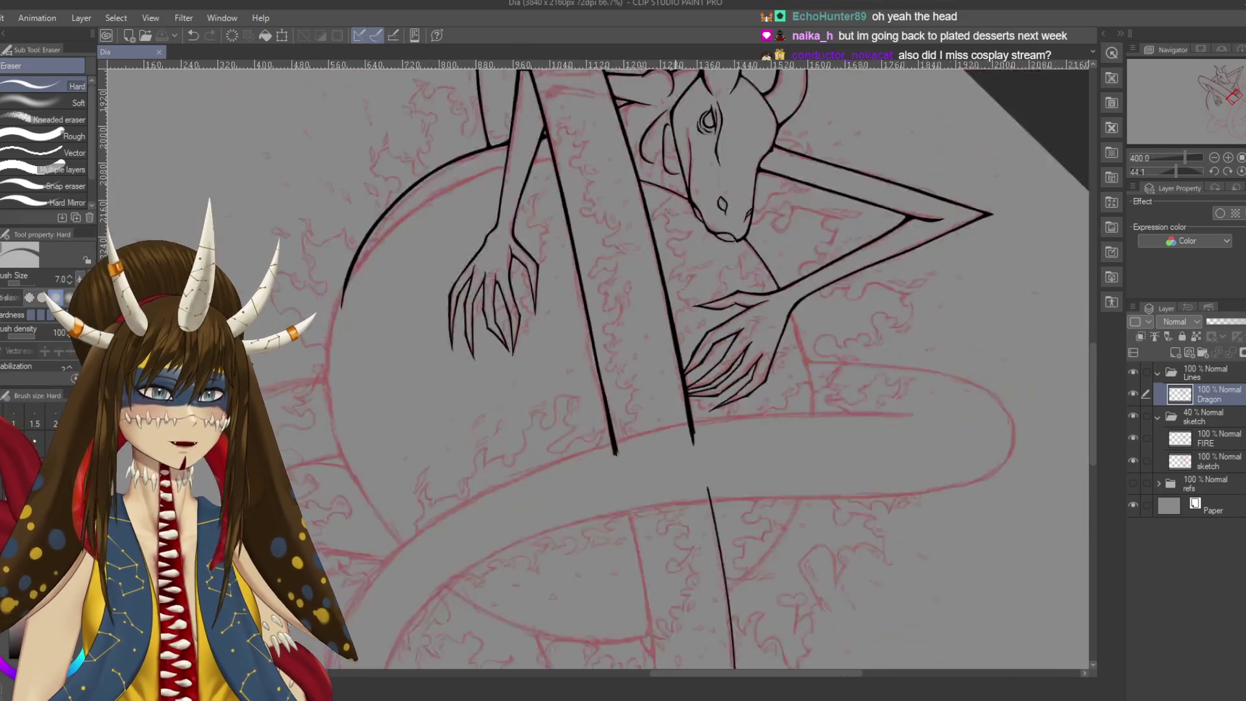
{"action": "key", "text": "r"}
{"action": "left_click_drag", "start_coordinate": [779, 194], "coordinate": [843, 422]}
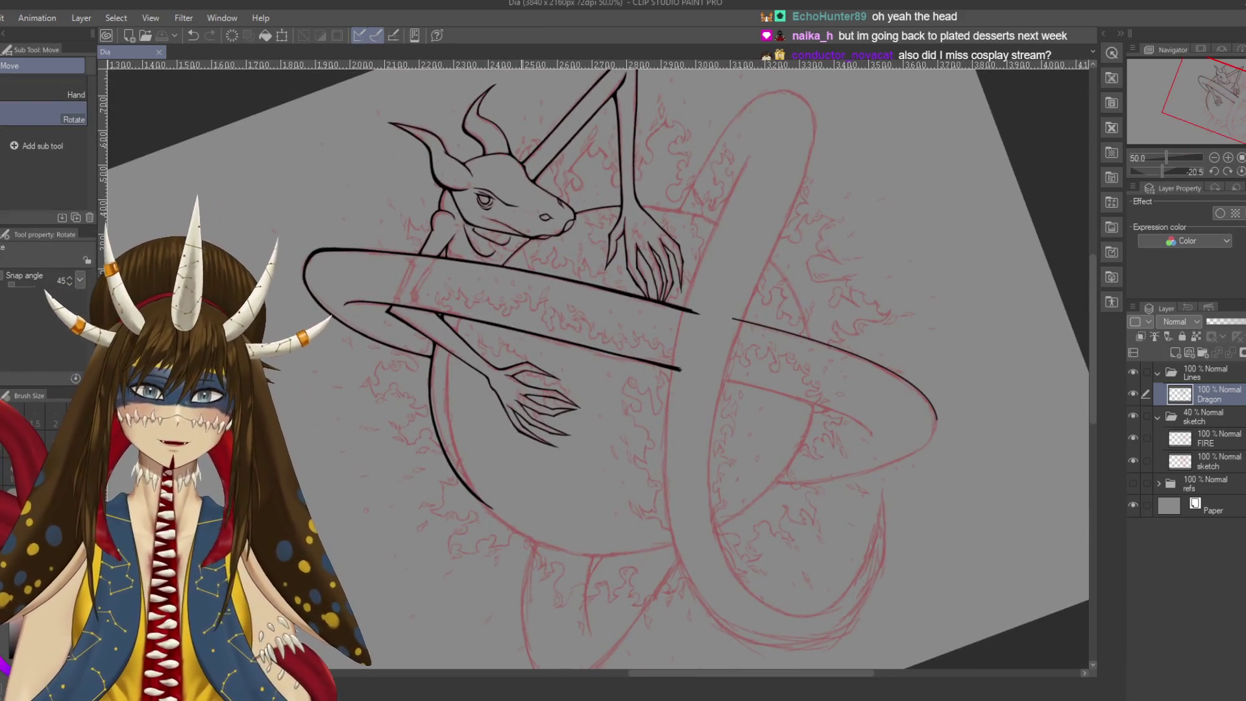
{"action": "key", "text": "e"}
{"action": "left_click_drag", "start_coordinate": [584, 389], "coordinate": [631, 379]}
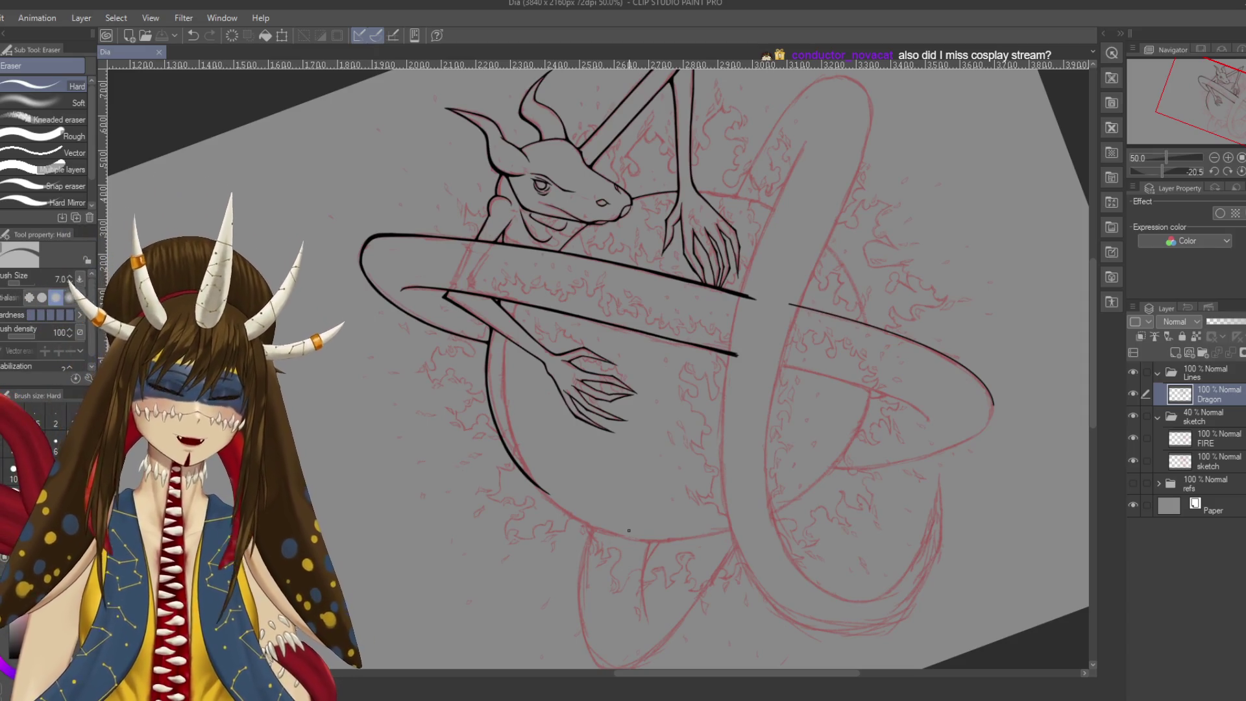
{"action": "key", "text": "ctrl+a"}
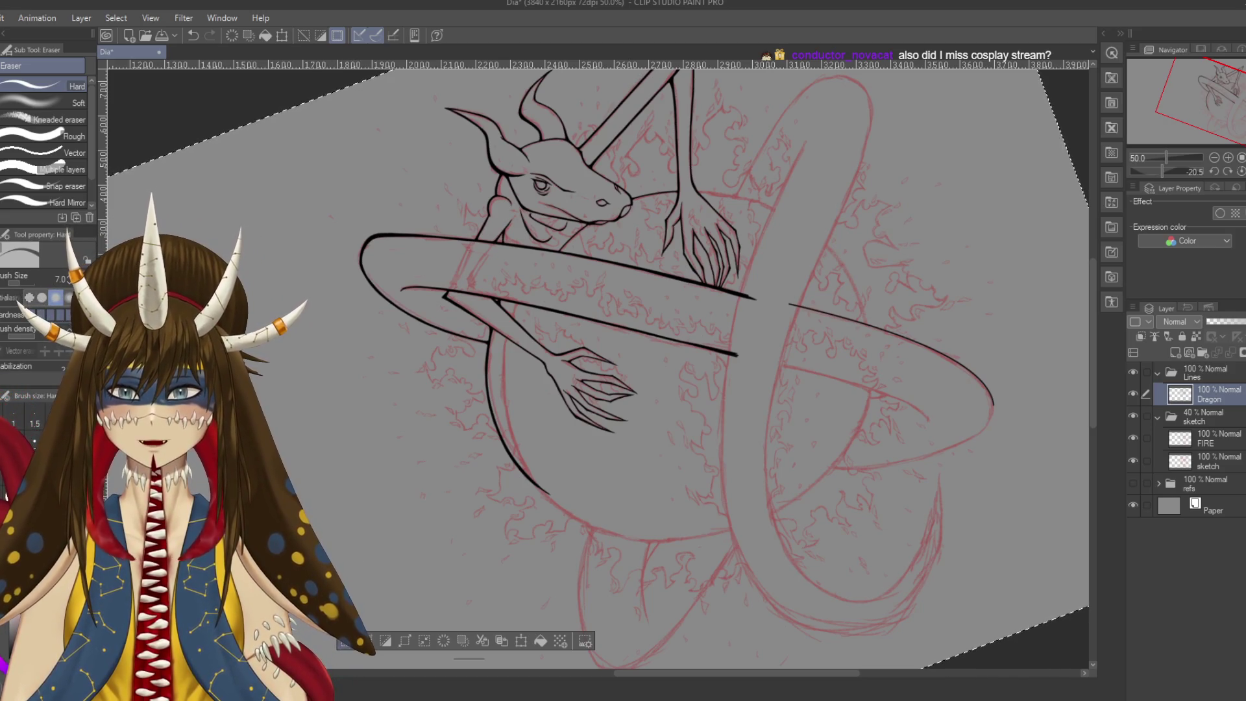
{"action": "key", "text": "ctrl+d"}
{"action": "key", "text": "ctrl+s"}
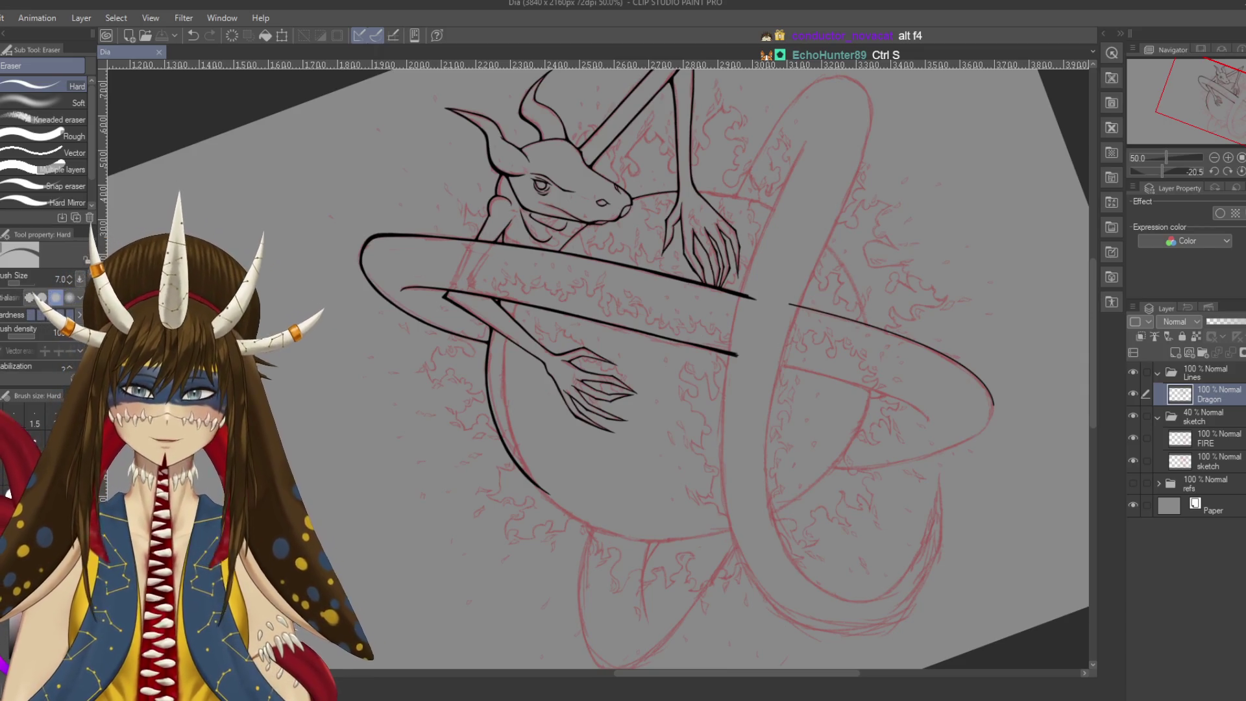
Zoom to the dragon's claw and try a short stroke on the arm, undoing it
{"action": "scroll", "coordinate": [869, 557], "scroll_direction": "up", "scroll_amount": 2}
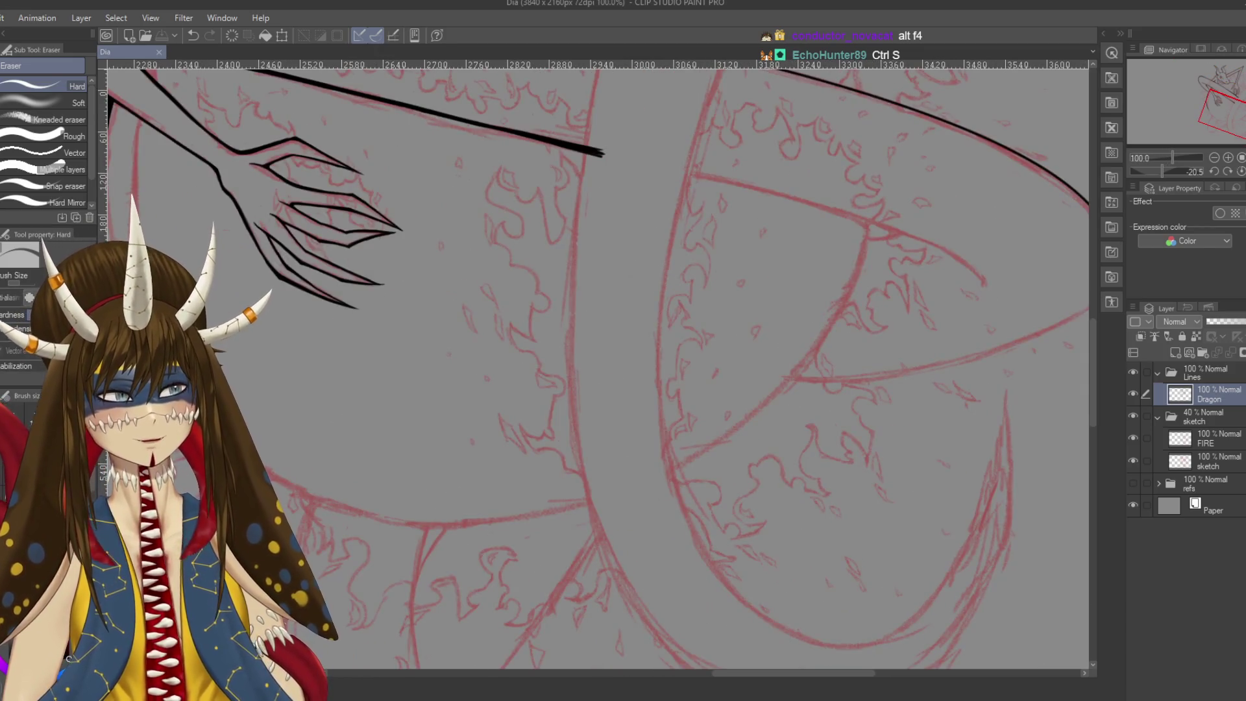
{"action": "scroll", "coordinate": [584, 363], "scroll_direction": "up", "scroll_amount": 1}
{"action": "mouse_move", "coordinate": [437, 175]}
{"action": "left_mouse_down"}
{"action": "mouse_move", "coordinate": [533, 194]}
{"action": "mouse_move", "coordinate": [535, 214]}
{"action": "mouse_move", "coordinate": [485, 268]}
{"action": "left_mouse_up"}
{"action": "key", "text": "p"}
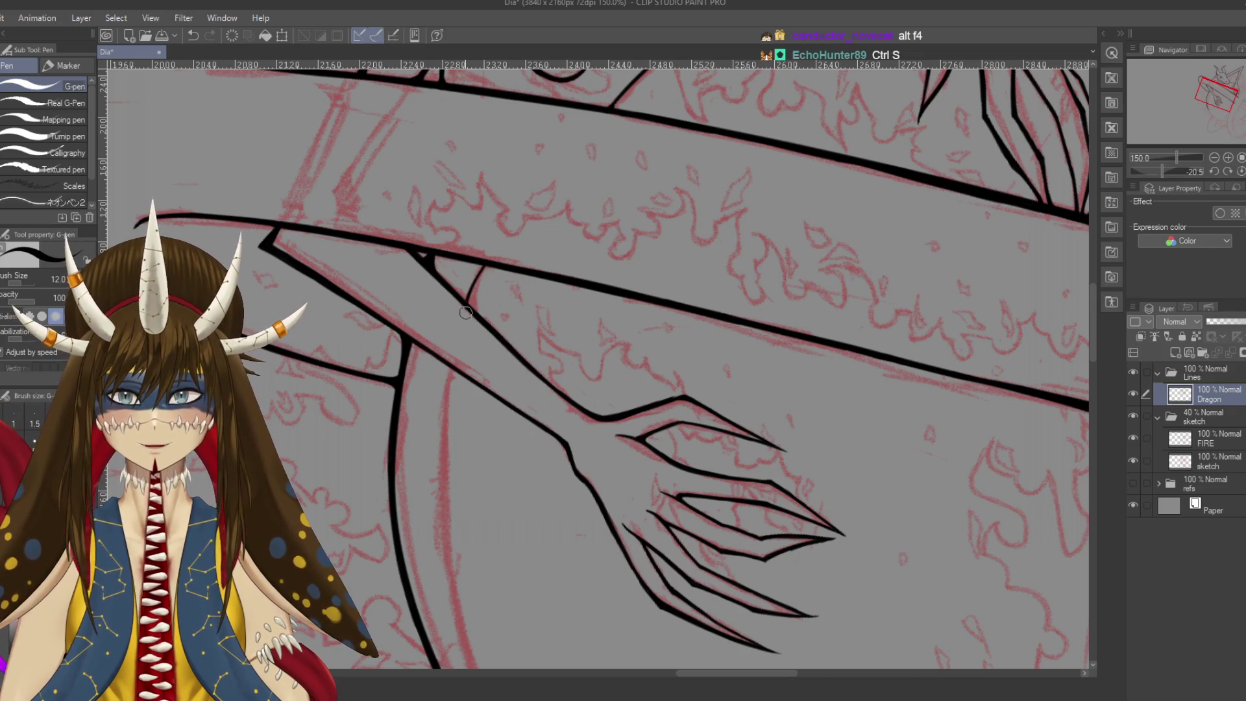
{"action": "left_click_drag", "start_coordinate": [482, 271], "coordinate": [469, 300]}
{"action": "key", "text": "ctrl+z"}
{"action": "key", "text": "ctrl+z"}
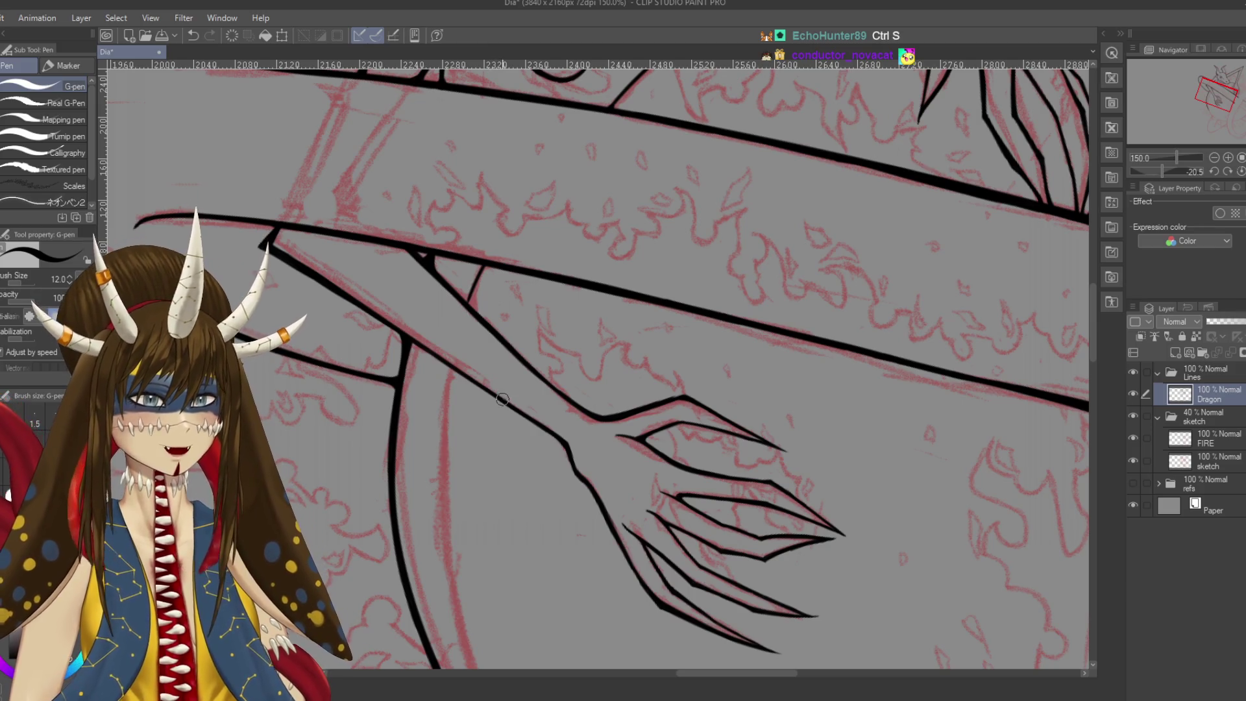
Ink the long curve under the arm along the red sketch, ending at the orb outline
{"action": "left_click_drag", "start_coordinate": [487, 268], "coordinate": [518, 135]}
{"action": "mouse_move", "coordinate": [492, 229]}
{"action": "left_mouse_down"}
{"action": "mouse_move", "coordinate": [500, 166]}
{"action": "mouse_move", "coordinate": [516, 454]}
{"action": "left_mouse_up"}
{"action": "key", "text": "ctrl+z"}
{"action": "left_click_drag", "start_coordinate": [494, 170], "coordinate": [591, 601]}
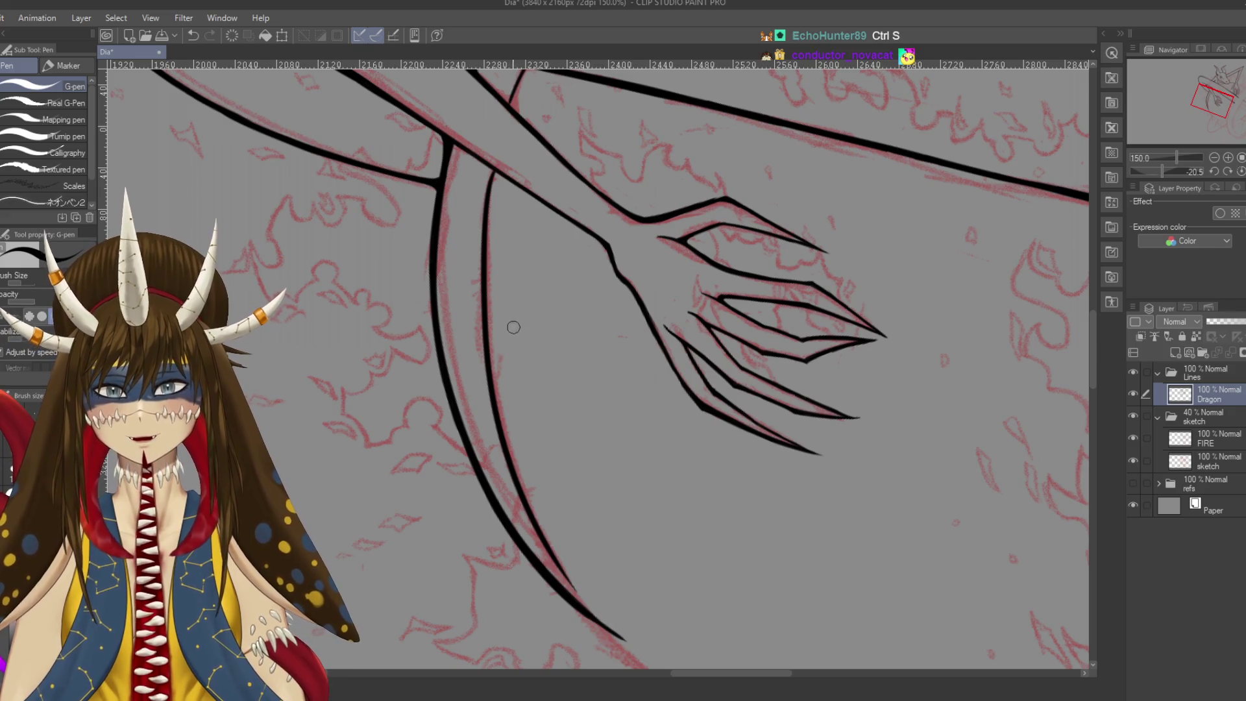
{"action": "left_click_drag", "start_coordinate": [568, 504], "coordinate": [532, 321]}
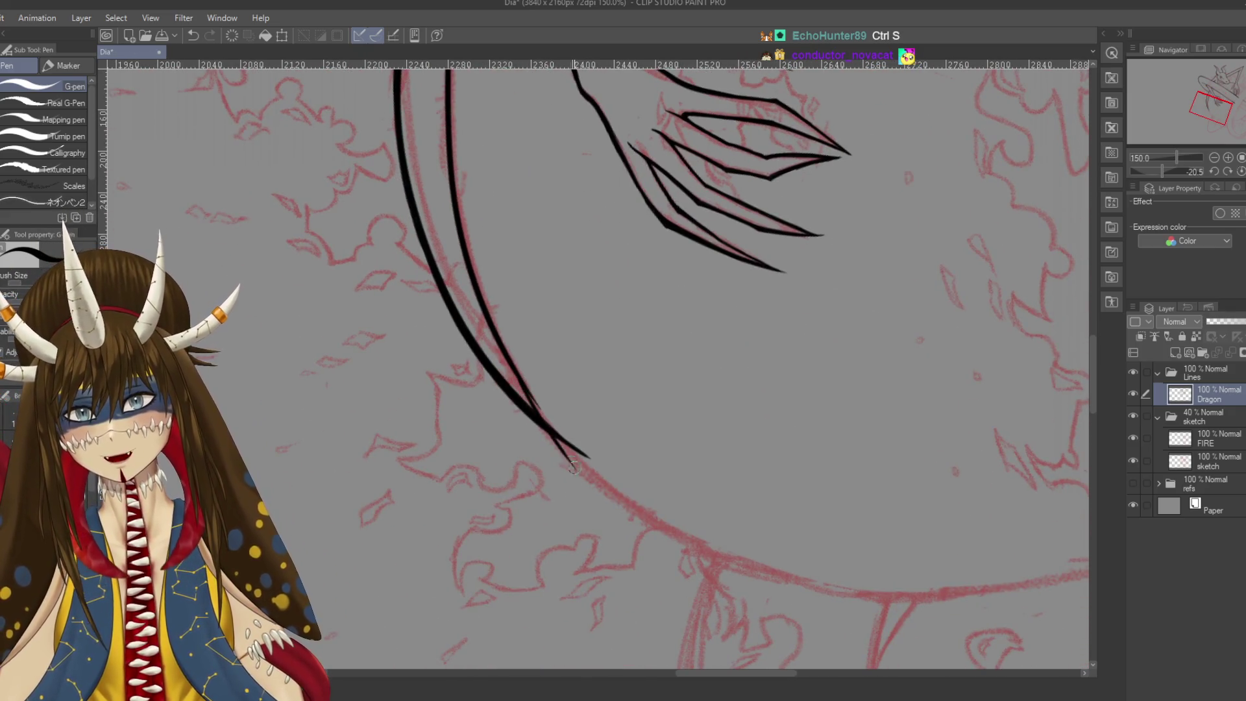
{"action": "left_click_drag", "start_coordinate": [524, 385], "coordinate": [626, 509]}
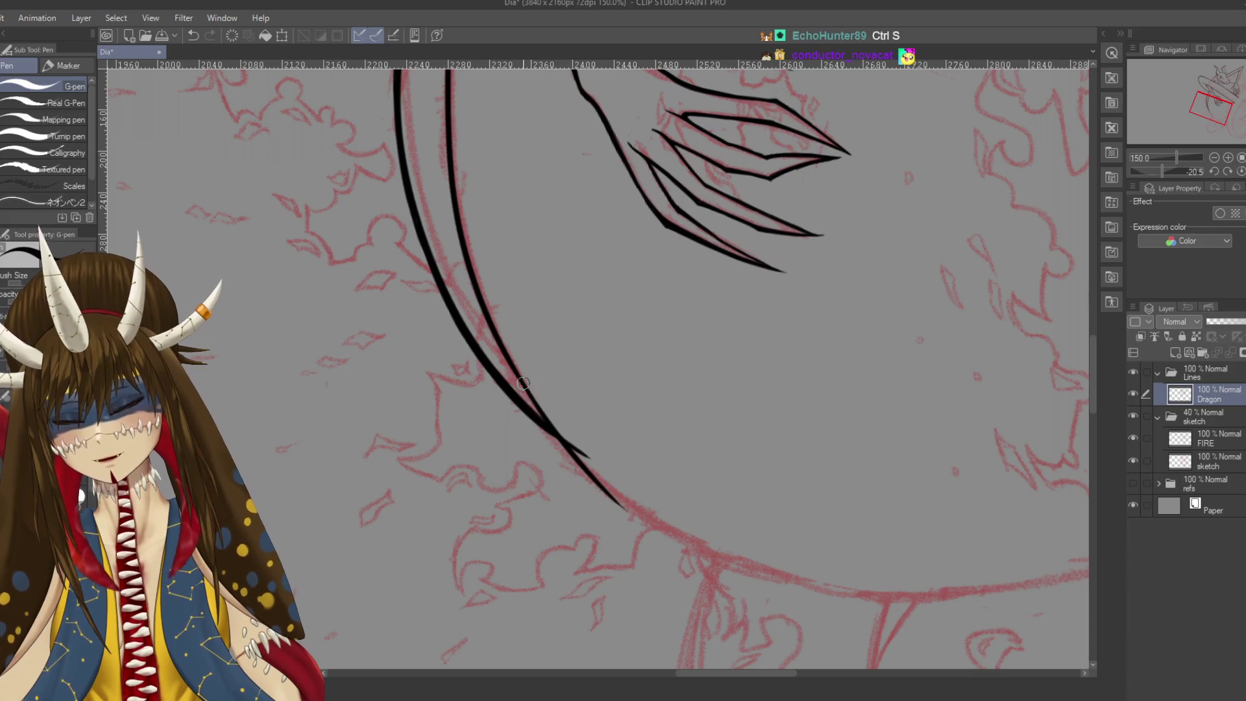
{"action": "key", "text": "ctrl+z"}
{"action": "left_click_drag", "start_coordinate": [524, 384], "coordinate": [627, 511]}
{"action": "key", "text": "ctrl+z"}
{"action": "left_click_drag", "start_coordinate": [524, 384], "coordinate": [630, 514]}
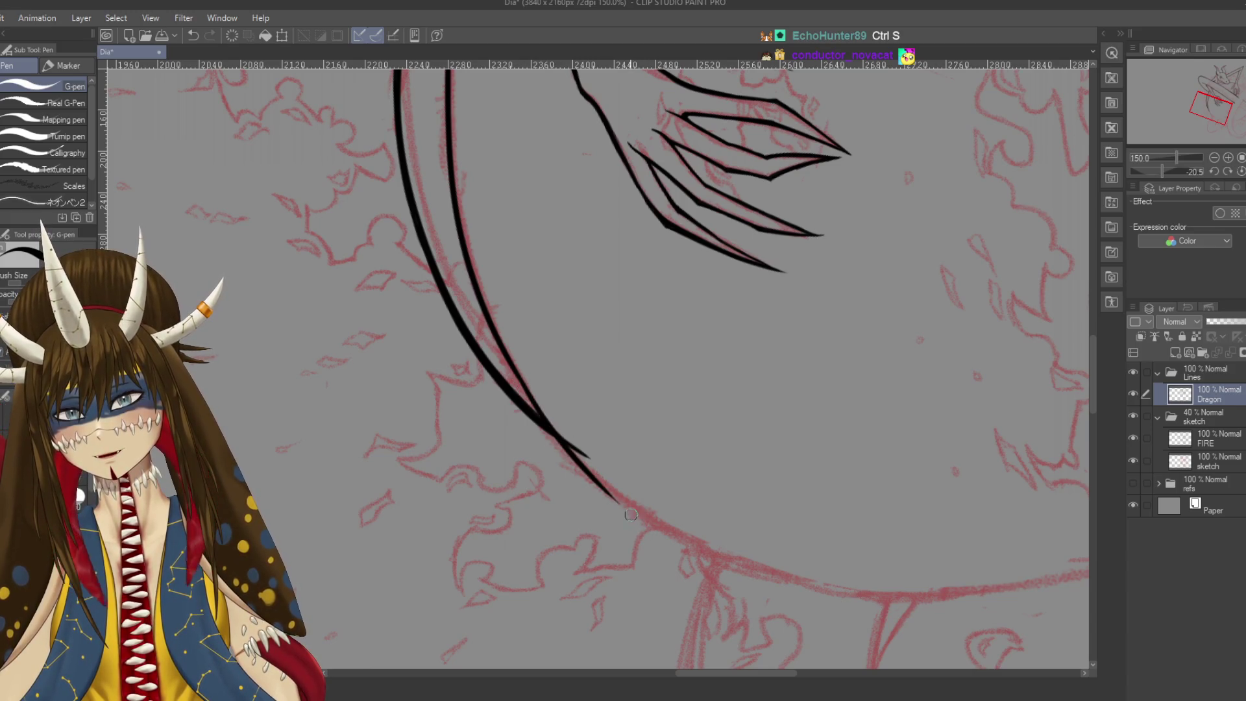
Review the head and claw, undo a stray short stroke, and save the drawing
{"action": "key", "text": "e"}
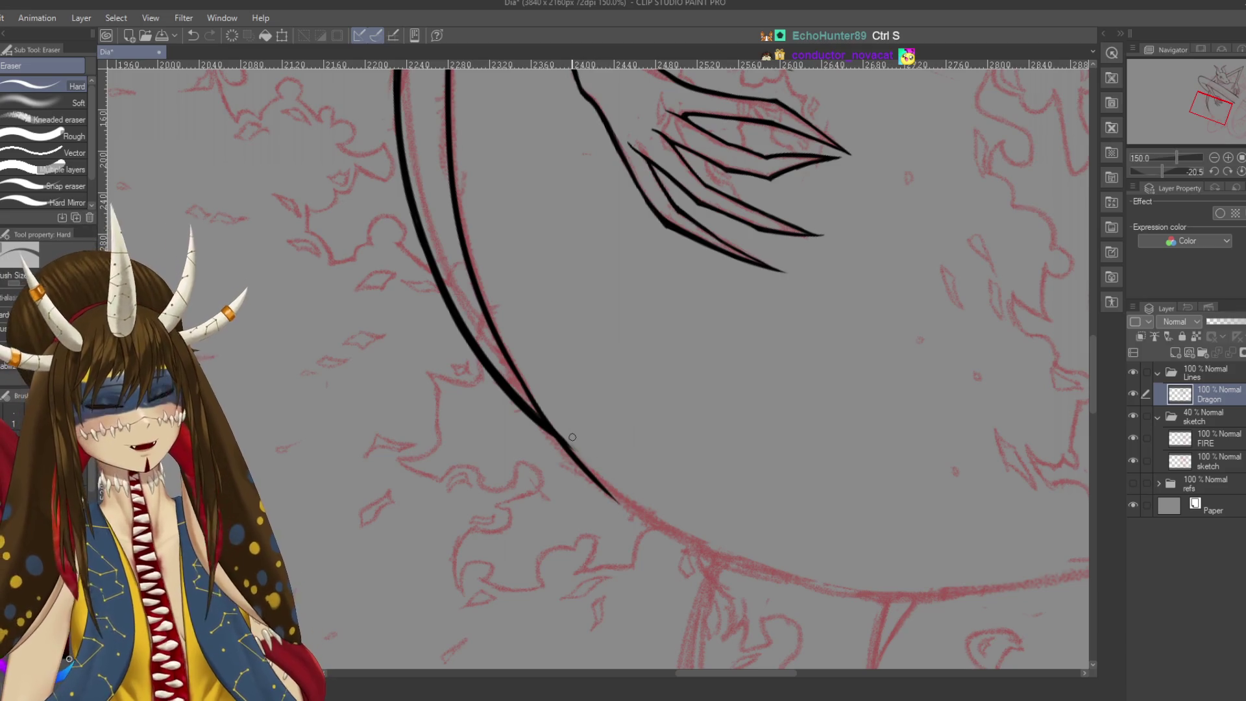
{"action": "scroll", "coordinate": [573, 455], "scroll_direction": "up", "scroll_amount": 2}
{"action": "scroll", "coordinate": [623, 422], "scroll_direction": "up", "scroll_amount": 2}
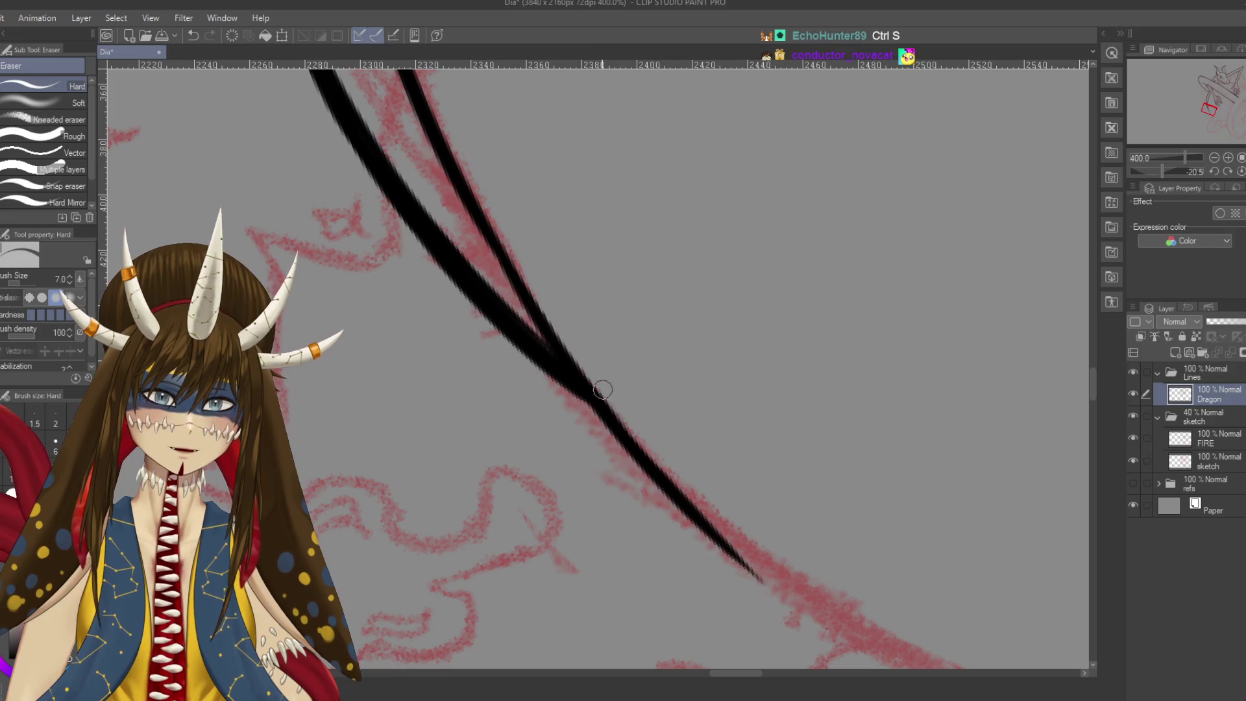
{"action": "scroll", "coordinate": [651, 417], "scroll_direction": "down", "scroll_amount": 5}
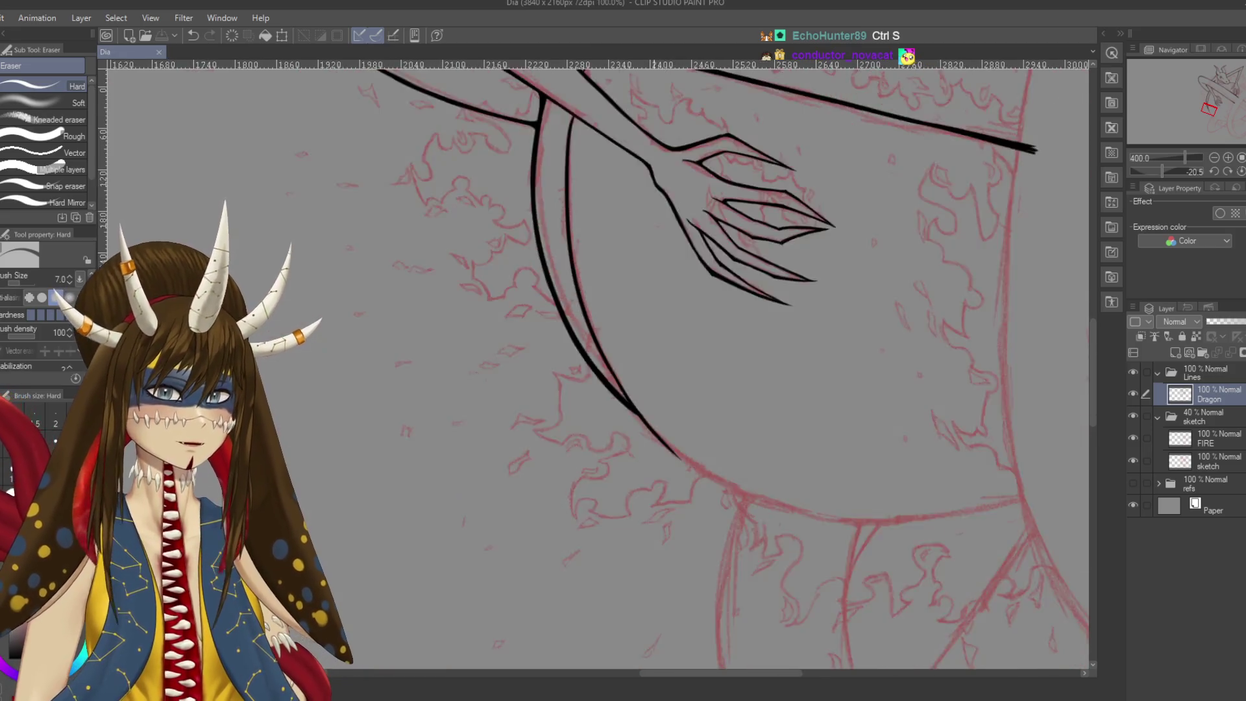
{"action": "mouse_move", "coordinate": [720, 201]}
{"action": "left_mouse_down"}
{"action": "mouse_move", "coordinate": [646, 377]}
{"action": "mouse_move", "coordinate": [646, 295]}
{"action": "left_mouse_up"}
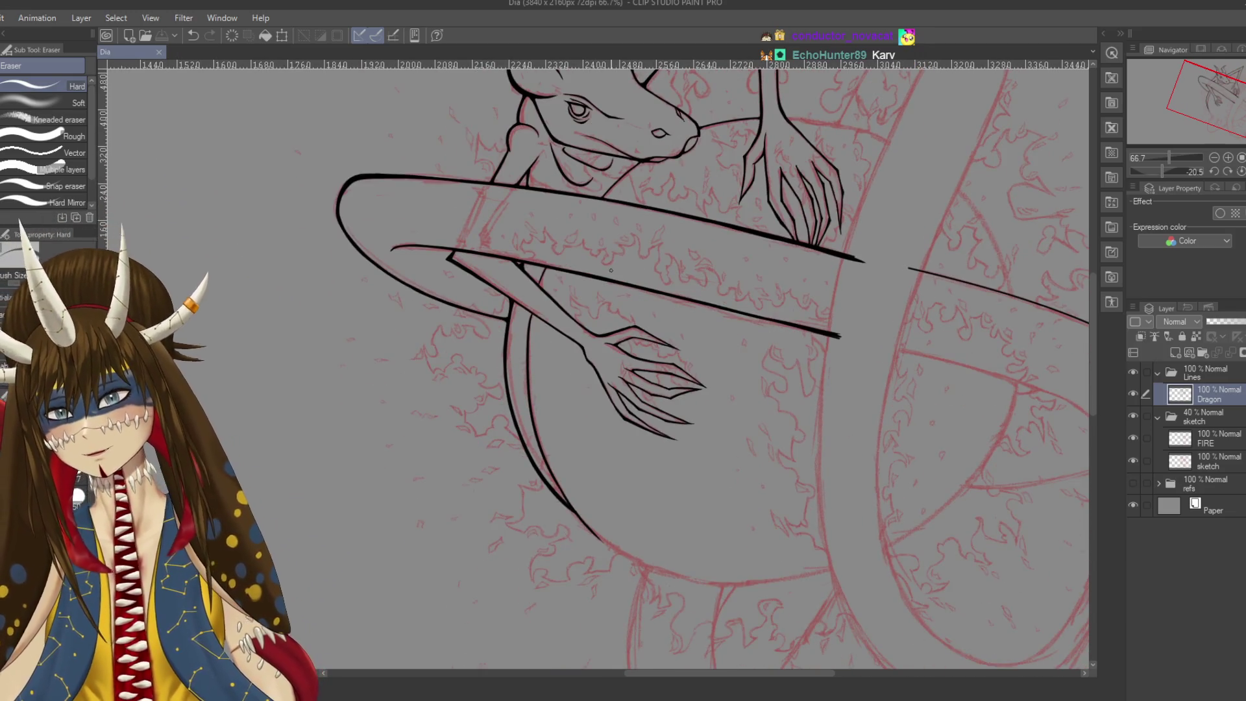
{"action": "scroll", "coordinate": [611, 270], "scroll_direction": "up", "scroll_amount": 1}
{"action": "scroll", "coordinate": [610, 270], "scroll_direction": "up", "scroll_amount": 1}
{"action": "scroll", "coordinate": [603, 279], "scroll_direction": "up", "scroll_amount": 1}
{"action": "scroll", "coordinate": [601, 283], "scroll_direction": "up", "scroll_amount": 1}
{"action": "mouse_move", "coordinate": [391, 373]}
{"action": "left_mouse_down"}
{"action": "mouse_move", "coordinate": [515, 243]}
{"action": "mouse_move", "coordinate": [510, 279]}
{"action": "left_mouse_up"}
{"action": "key", "text": "p"}
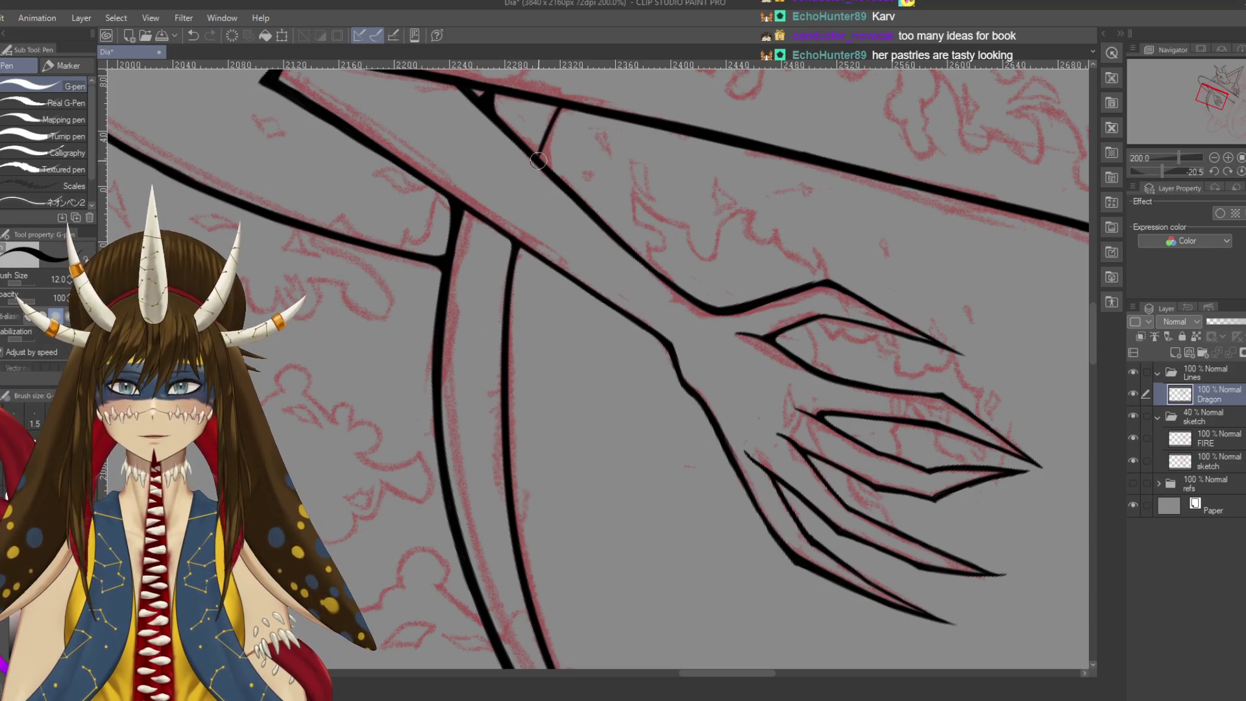
{"action": "key", "text": "ctrl+z"}
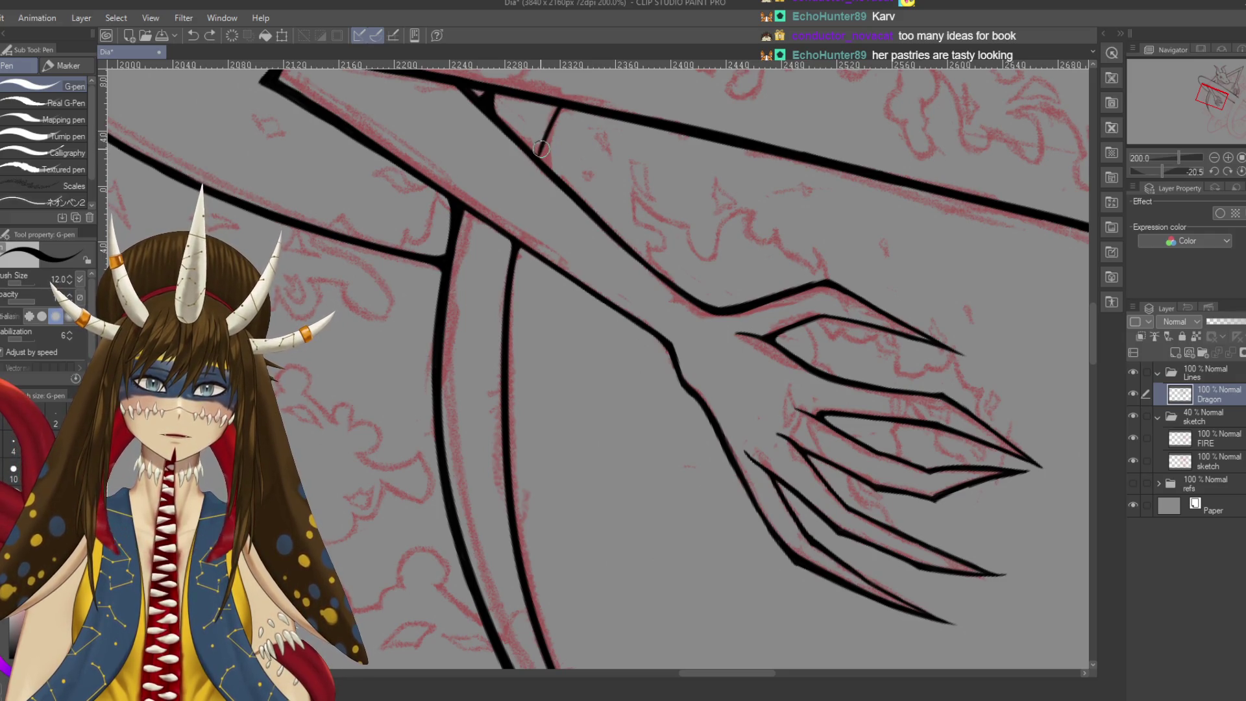
{"action": "key", "text": "ctrl+s"}
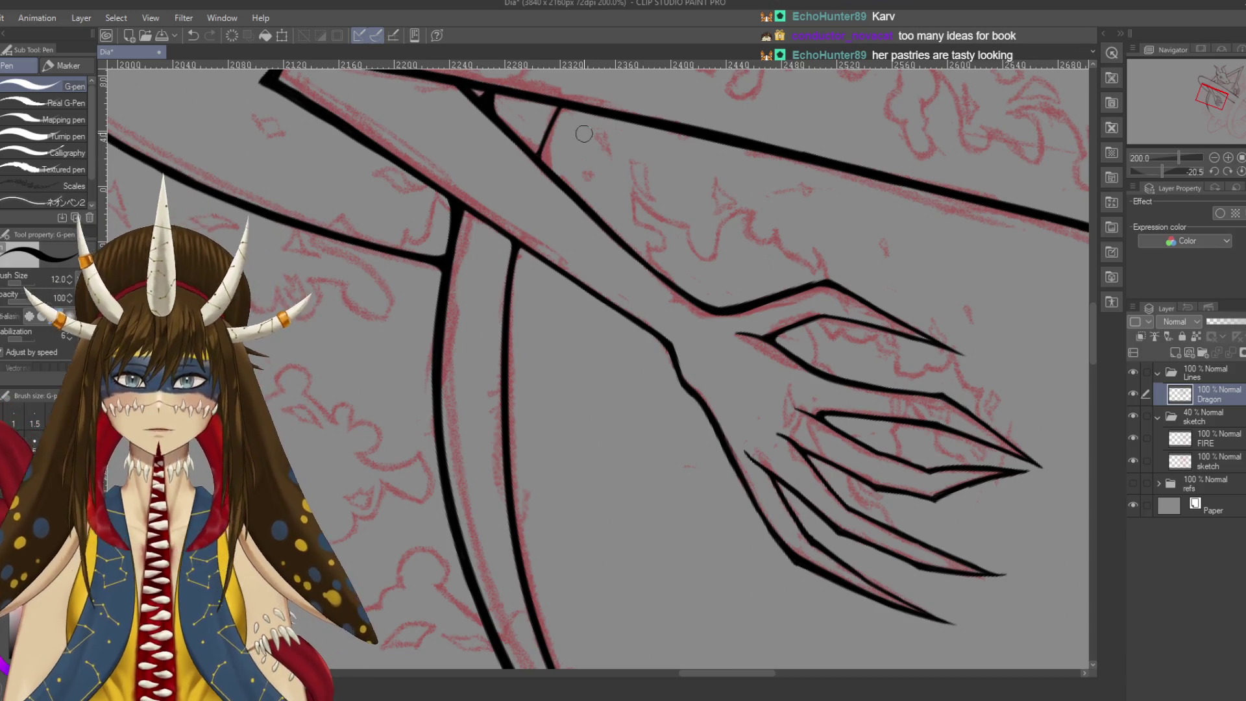
{"action": "left_click_drag", "start_coordinate": [543, 324], "coordinate": [621, 149]}
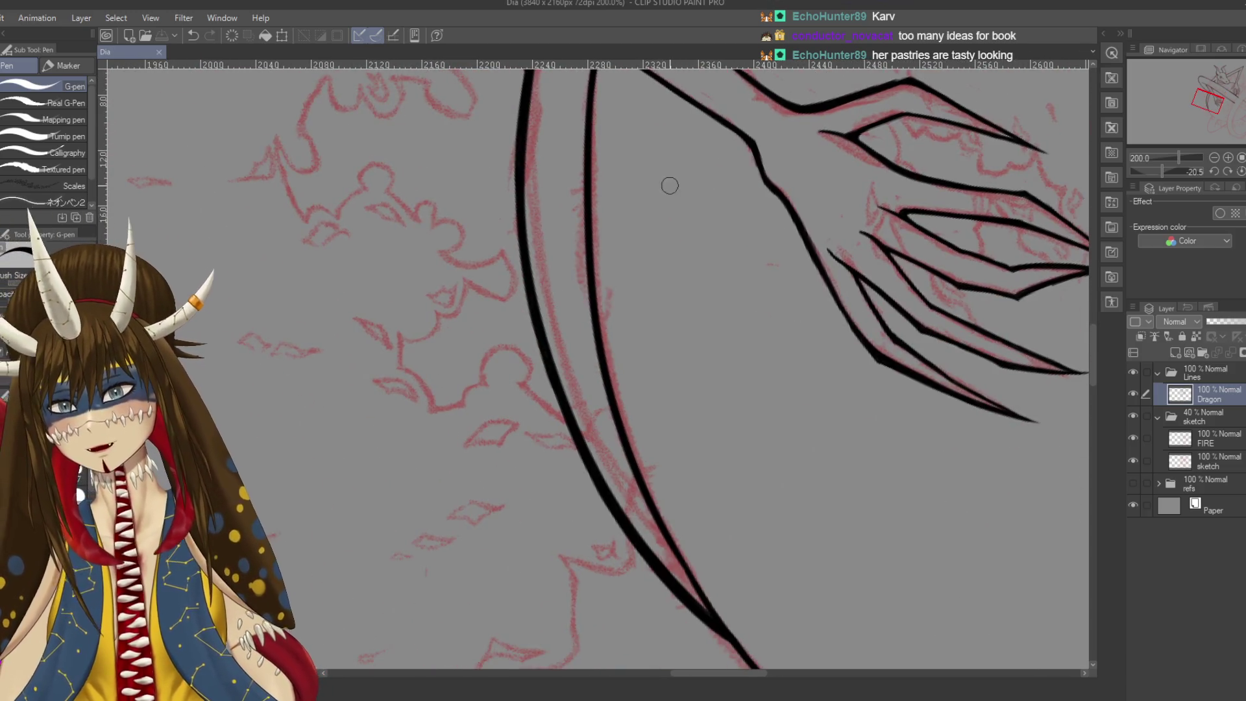
{"action": "scroll", "coordinate": [668, 184], "scroll_direction": "down", "scroll_amount": 2}
{"action": "scroll", "coordinate": [668, 184], "scroll_direction": "down", "scroll_amount": 1}
{"action": "scroll", "coordinate": [668, 184], "scroll_direction": "down", "scroll_amount": 1}
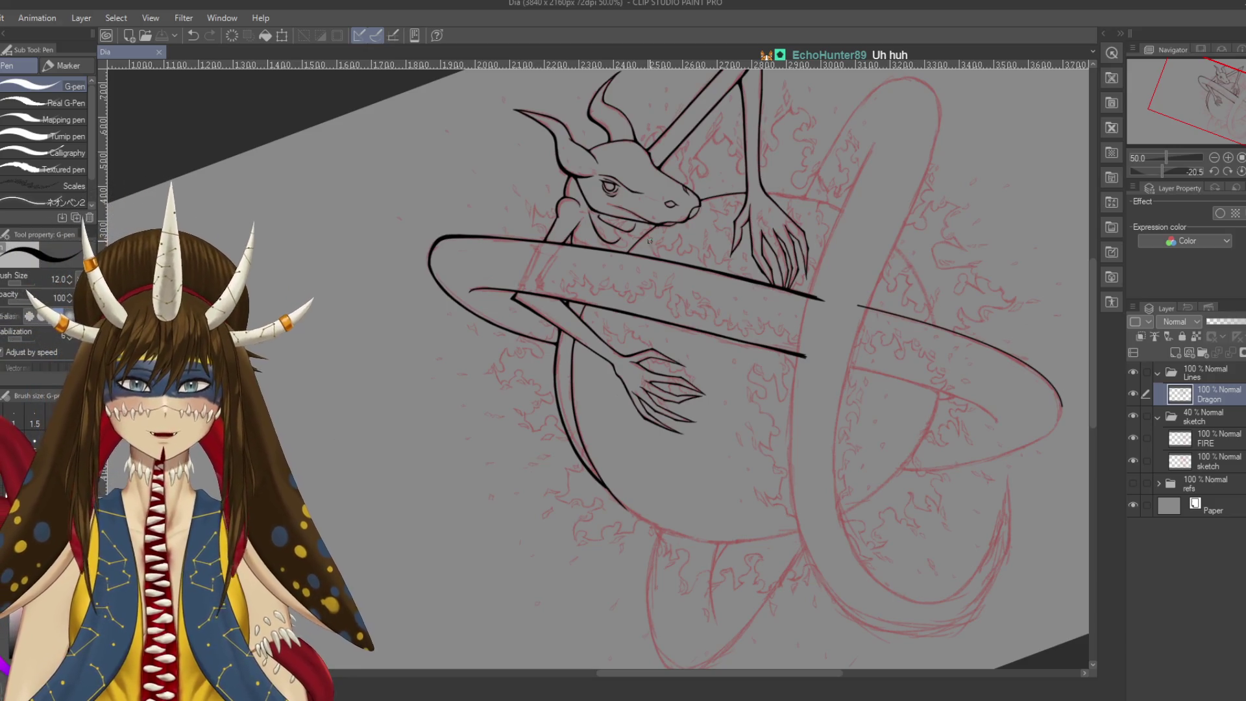
{"action": "left_click_drag", "start_coordinate": [731, 228], "coordinate": [691, 248]}
Pan and zoom around the whole dragon, from the clawed arm to the tail
{"action": "scroll", "coordinate": [691, 248], "scroll_direction": "up", "scroll_amount": 2}
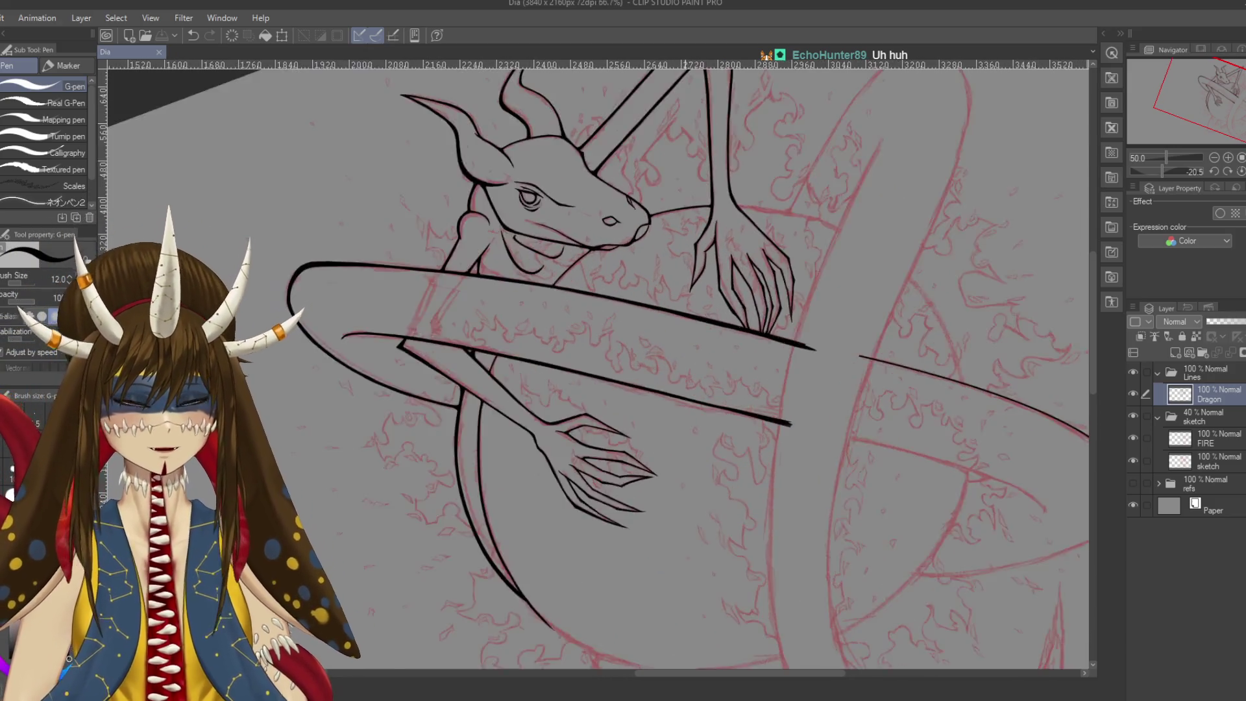
{"action": "scroll", "coordinate": [691, 248], "scroll_direction": "up", "scroll_amount": 1}
{"action": "scroll", "coordinate": [691, 248], "scroll_direction": "up", "scroll_amount": 1}
{"action": "scroll", "coordinate": [691, 248], "scroll_direction": "up", "scroll_amount": 1}
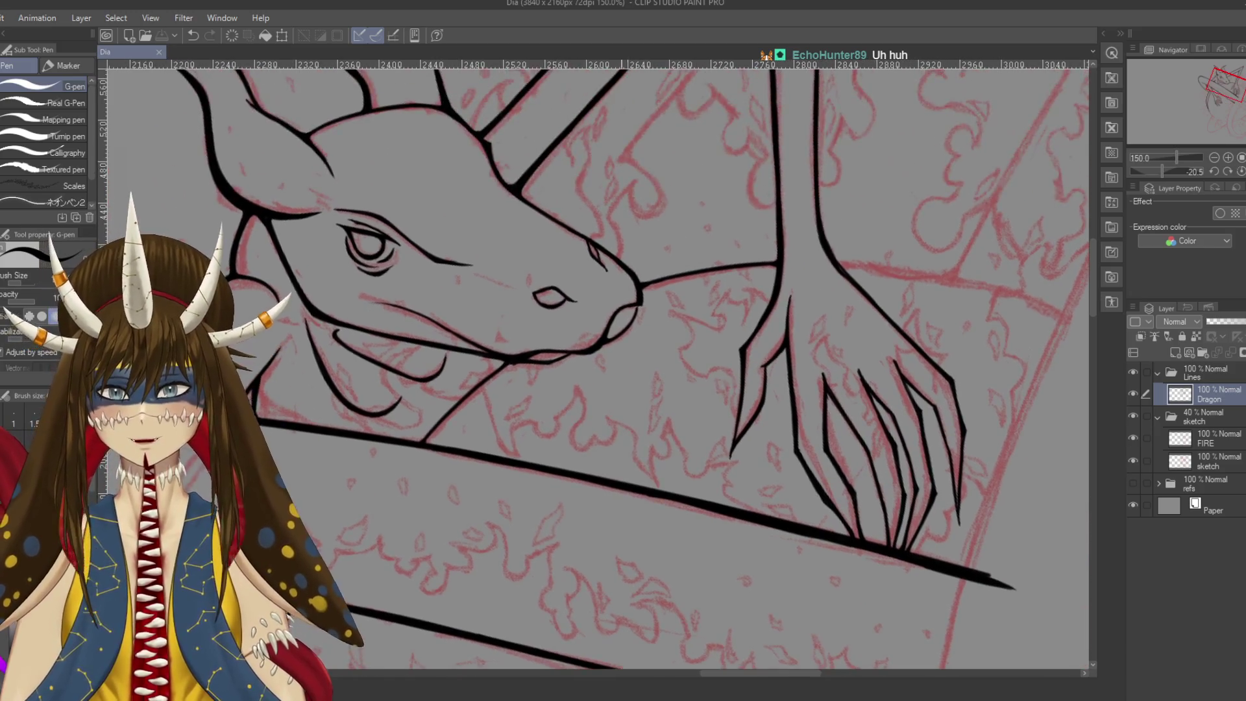
{"action": "left_click_drag", "start_coordinate": [691, 519], "coordinate": [844, 98]}
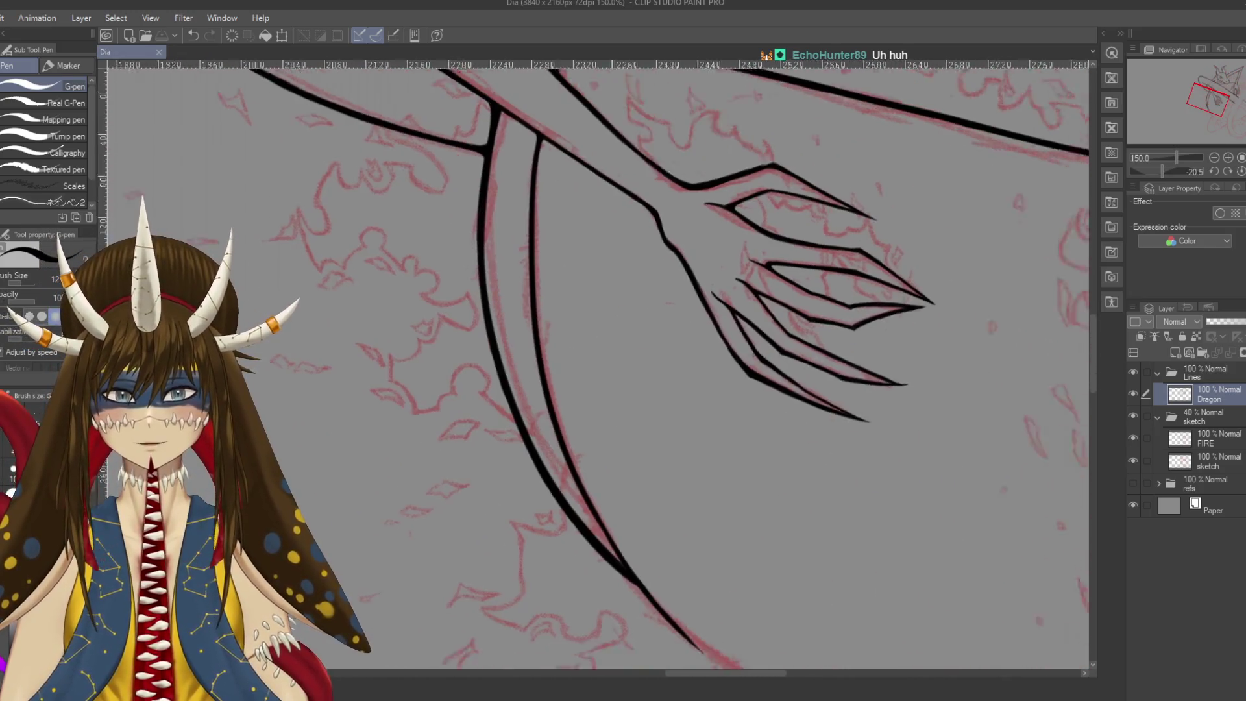
{"action": "scroll", "coordinate": [597, 363], "scroll_direction": "down", "scroll_amount": 1}
{"action": "scroll", "coordinate": [597, 364], "scroll_direction": "down", "scroll_amount": 2}
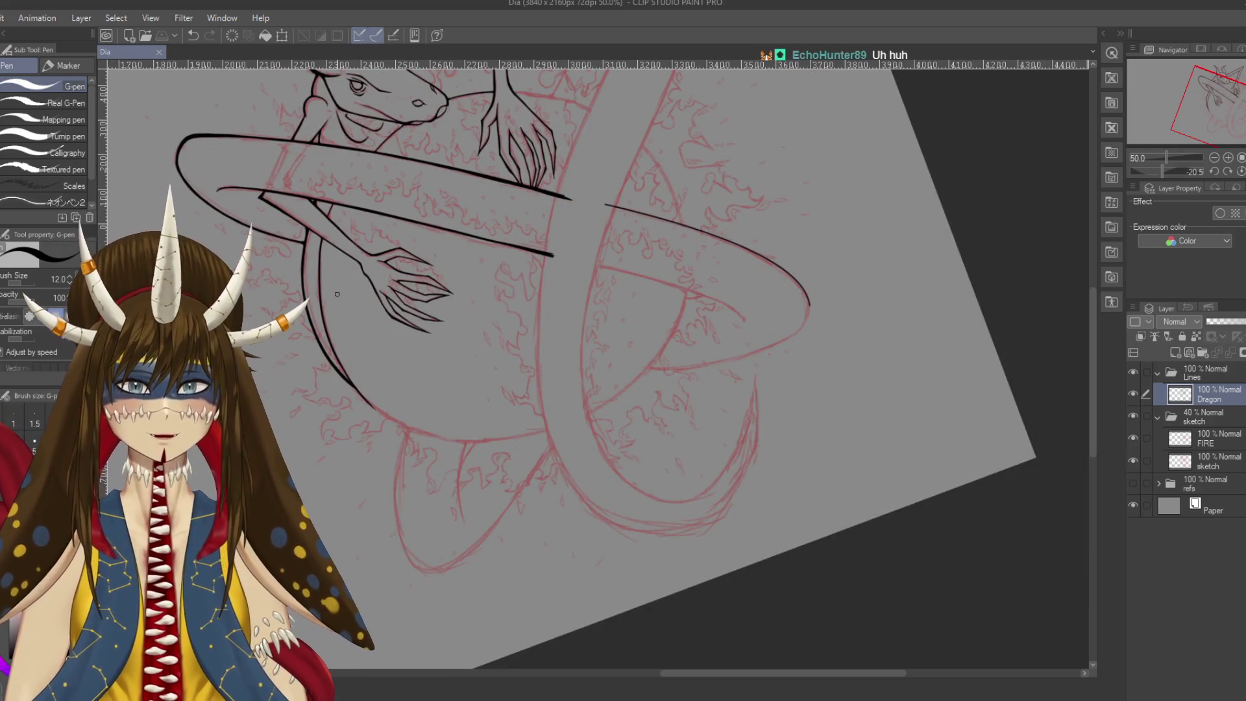
{"action": "left_click_drag", "start_coordinate": [584, 325], "coordinate": [580, 360]}
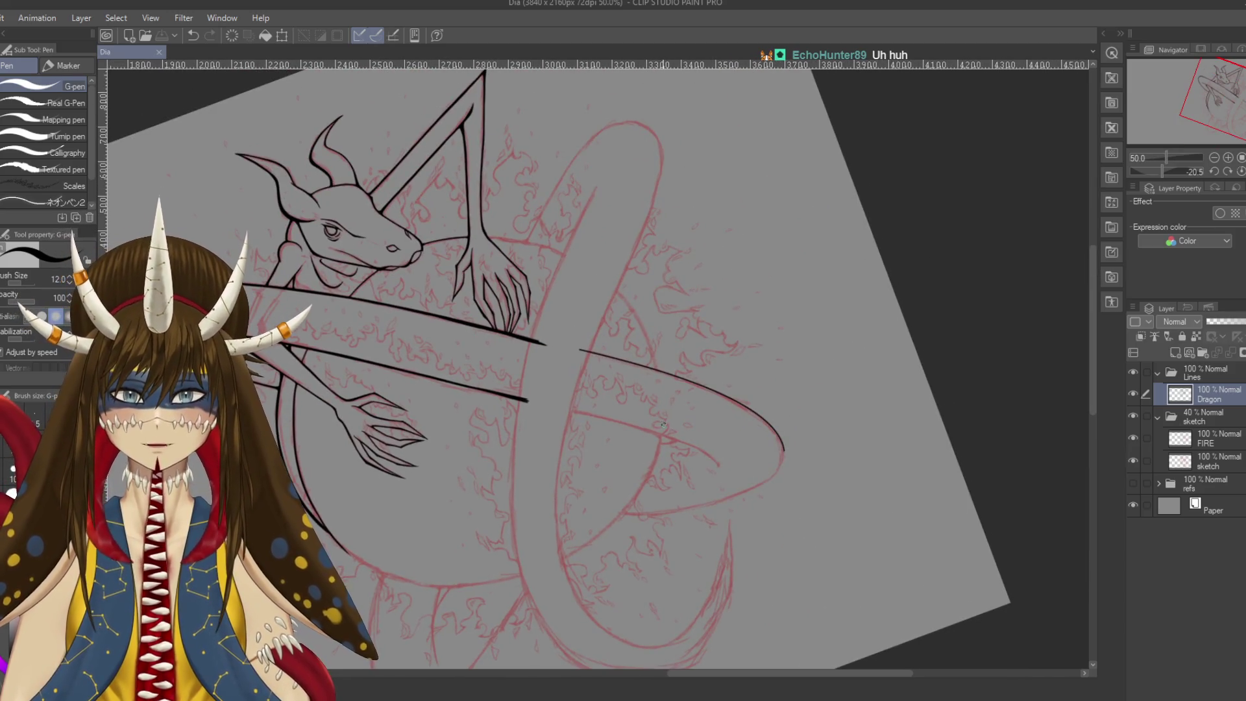
{"action": "left_click_drag", "start_coordinate": [504, 385], "coordinate": [720, 354]}
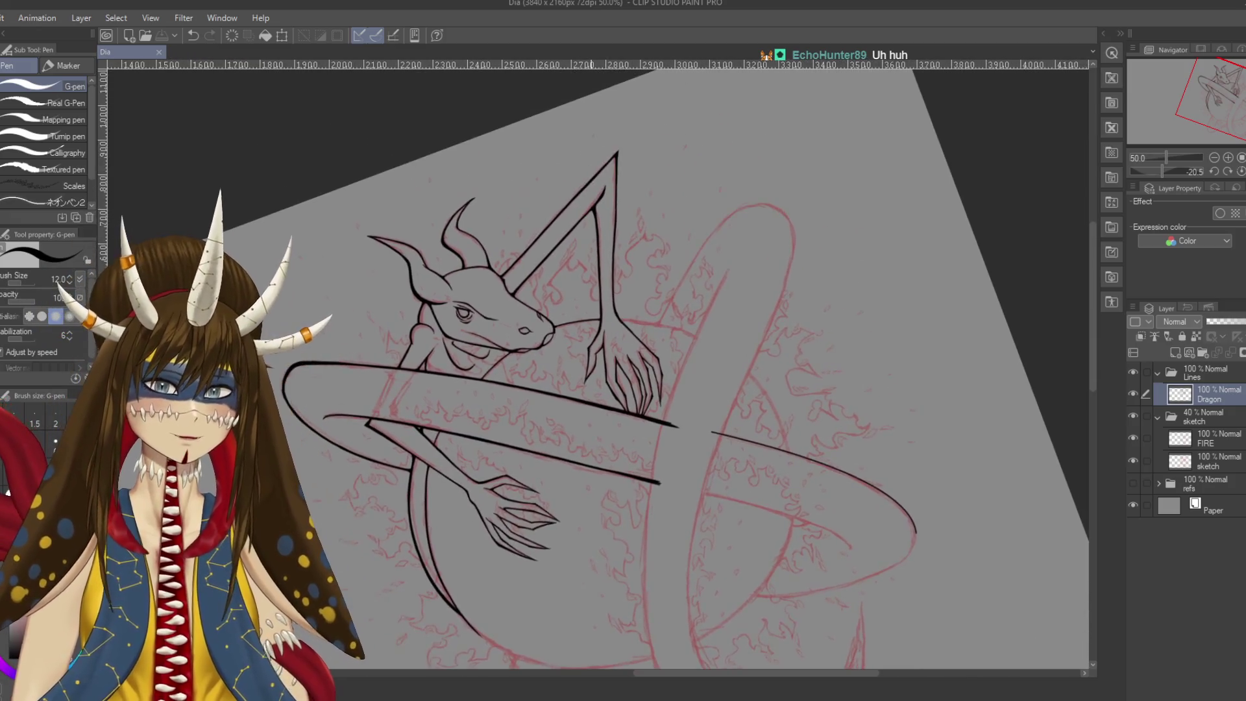
{"action": "left_click_drag", "start_coordinate": [647, 328], "coordinate": [622, 366]}
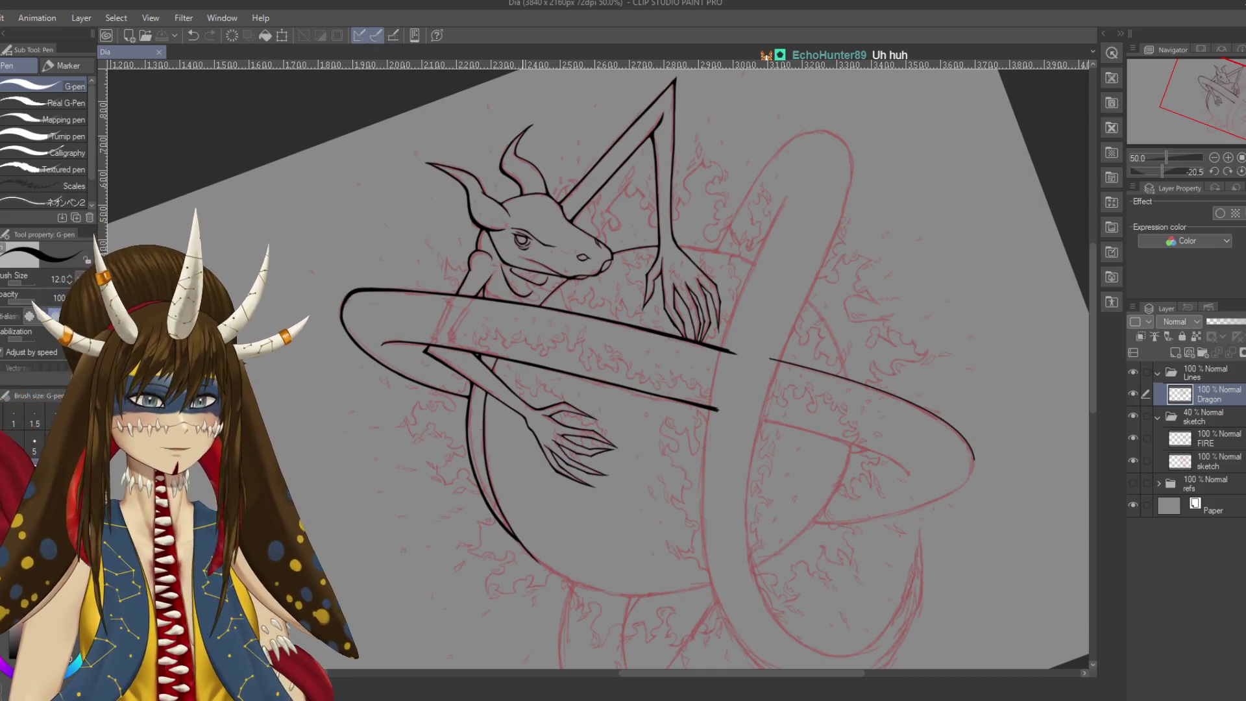
Frame the clawed hand and draw a Curve-tool line along the tail loop's left edge
{"action": "scroll", "coordinate": [524, 322], "scroll_direction": "up", "scroll_amount": 5}
{"action": "mouse_move", "coordinate": [844, 292]}
{"action": "left_mouse_down"}
{"action": "mouse_move", "coordinate": [389, 402]}
{"action": "mouse_move", "coordinate": [247, 467]}
{"action": "mouse_move", "coordinate": [227, 519]}
{"action": "left_mouse_up"}
{"action": "left_click_drag", "start_coordinate": [584, 324], "coordinate": [462, 359]}
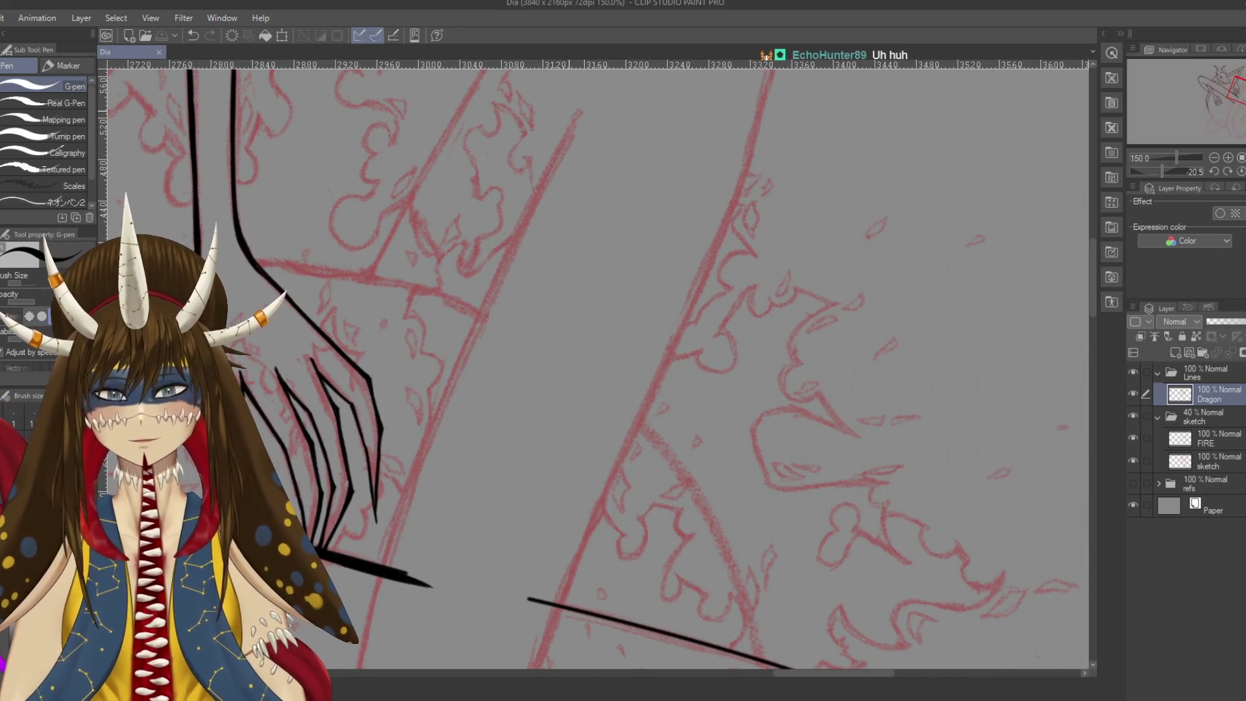
{"action": "scroll", "coordinate": [597, 363], "scroll_direction": "down", "scroll_amount": 5}
{"action": "mouse_move", "coordinate": [584, 325]}
{"action": "left_mouse_down"}
{"action": "mouse_move", "coordinate": [640, 369]}
{"action": "mouse_move", "coordinate": [696, 355]}
{"action": "left_mouse_up"}
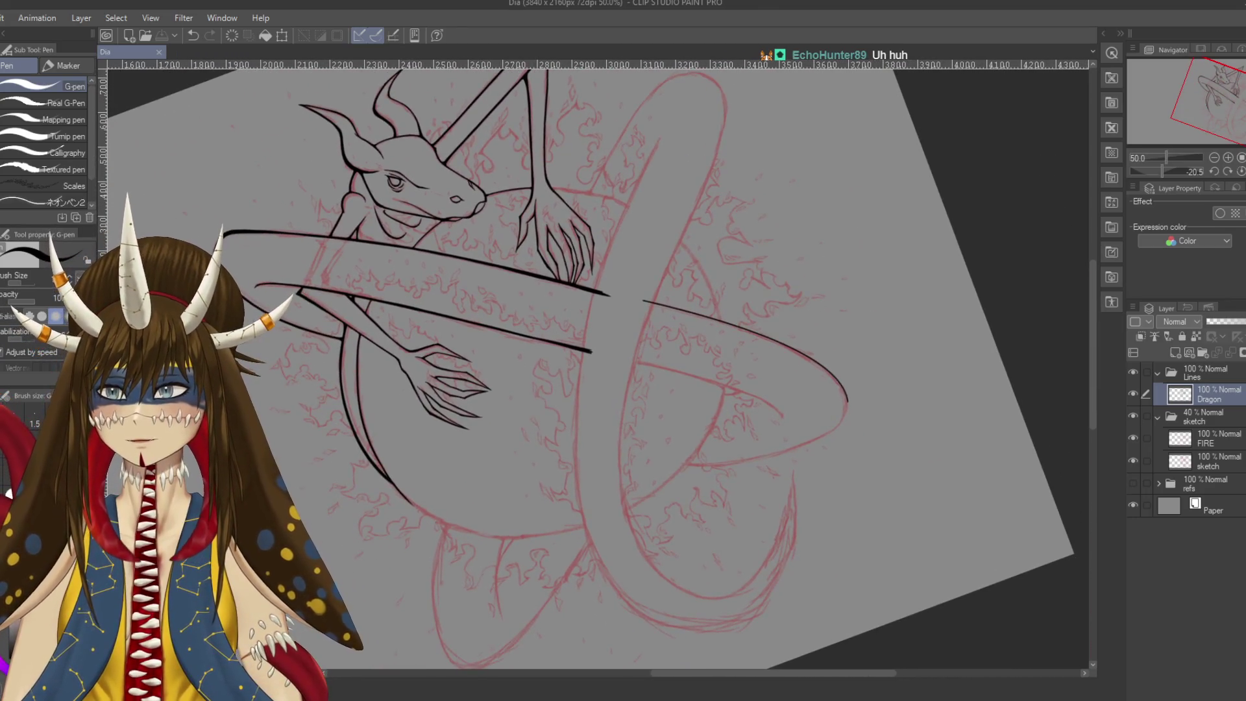
{"action": "key", "text": "u"}
{"action": "left_click_drag", "start_coordinate": [660, 138], "coordinate": [575, 423]}
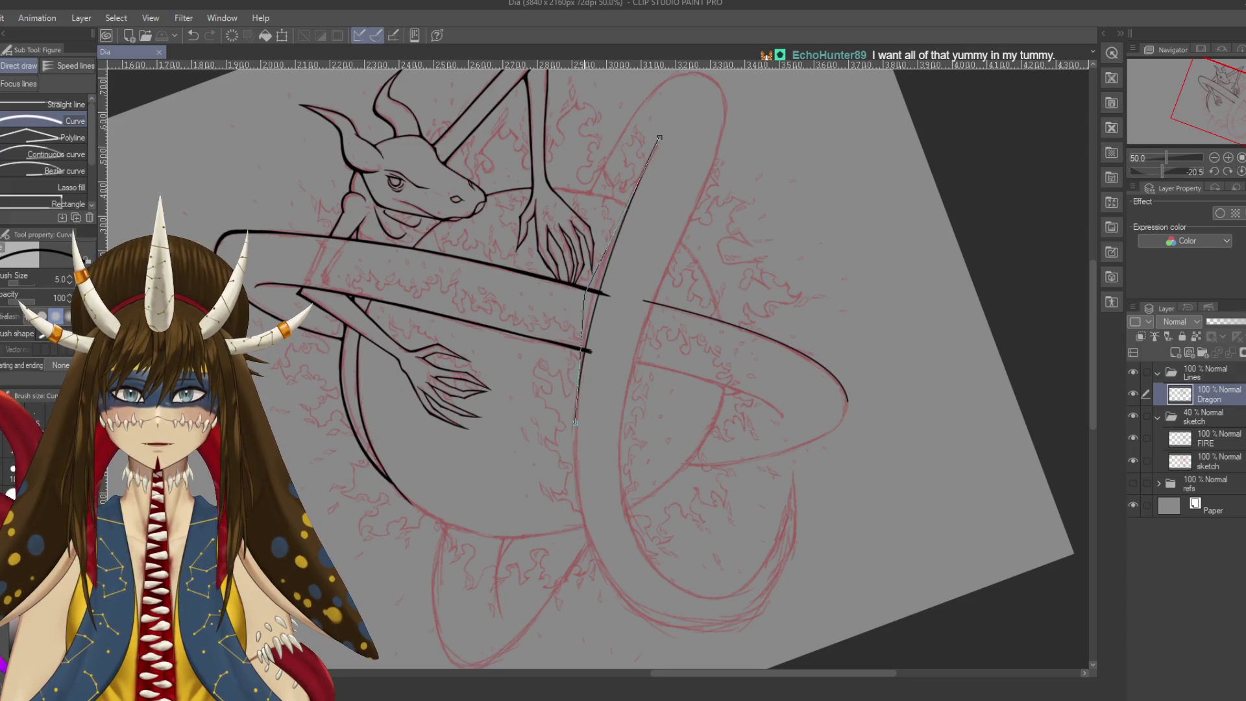
Commit the black curve and extend it as a bowed curve down the tail's left edge
{"action": "left_click", "coordinate": [586, 263]}
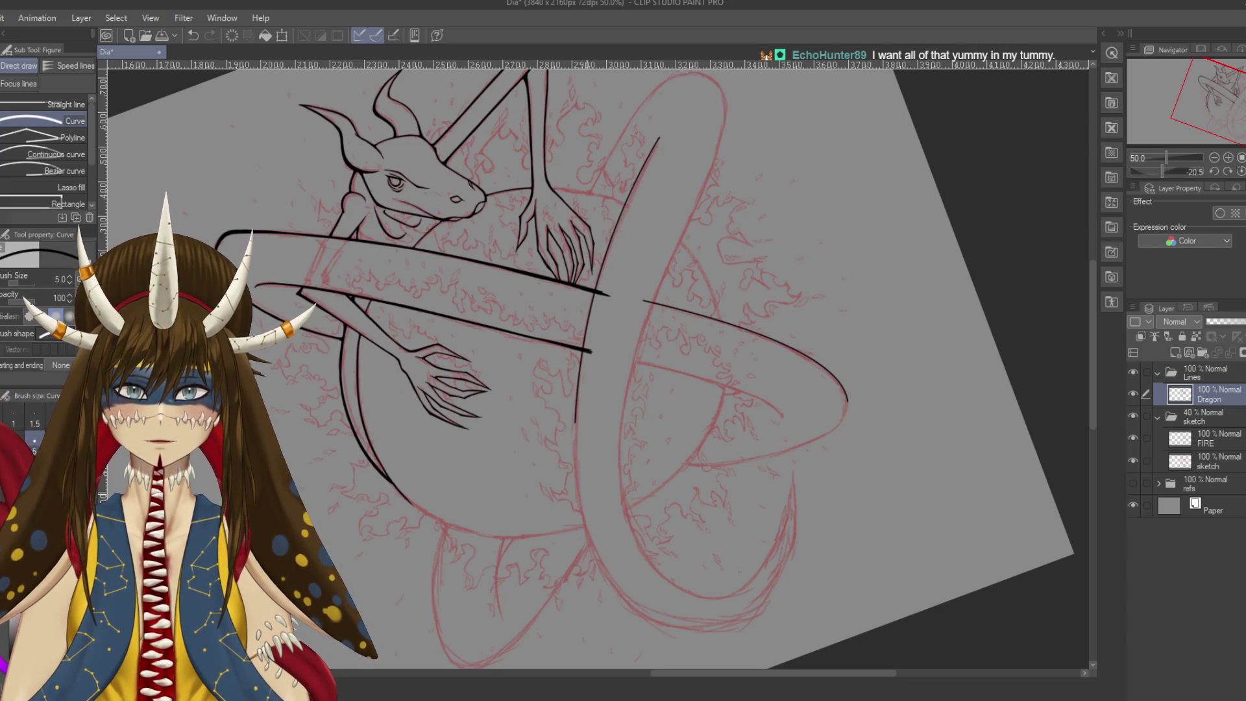
{"action": "scroll", "coordinate": [584, 364], "scroll_direction": "down", "scroll_amount": 4}
{"action": "left_click_drag", "start_coordinate": [568, 217], "coordinate": [663, 422]}
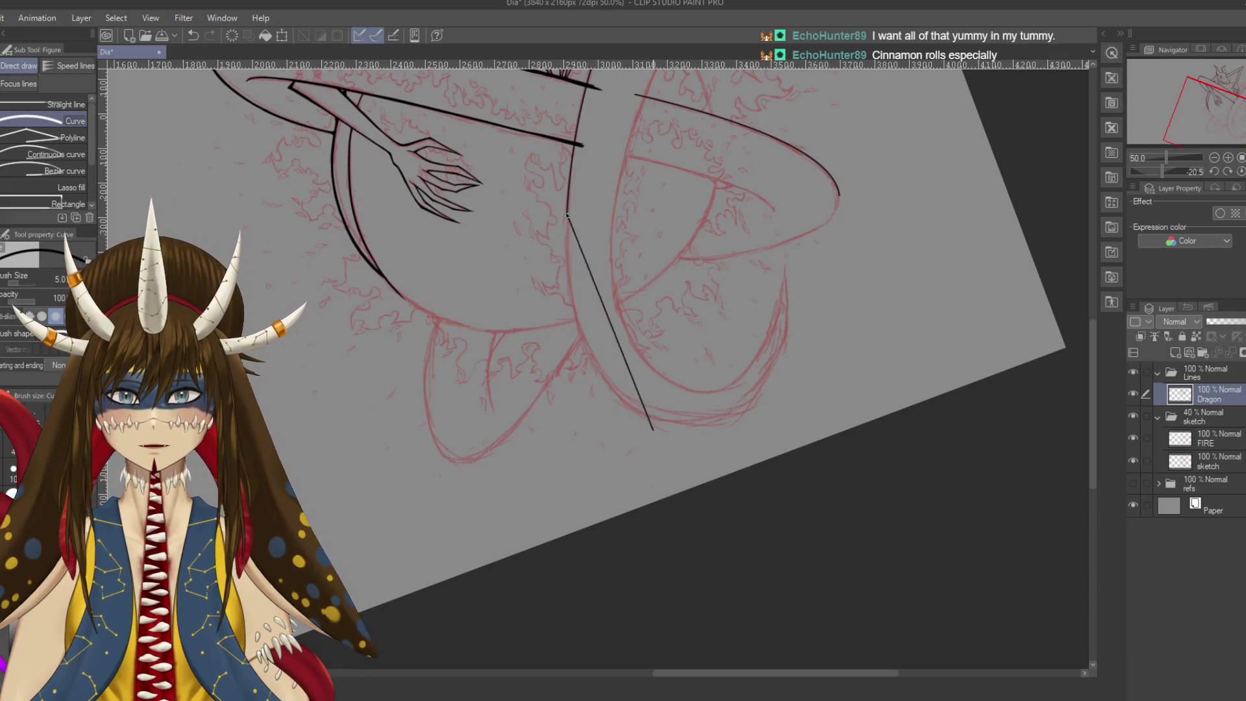
{"action": "left_click", "coordinate": [558, 381]}
Bend the curve around the tail loop's bottom and up its right edge, and save the file
{"action": "scroll", "coordinate": [584, 363], "scroll_direction": "up", "scroll_amount": 4}
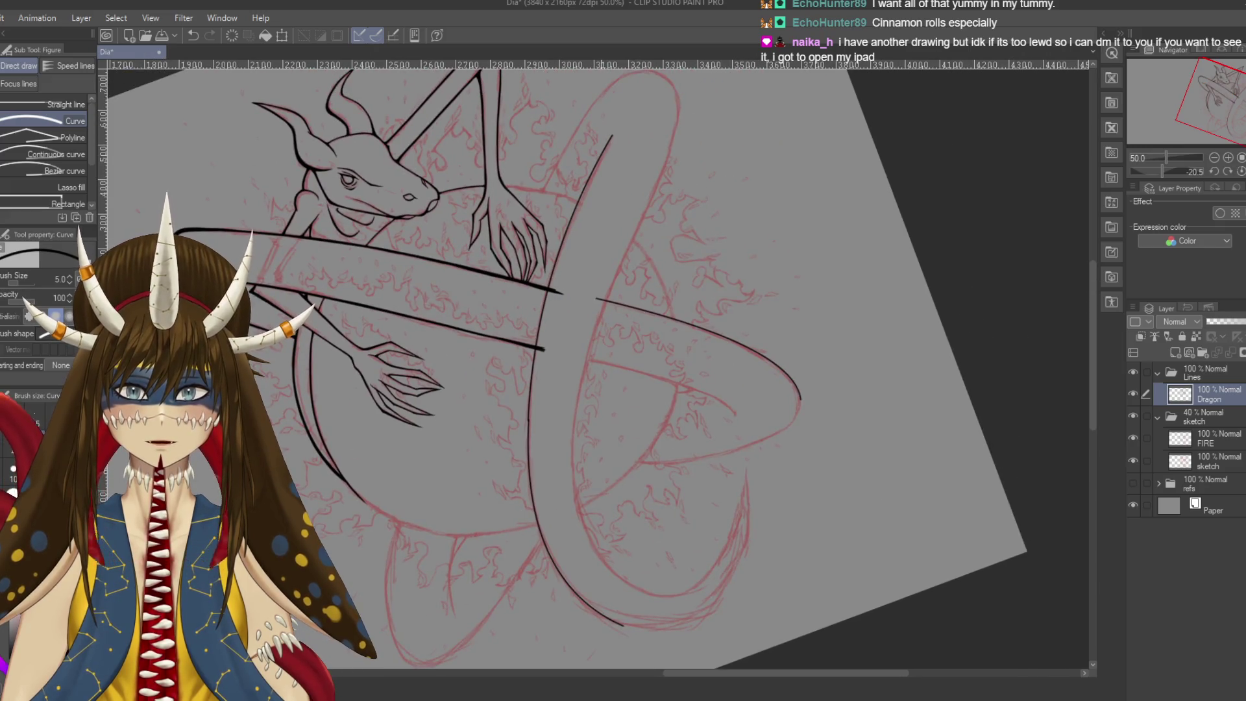
{"action": "scroll", "coordinate": [584, 364], "scroll_direction": "down", "scroll_amount": 2}
{"action": "scroll", "coordinate": [584, 364], "scroll_direction": "down", "scroll_amount": 2}
{"action": "key", "text": "ctrl+s"}
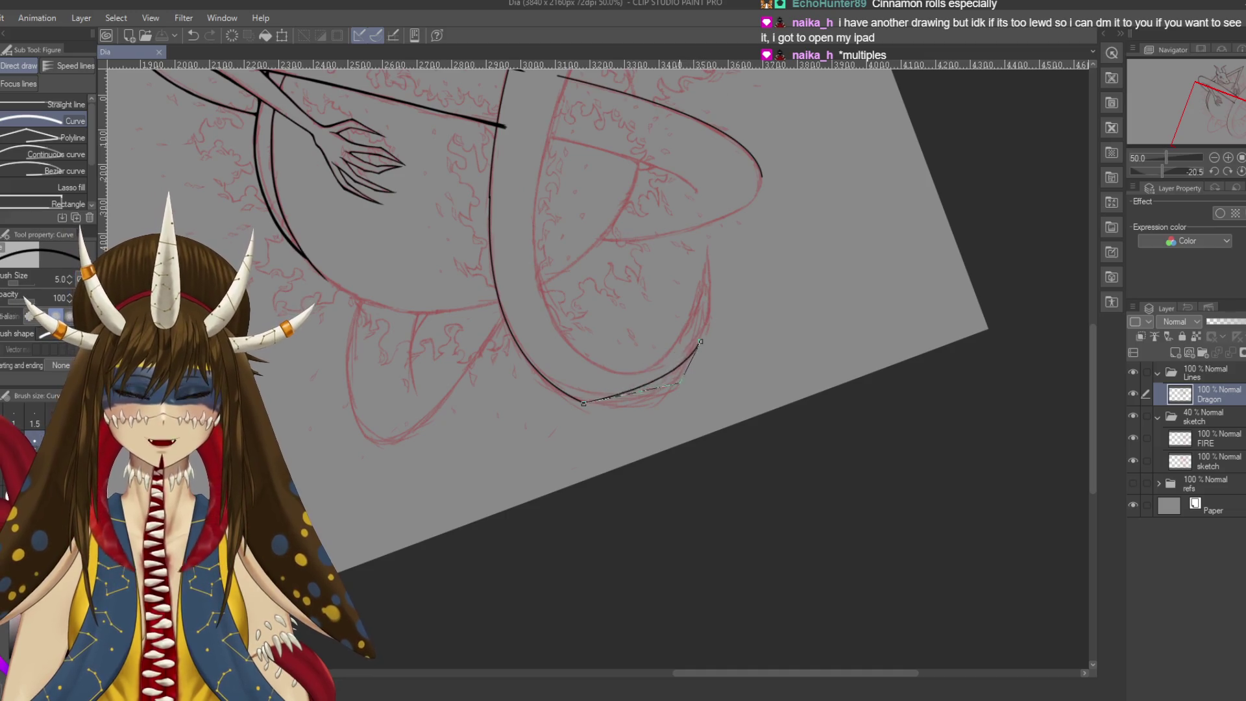
{"action": "left_click", "coordinate": [623, 415]}
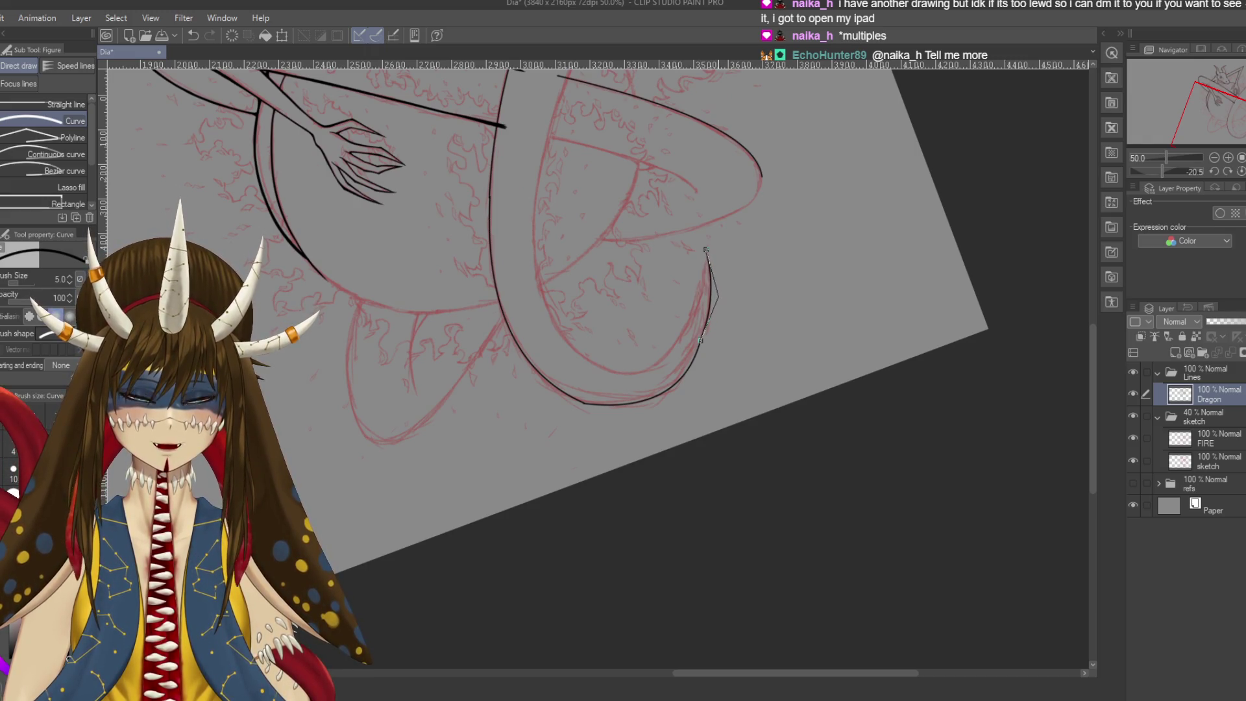
{"action": "key", "text": "ctrl+s"}
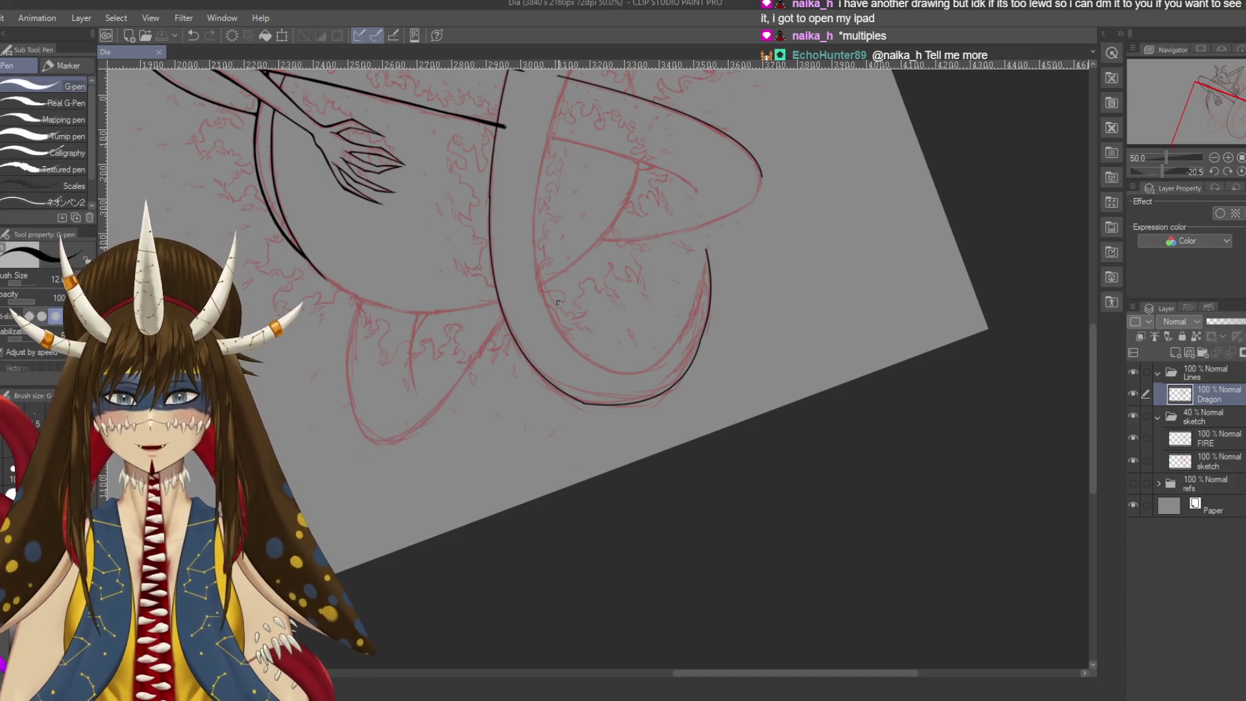
Switch to the G-pen beside the clawed hand and try extending the tail line's tip, undoing it
{"action": "key", "text": "p"}
{"action": "scroll", "coordinate": [545, 302], "scroll_direction": "up", "scroll_amount": 3}
{"action": "left_click_drag", "start_coordinate": [584, 260], "coordinate": [584, 486]}
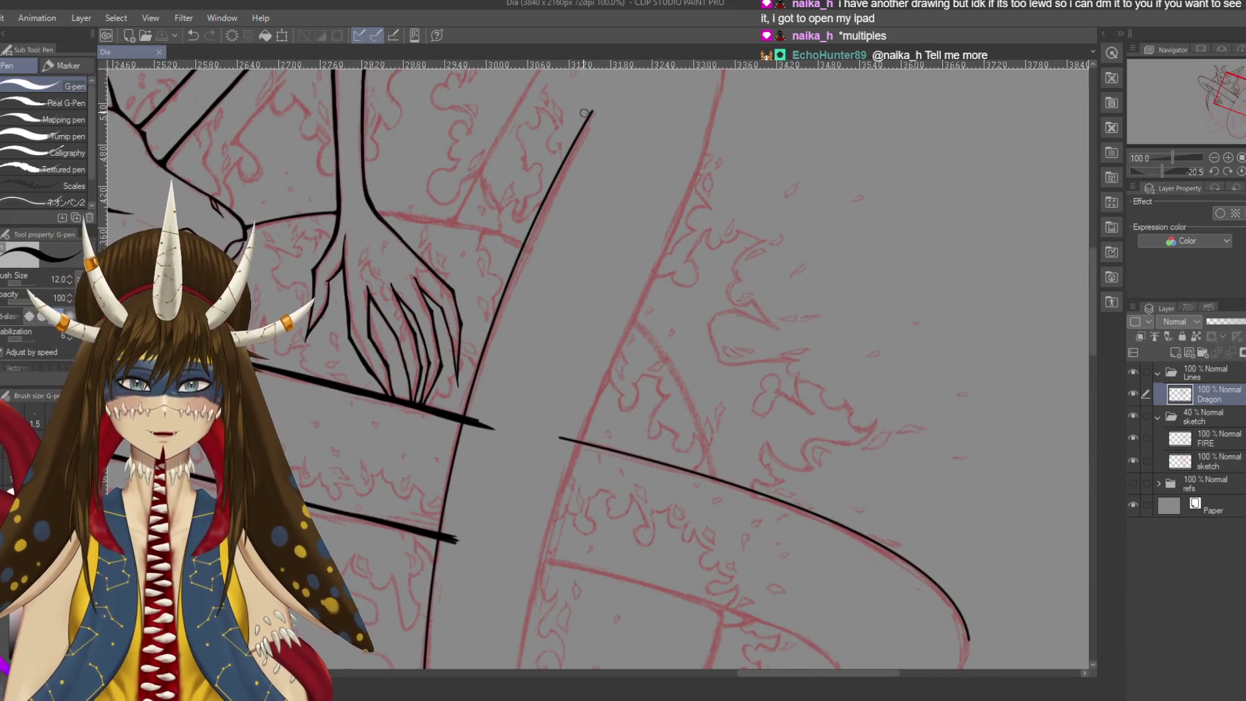
{"action": "left_click_drag", "start_coordinate": [590, 112], "coordinate": [596, 106]}
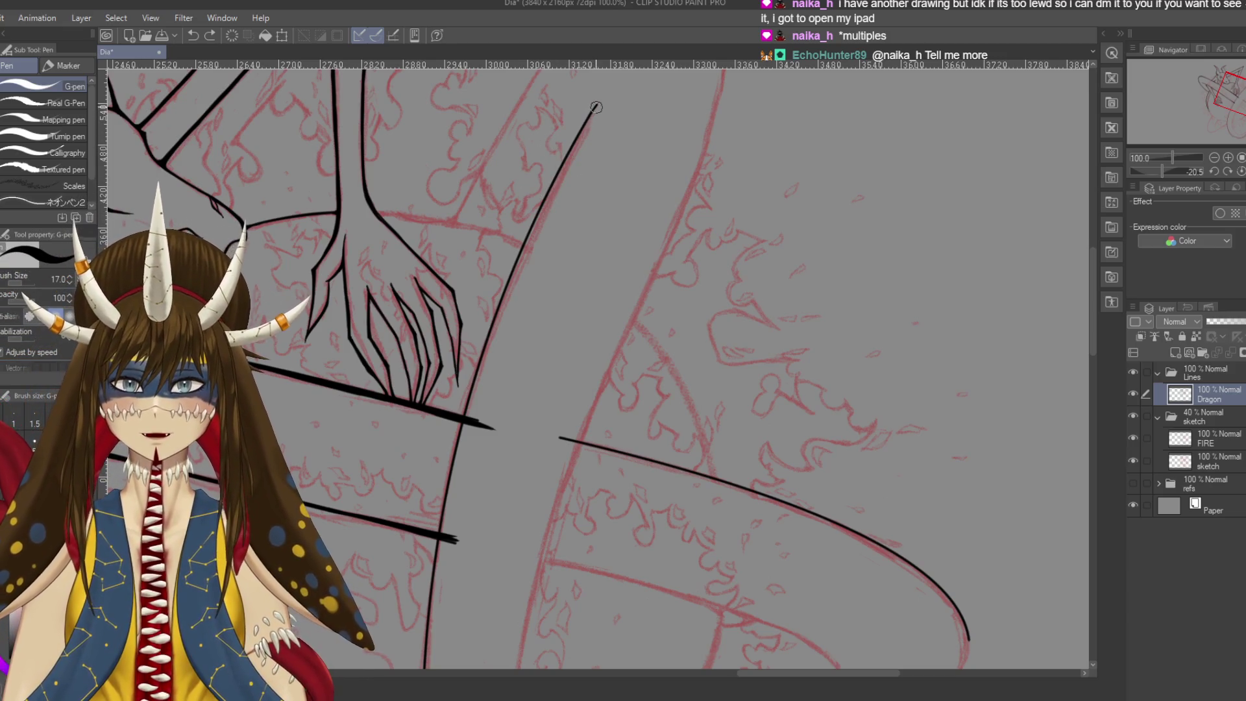
{"action": "key", "text": "ctrl+z"}
Redraw the tail line's upper tip repeatedly, keeping the smoother, thinner tapered stroke
{"action": "left_click_drag", "start_coordinate": [560, 198], "coordinate": [592, 110]}
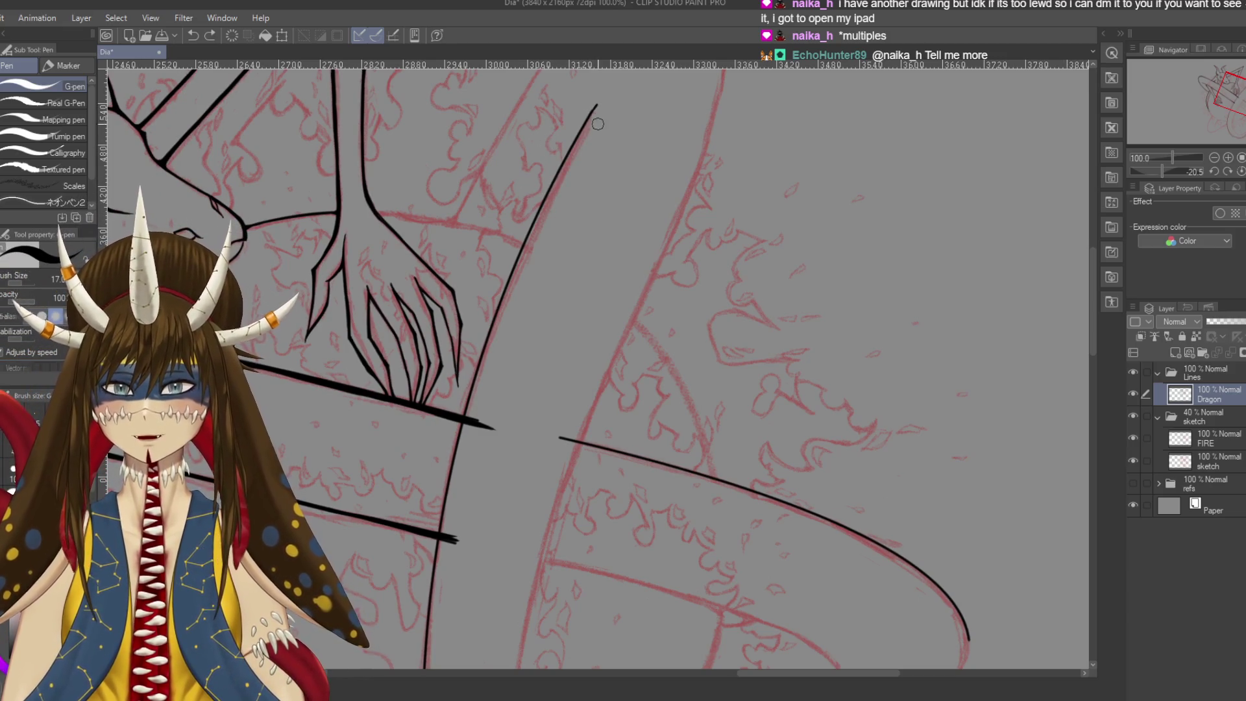
{"action": "left_click_drag", "start_coordinate": [539, 325], "coordinate": [682, 234]}
{"action": "key", "text": "ctrl+z"}
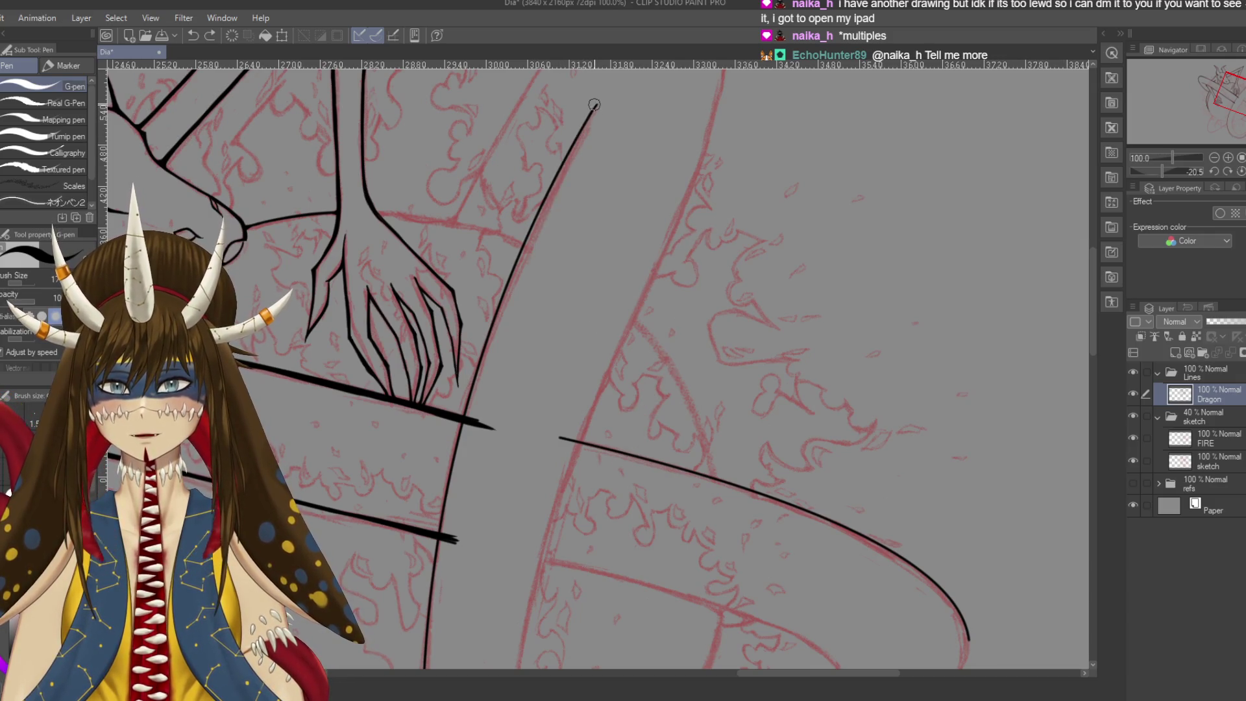
{"action": "key", "text": "ctrl+z"}
{"action": "left_click_drag", "start_coordinate": [560, 165], "coordinate": [592, 104]}
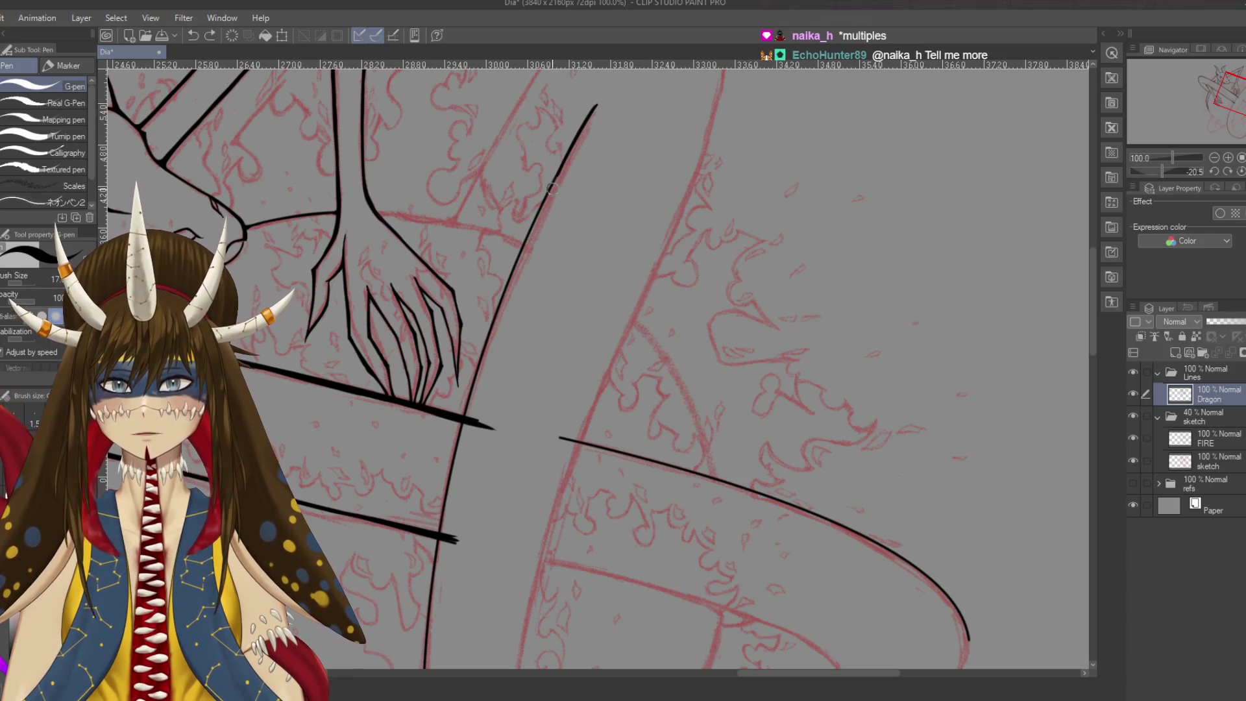
{"action": "key", "text": "ctrl+z"}
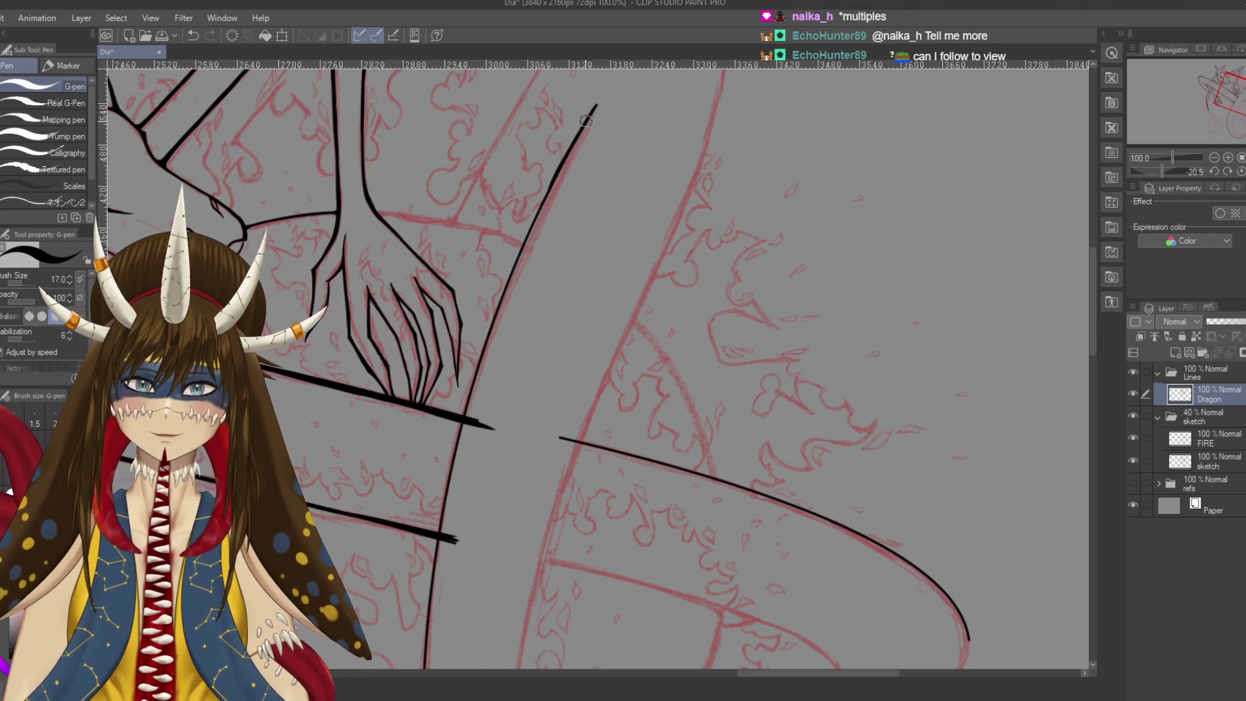
{"action": "left_click_drag", "start_coordinate": [596, 106], "coordinate": [555, 189]}
{"action": "key", "text": "ctrl+z"}
{"action": "key", "text": "ctrl+z"}
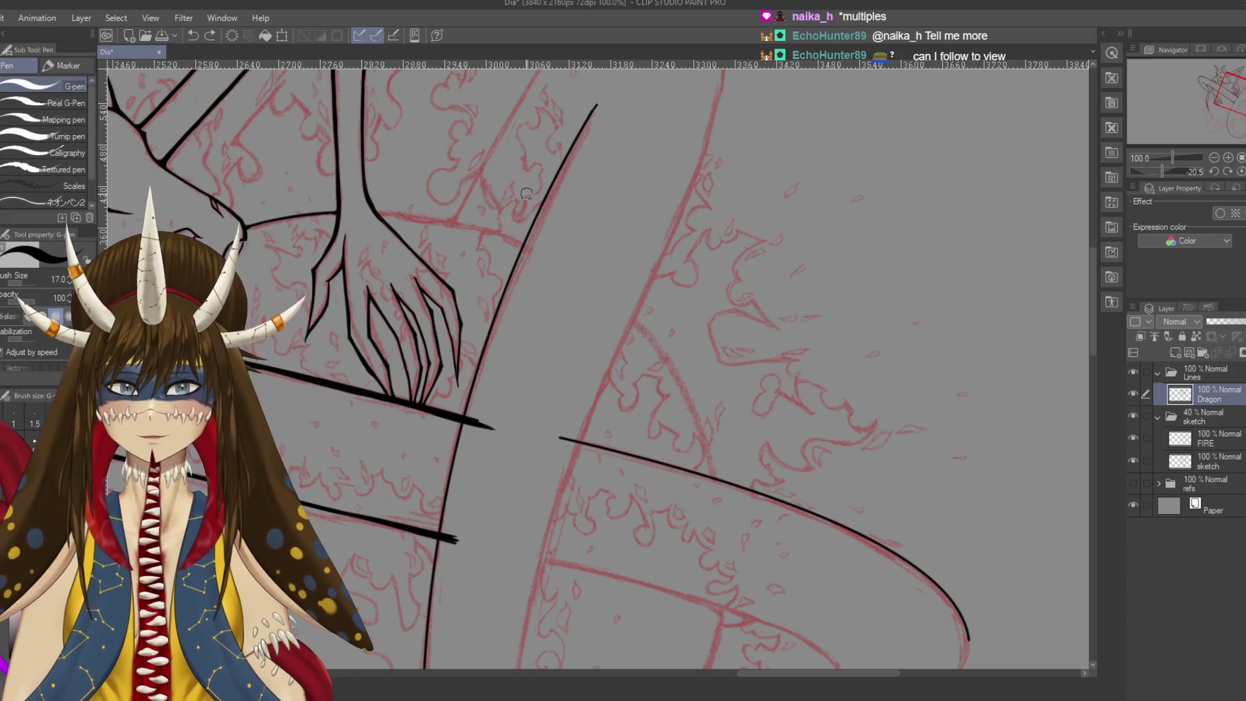
{"action": "scroll", "coordinate": [467, 351], "scroll_direction": "down", "scroll_amount": 1}
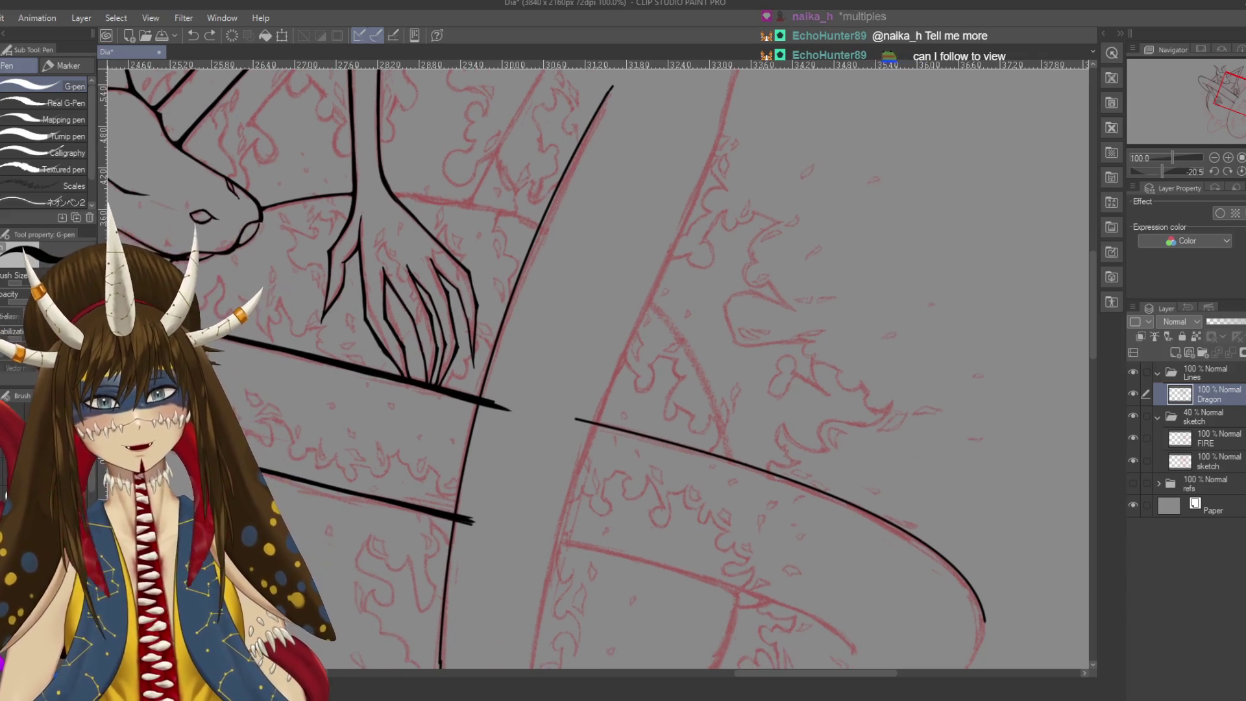